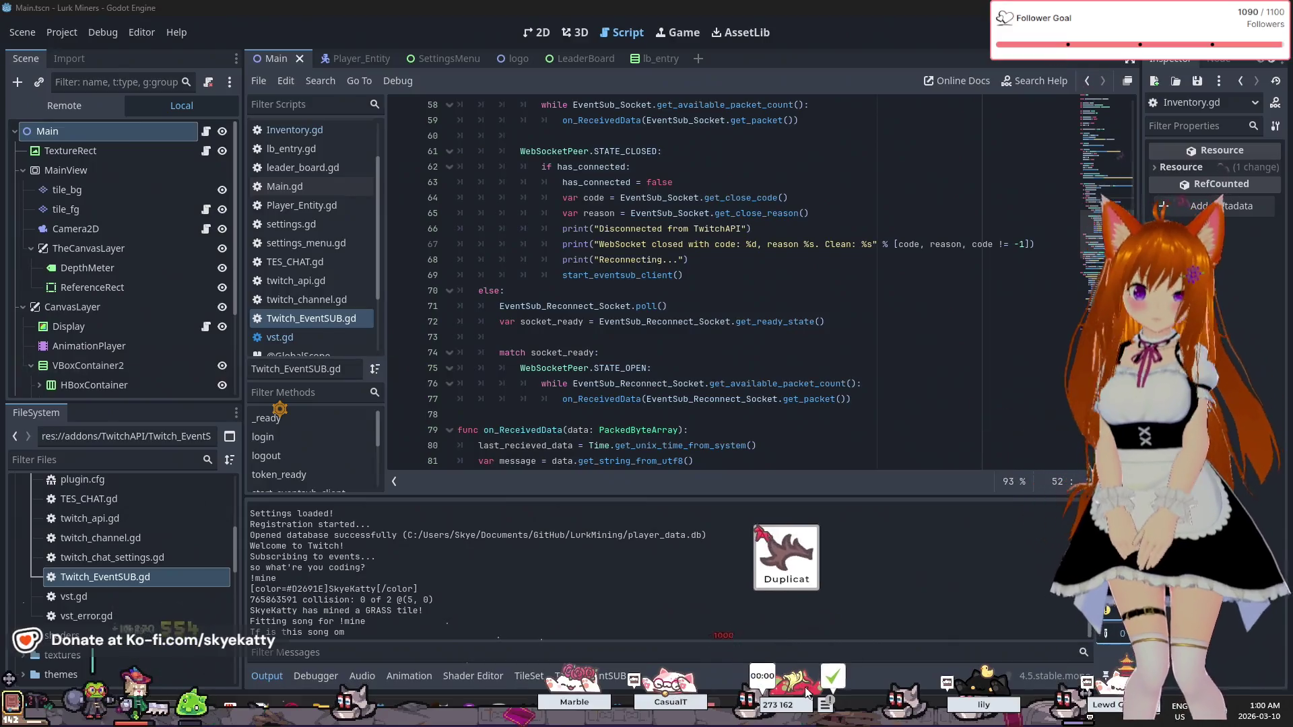
- Check the concept.txt notes, then open the game's Multiplayer lobby from the book icon
{"action": "left_click", "coordinate": [278, 725]}
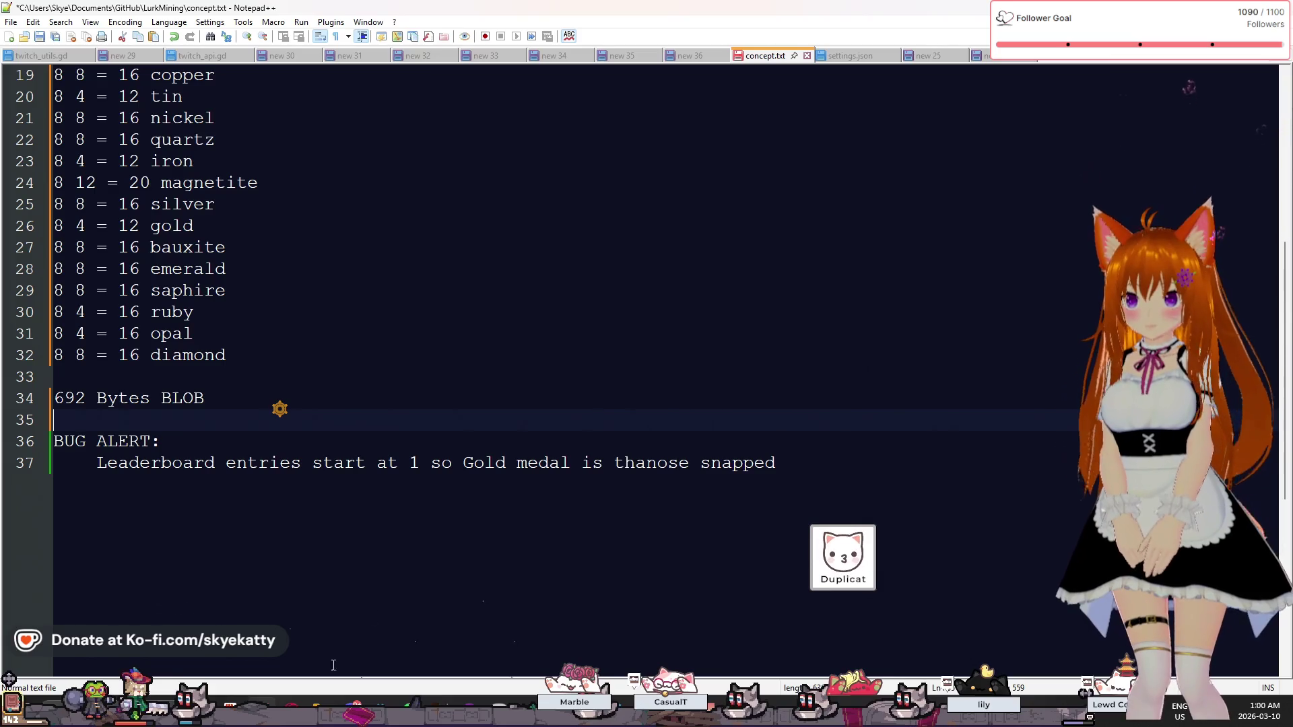
{"action": "left_click", "coordinate": [277, 724]}
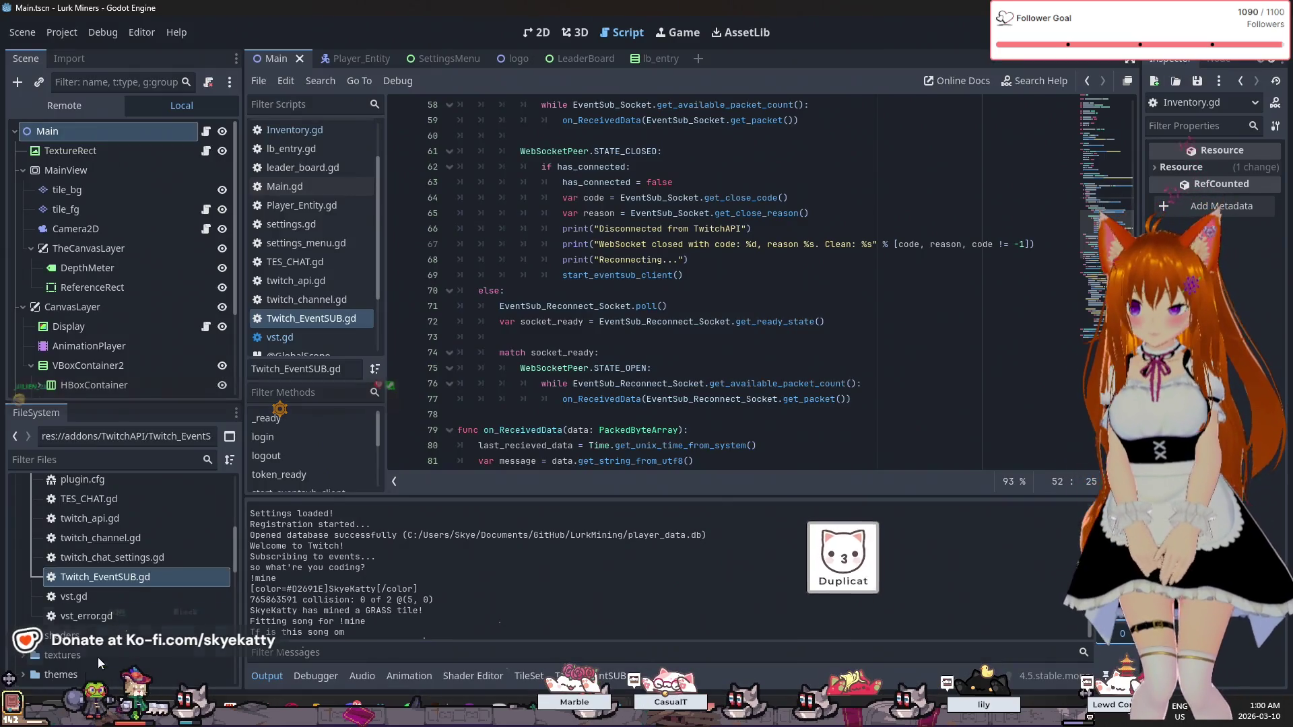
{"action": "left_click", "coordinate": [11, 711]}
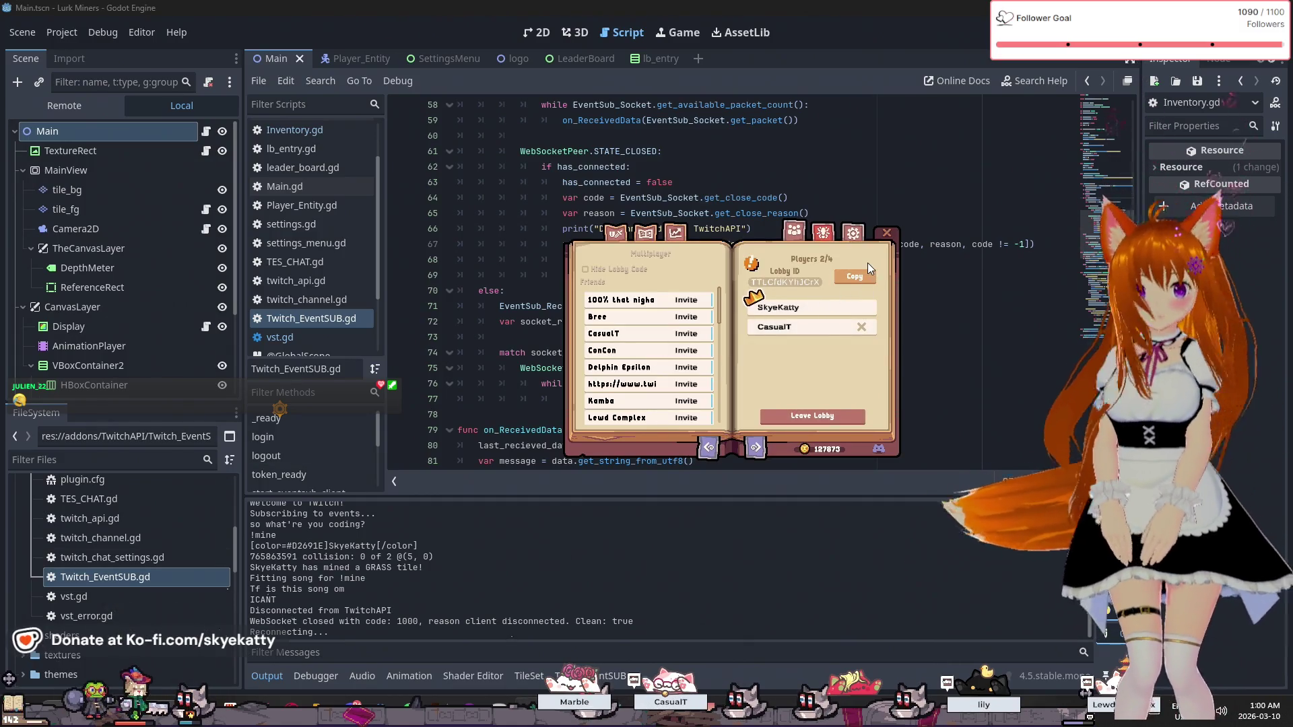
- Close the Multiplayer lobby window showing 2 of 4 players
{"action": "left_click", "coordinate": [887, 233]}
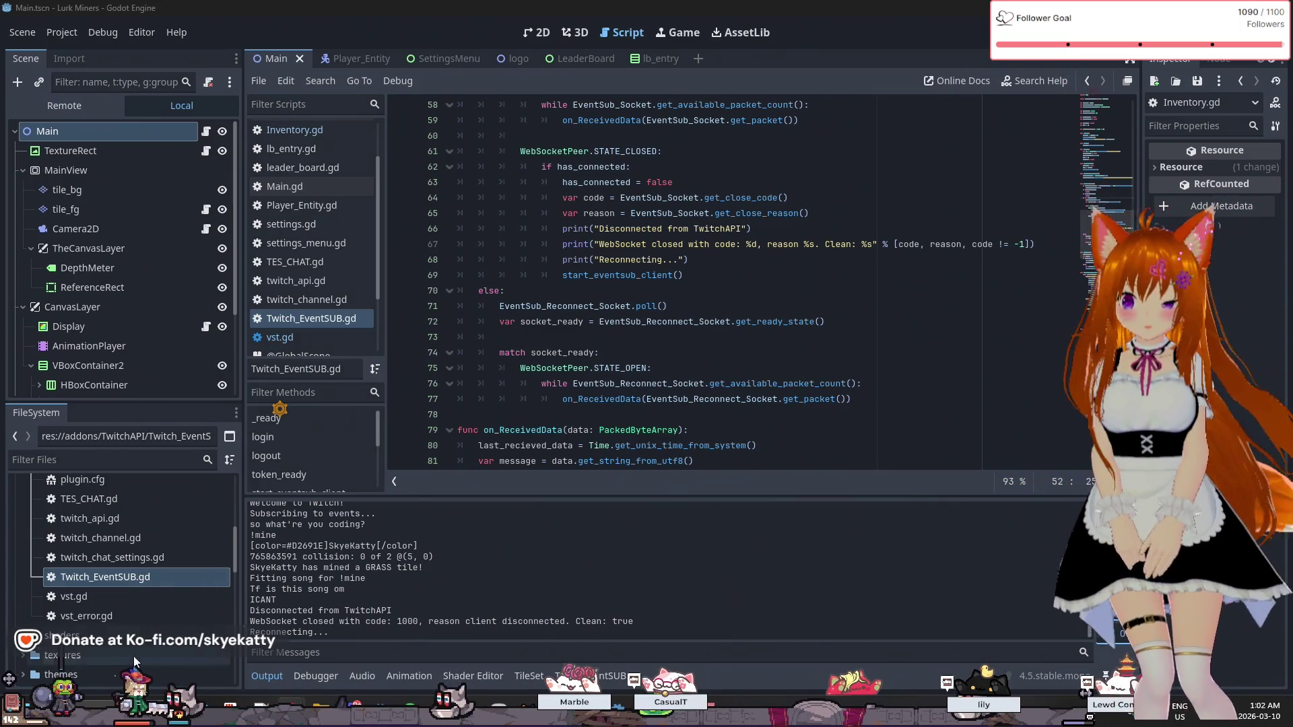
{"action": "left_click", "coordinate": [24, 710]}
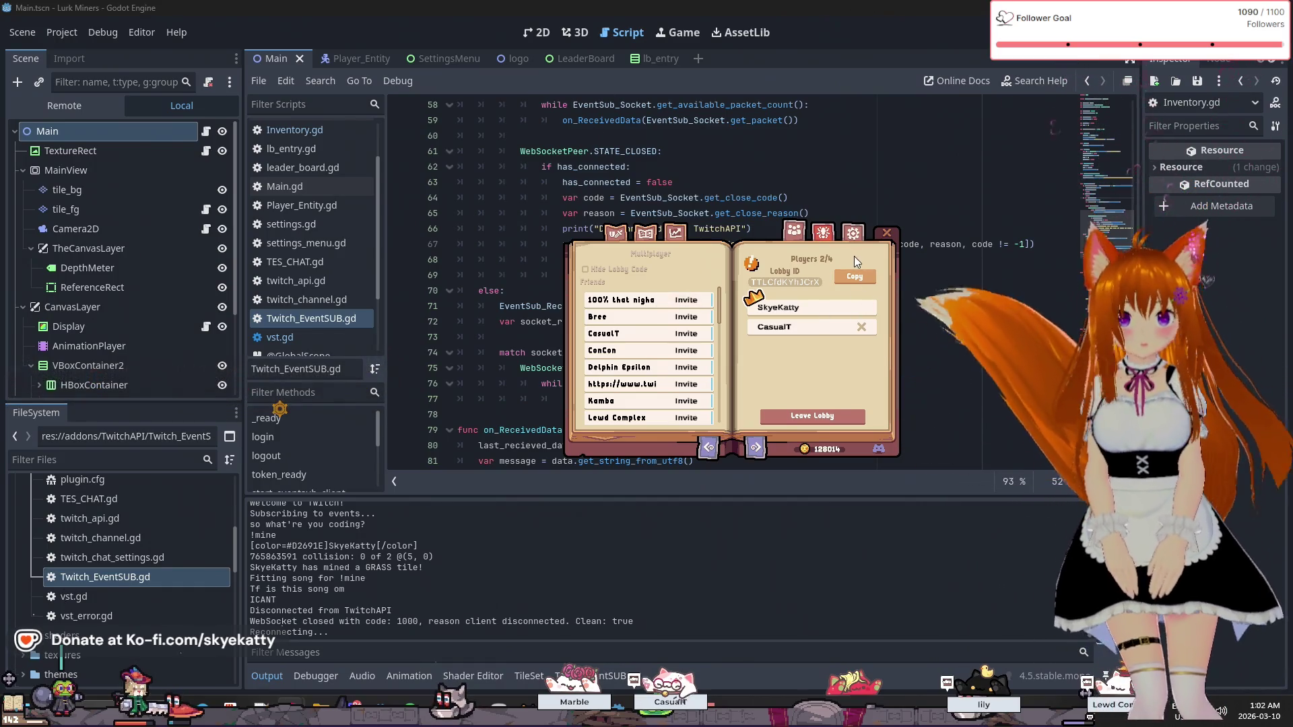
{"action": "left_click", "coordinate": [886, 235]}
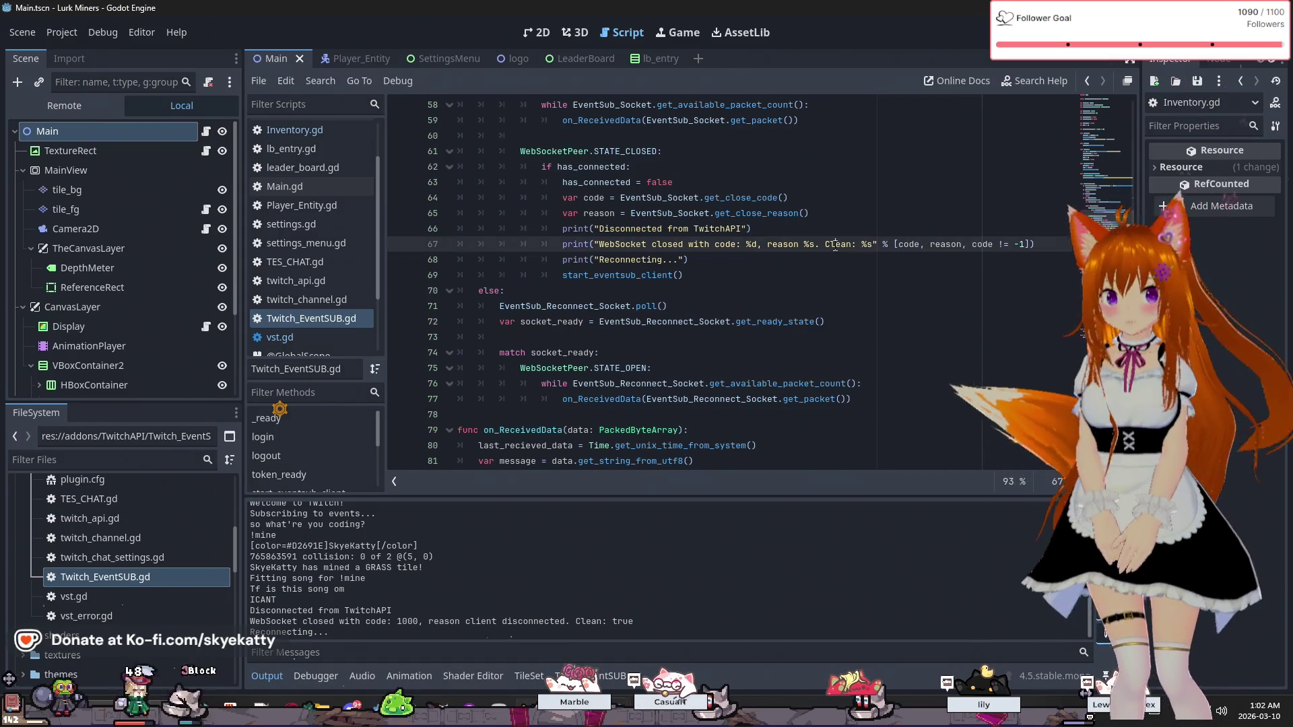
{"action": "scroll", "coordinate": [522, 245], "scroll_direction": "up", "scroll_amount": 6}
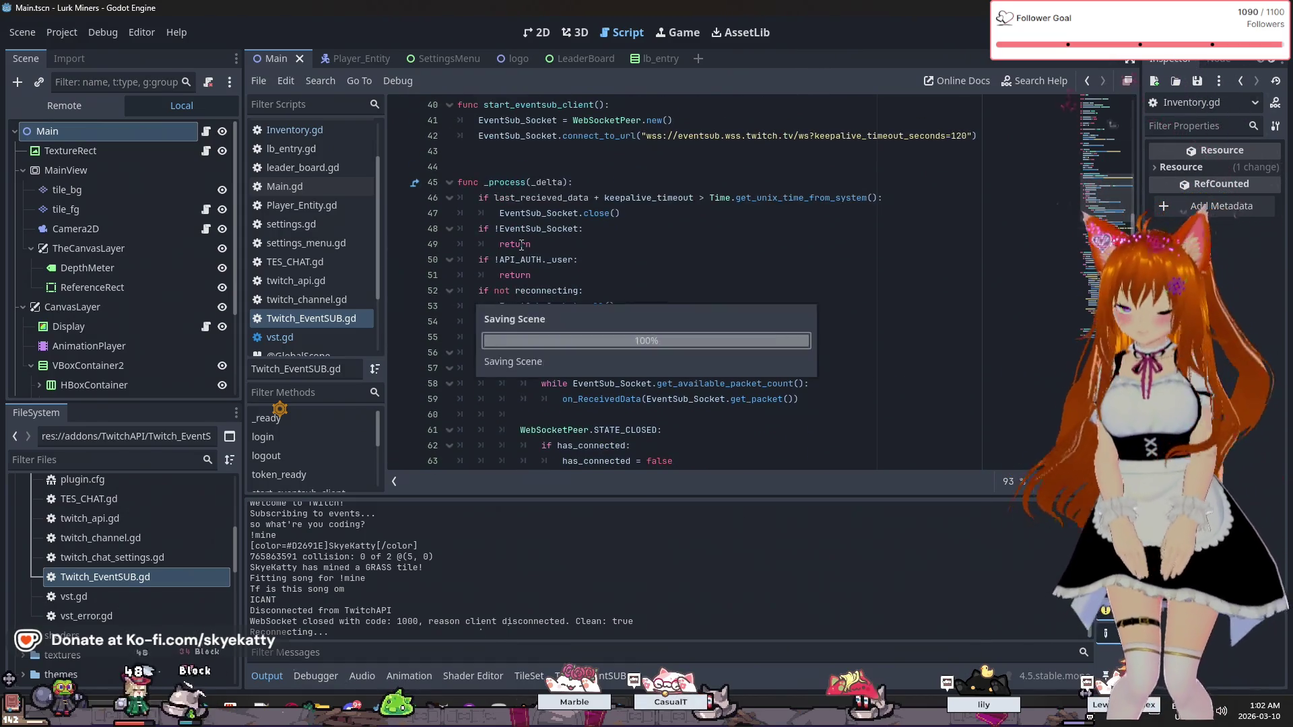
{"action": "scroll", "coordinate": [521, 244], "scroll_direction": "up", "scroll_amount": 13}
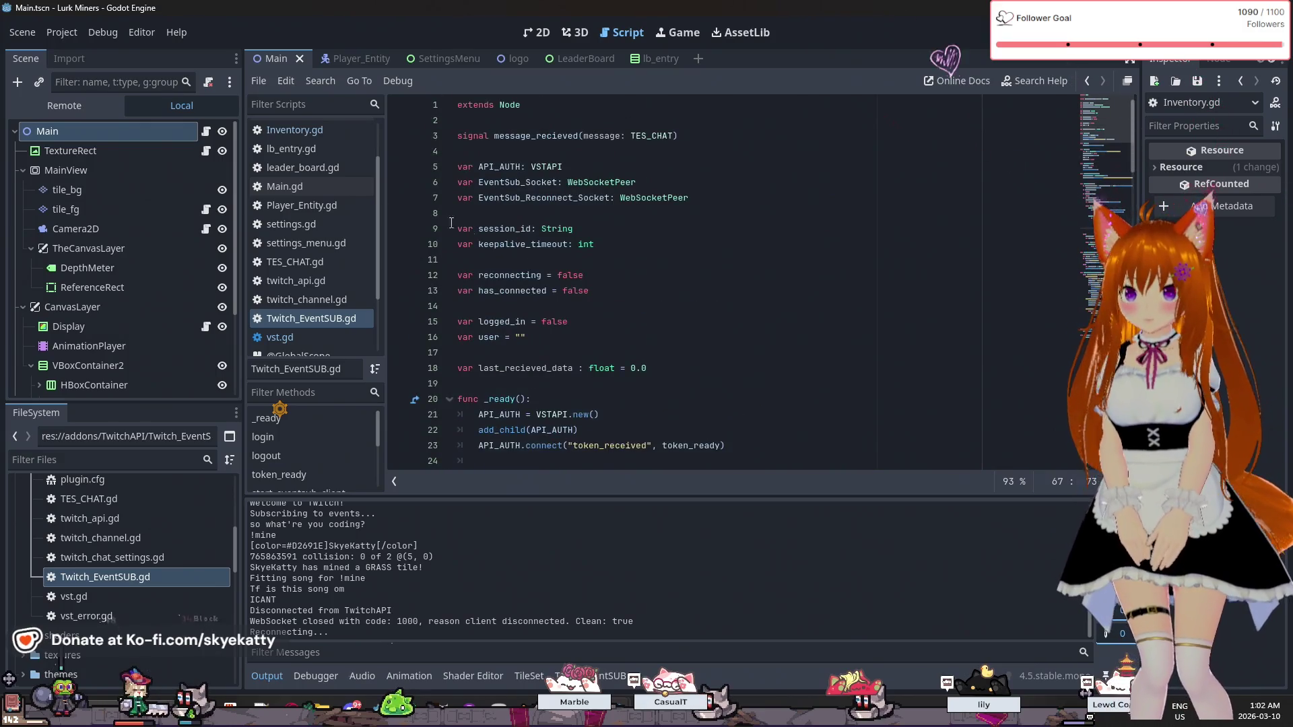
{"action": "left_click", "coordinate": [115, 155]}
{"action": "left_click", "coordinate": [119, 270]}
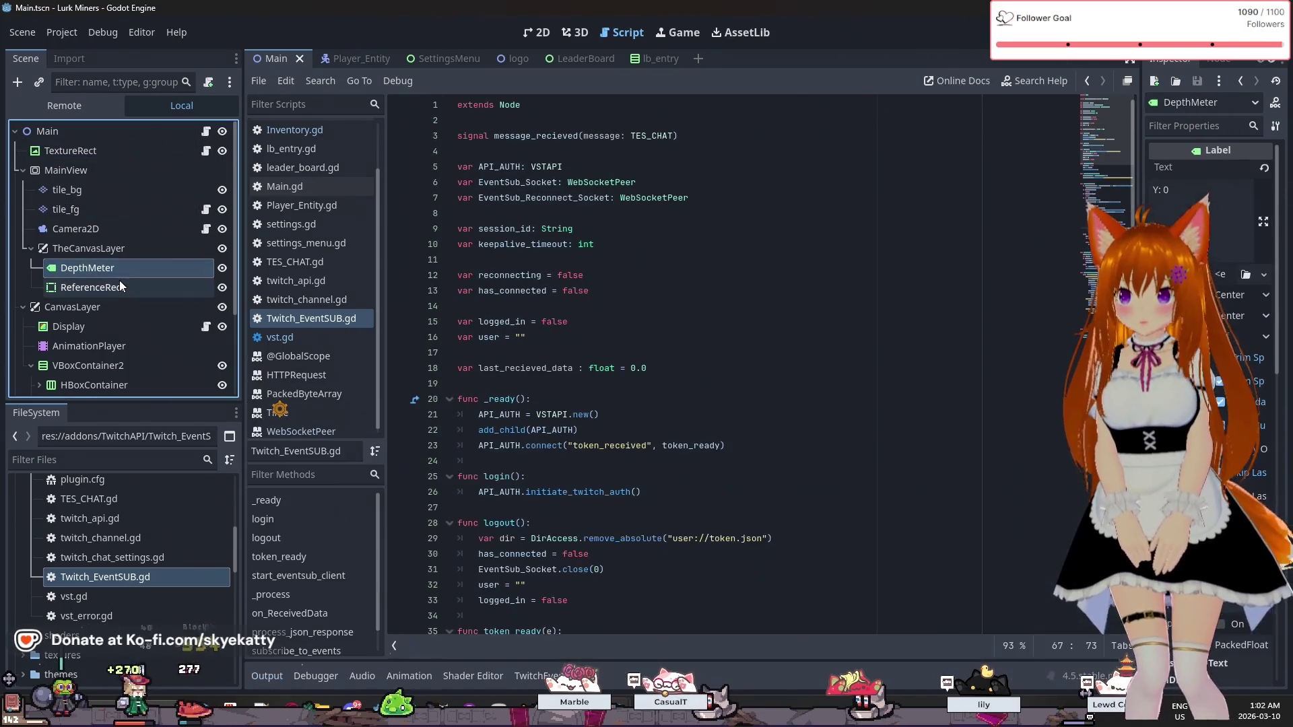
{"action": "left_click", "coordinate": [121, 346]}
{"action": "left_click", "coordinate": [124, 366]}
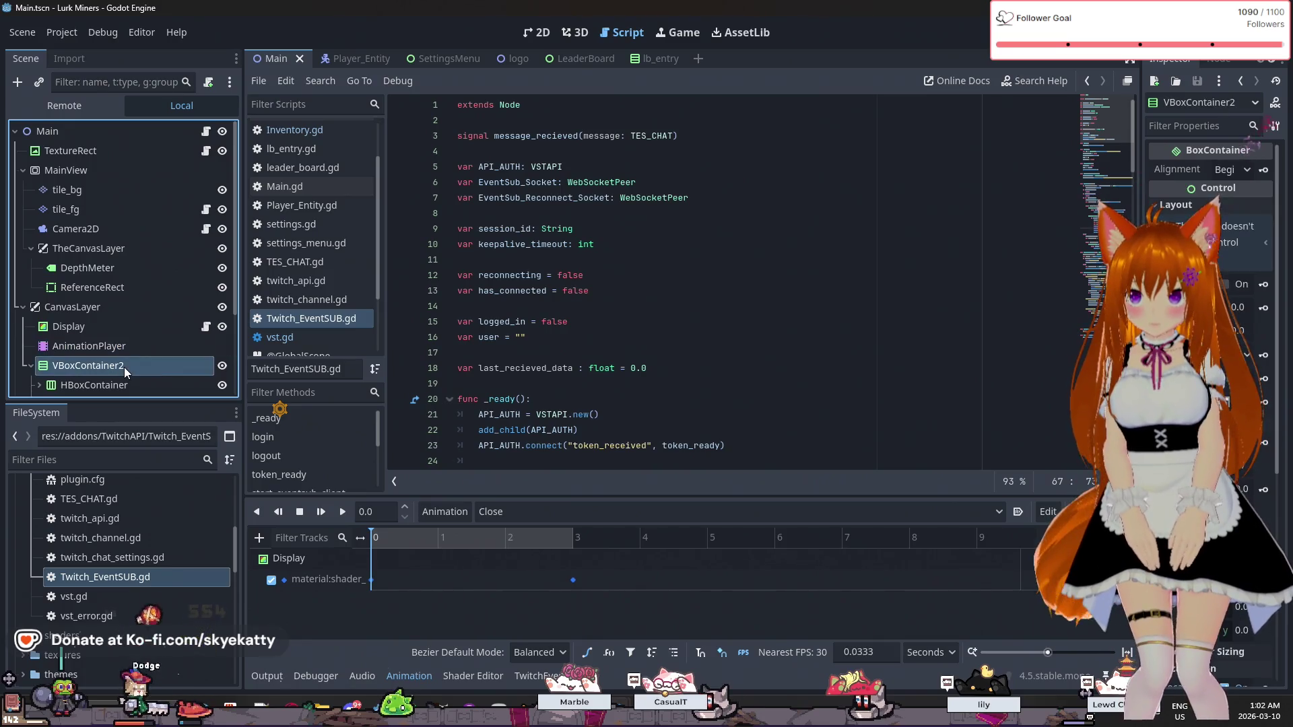
{"action": "left_click", "coordinate": [113, 149]}
{"action": "left_click", "coordinate": [109, 132]}
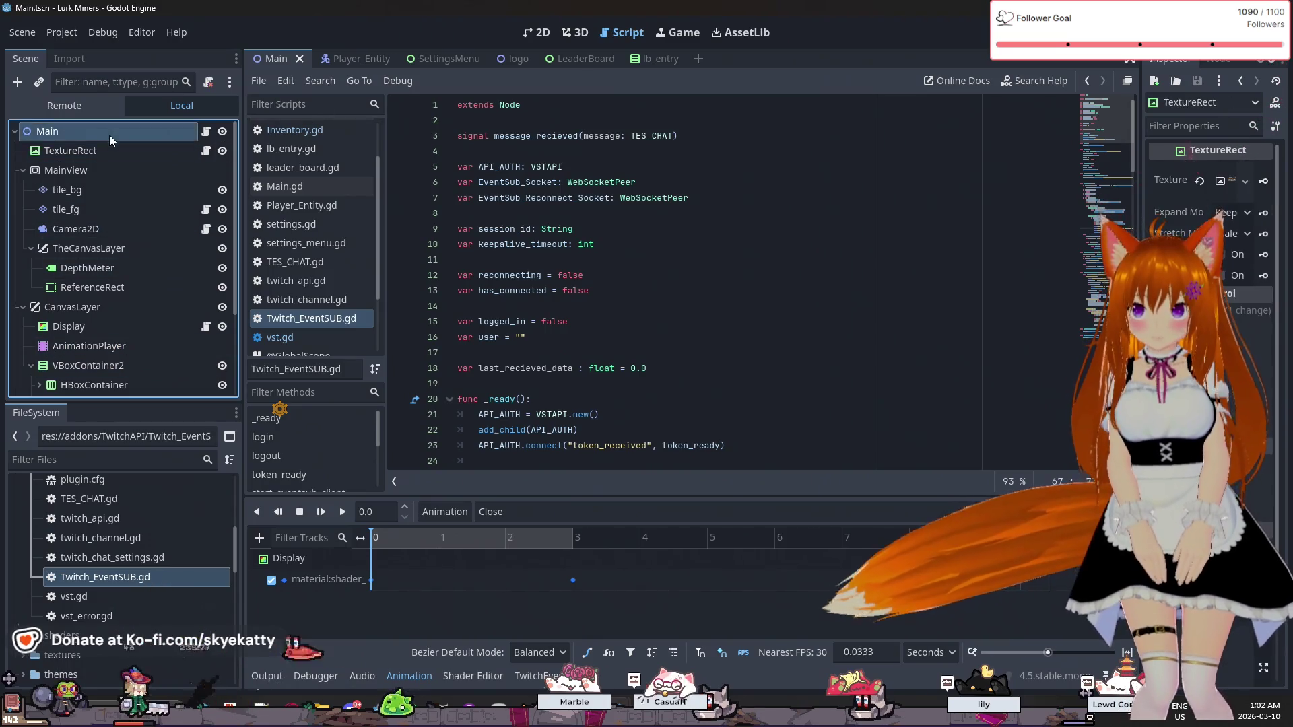
{"action": "left_click", "coordinate": [110, 170]}
{"action": "left_click", "coordinate": [113, 248]}
{"action": "left_click", "coordinate": [114, 209]}
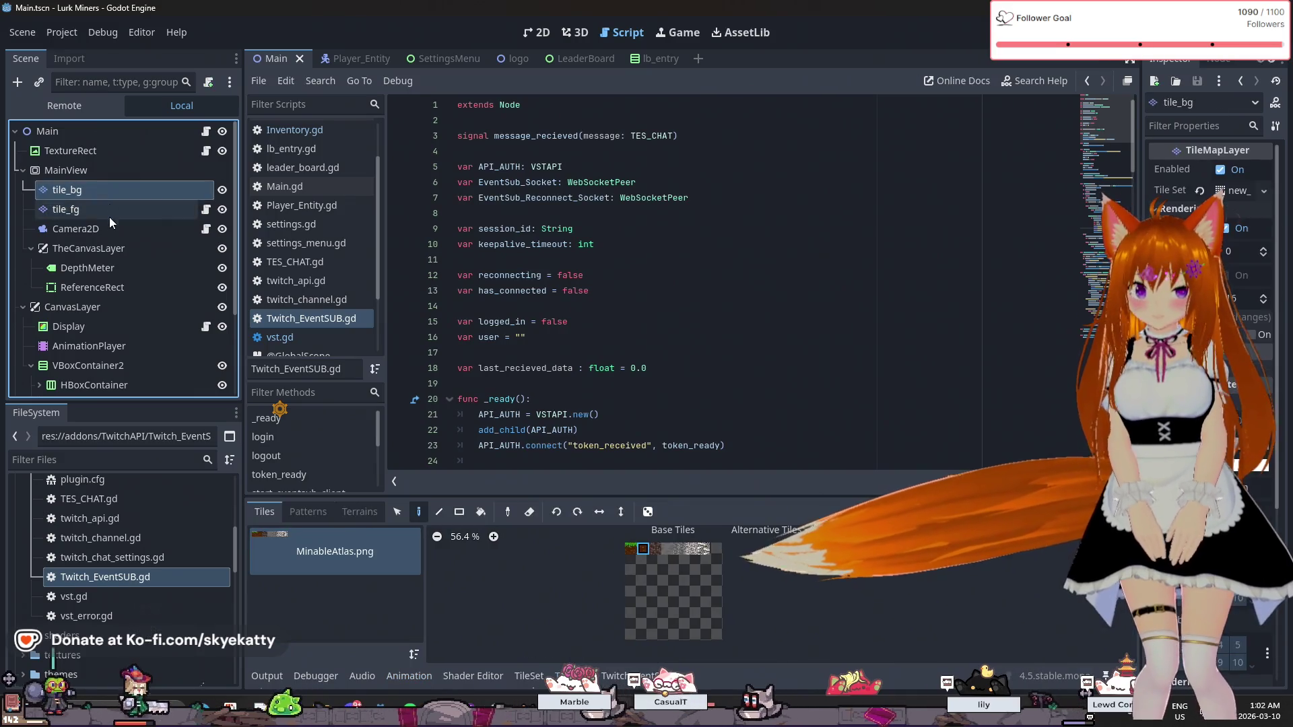
{"action": "left_click", "coordinate": [112, 229]}
{"action": "left_click", "coordinate": [116, 248]}
{"action": "left_click", "coordinate": [120, 307]}
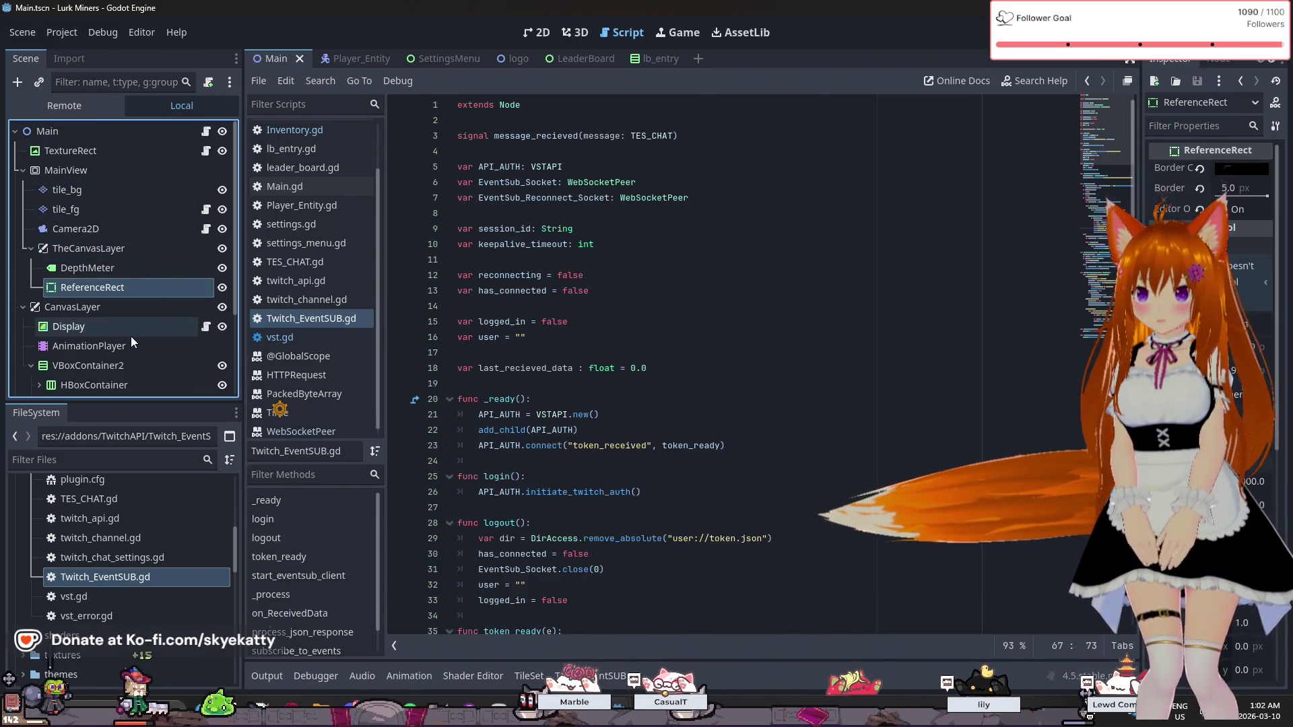
{"action": "scroll", "coordinate": [127, 346], "scroll_direction": "down", "scroll_amount": 3}
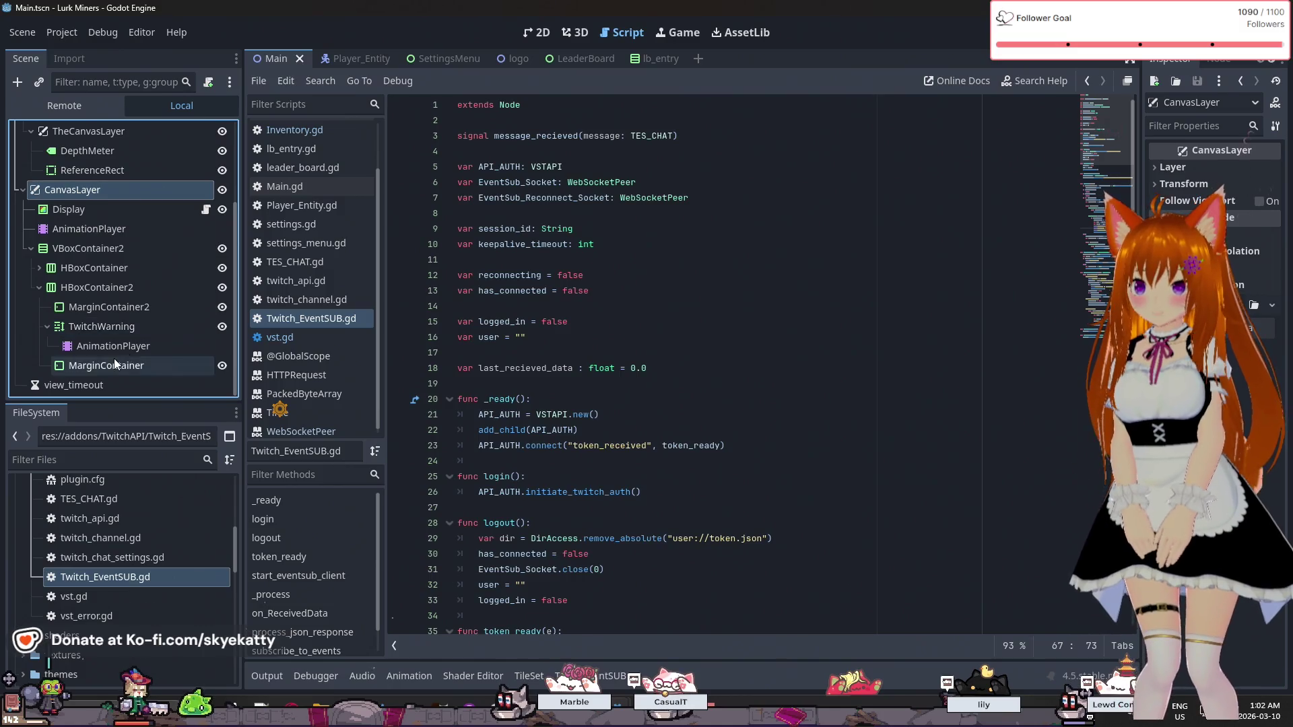
{"action": "scroll", "coordinate": [114, 358], "scroll_direction": "up", "scroll_amount": 3}
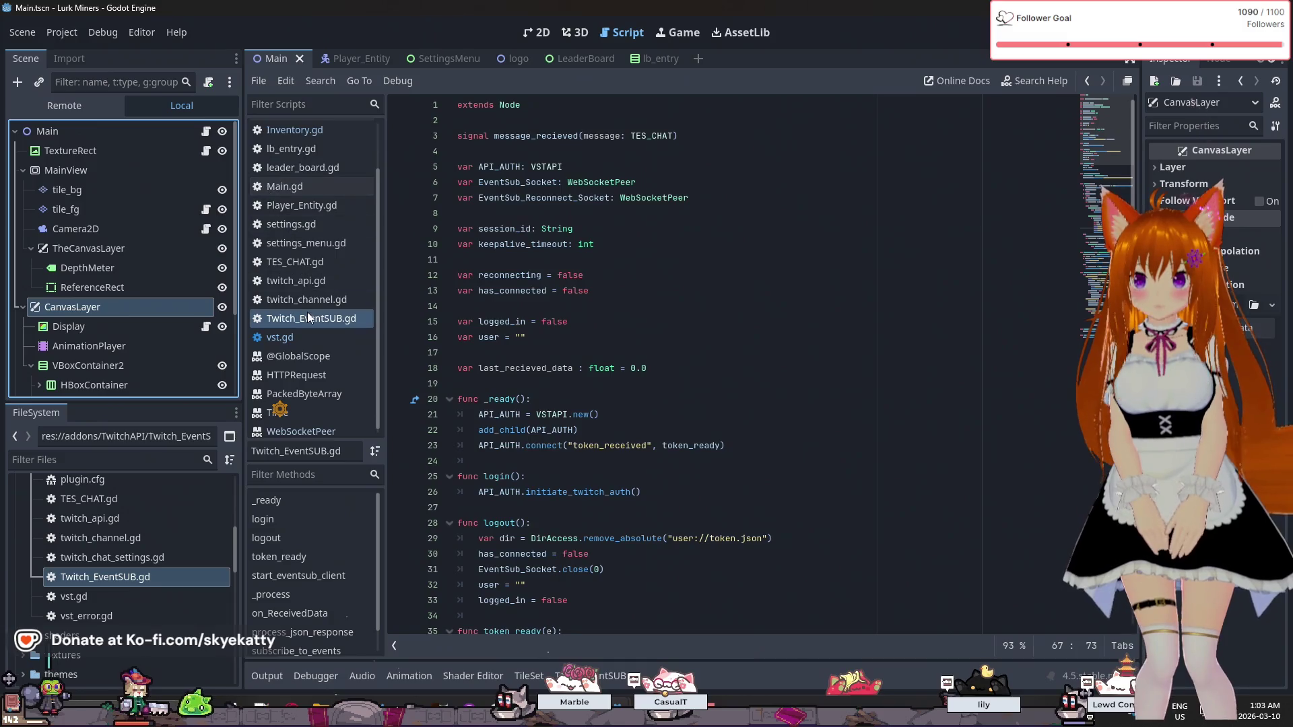
{"action": "scroll", "coordinate": [305, 289], "scroll_direction": "up", "scroll_amount": 2}
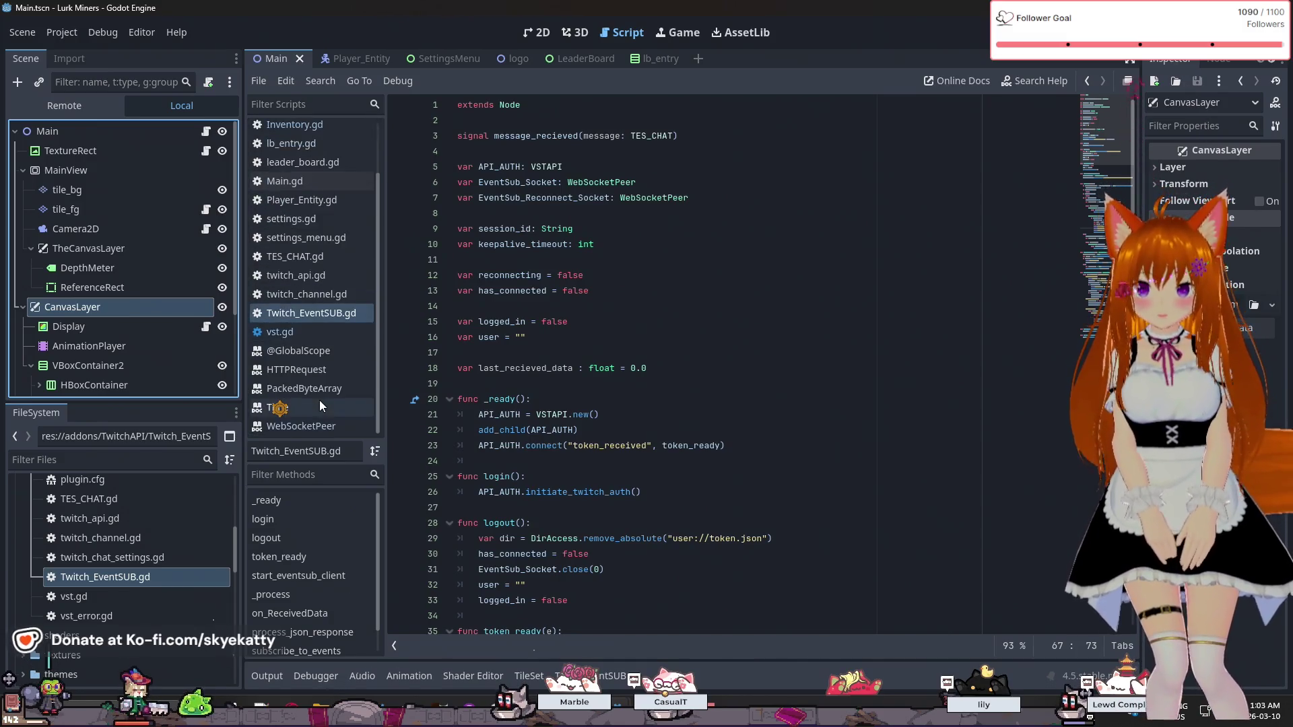
- Open settings.gd and look through its _Settings, _TypeDef and verify_settings code
{"action": "left_click", "coordinate": [301, 279]}
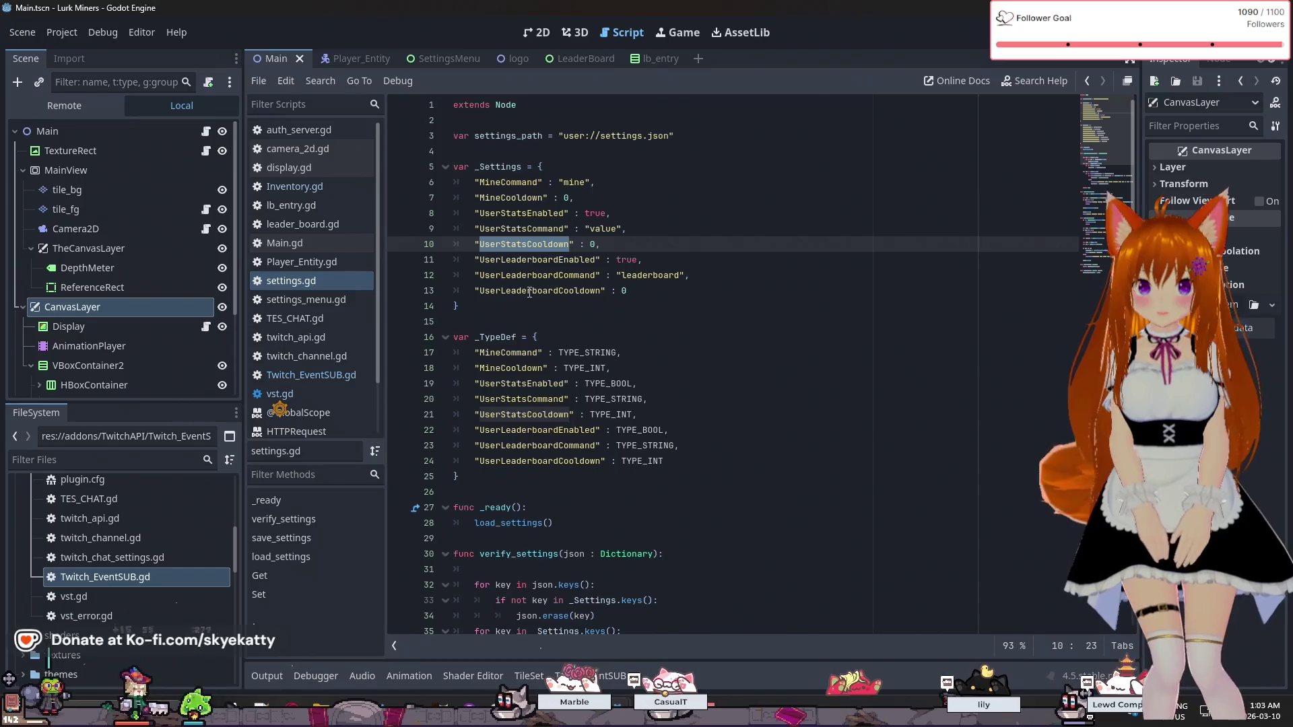
{"action": "scroll", "coordinate": [528, 291], "scroll_direction": "down", "scroll_amount": 13}
{"action": "scroll", "coordinate": [528, 290], "scroll_direction": "up", "scroll_amount": 13}
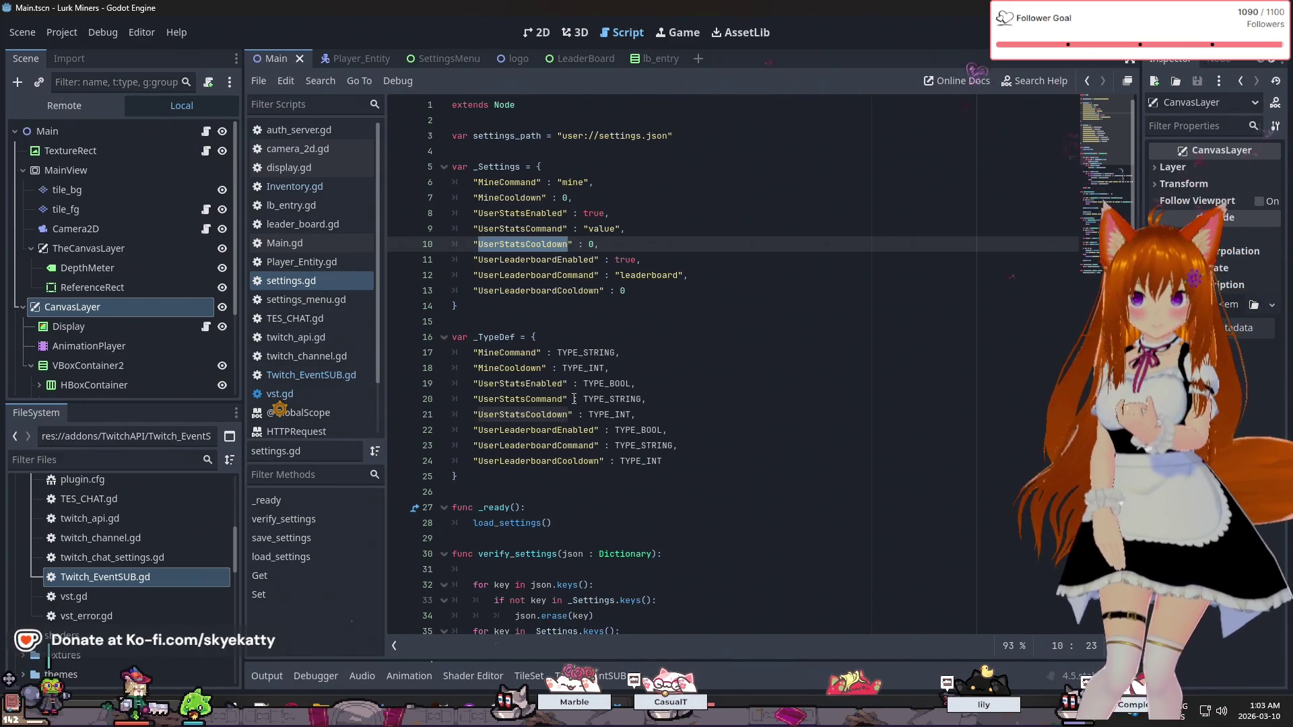
{"action": "scroll", "coordinate": [574, 399], "scroll_direction": "down", "scroll_amount": 7}
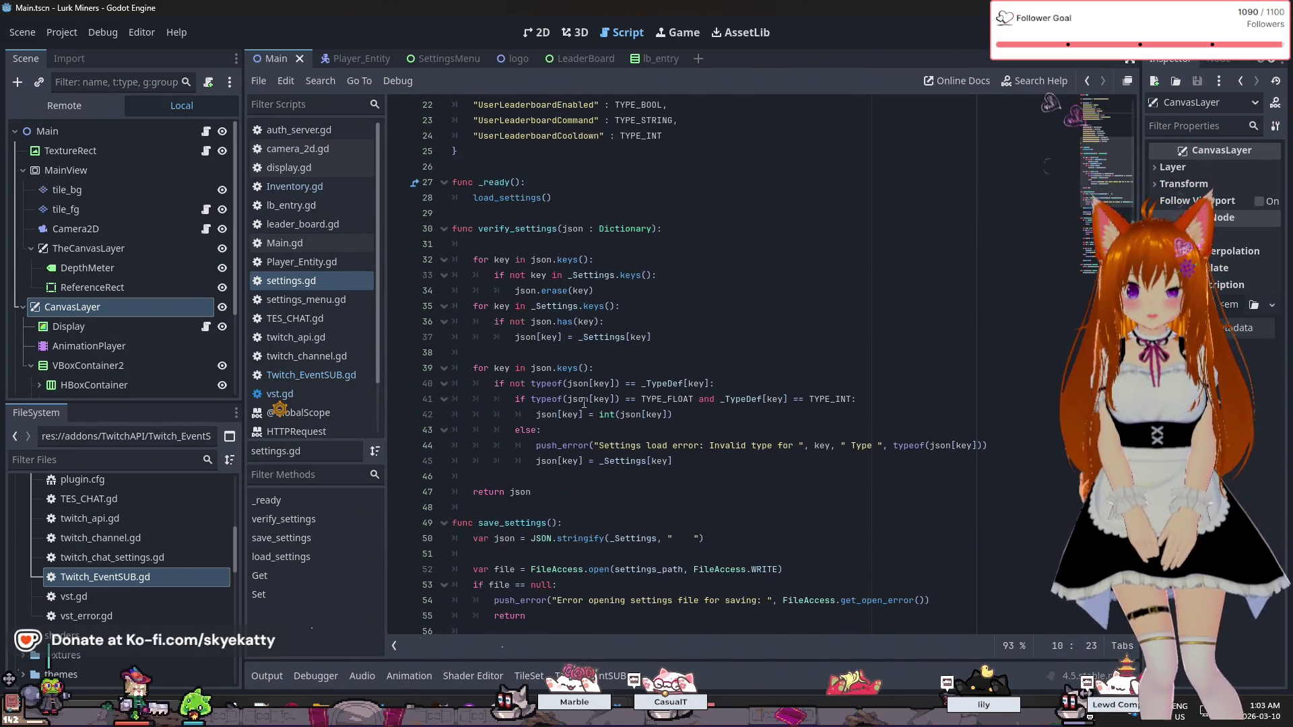
{"action": "scroll", "coordinate": [584, 402], "scroll_direction": "down", "scroll_amount": 3}
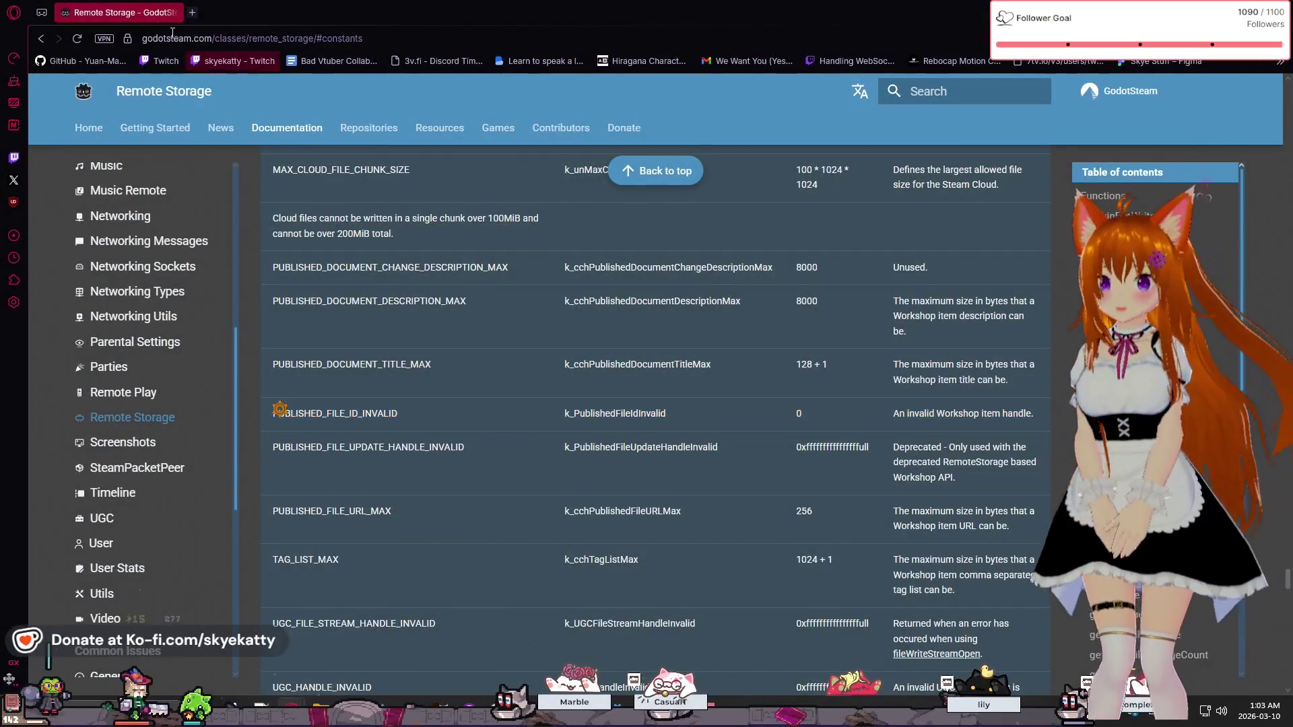
- Go back to the Dynamic Cloud Sync tutorial and scroll to its example code
{"action": "scroll", "coordinate": [161, 181], "scroll_direction": "up", "scroll_amount": 10}
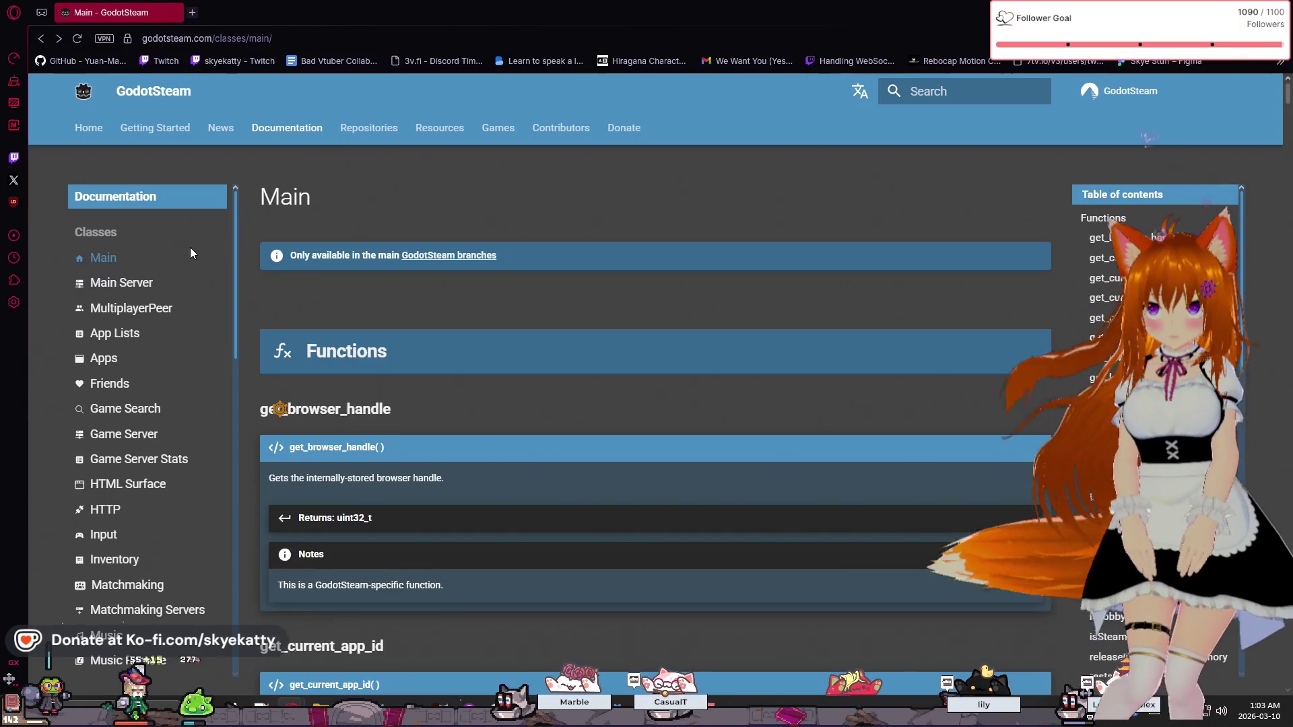
{"action": "key", "text": "alt+Left"}
{"action": "scroll", "coordinate": [420, 362], "scroll_direction": "up", "scroll_amount": 3}
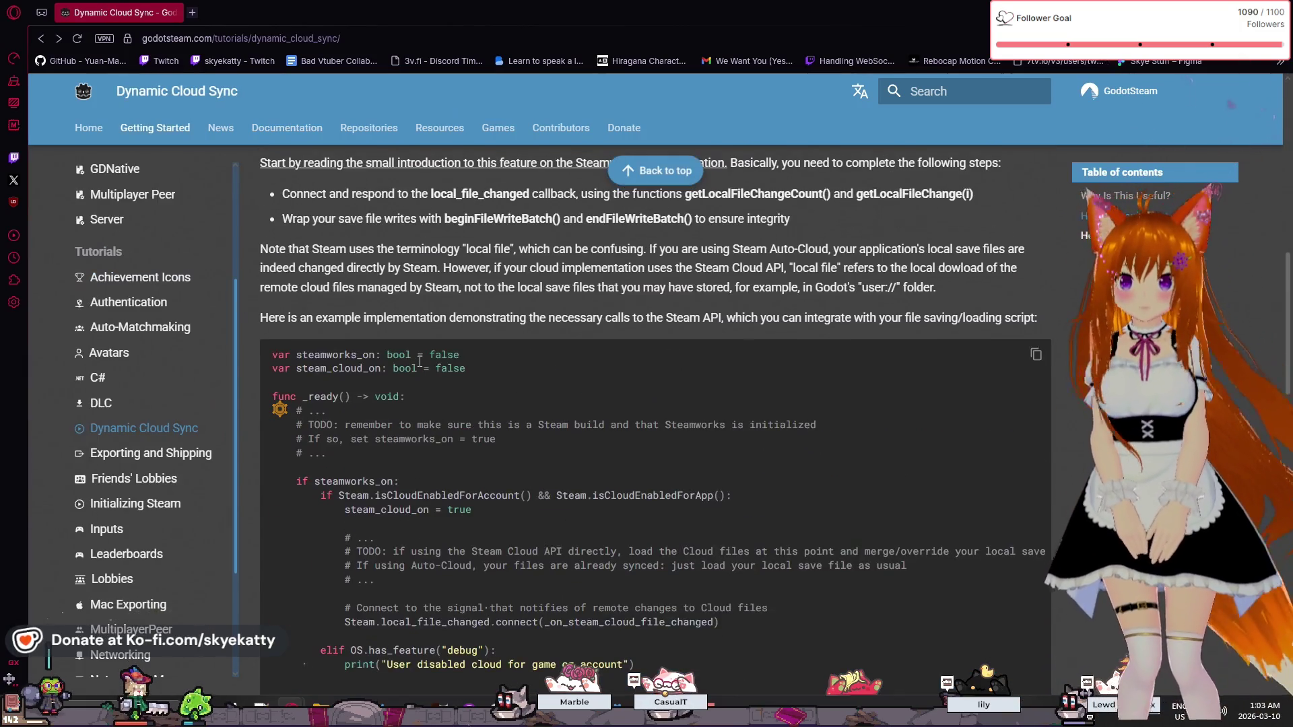
{"action": "scroll", "coordinate": [419, 362], "scroll_direction": "down", "scroll_amount": 1}
{"action": "scroll", "coordinate": [420, 362], "scroll_direction": "up", "scroll_amount": 3}
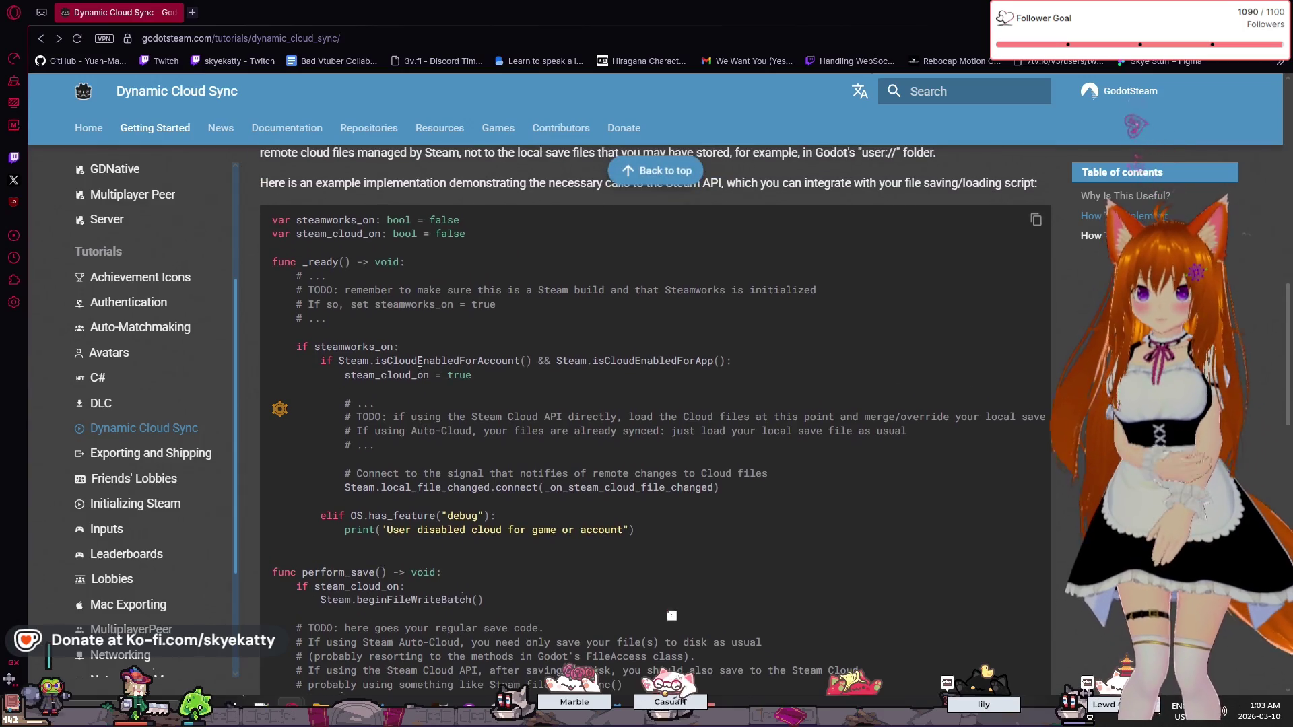
{"action": "scroll", "coordinate": [419, 361], "scroll_direction": "down", "scroll_amount": 2}
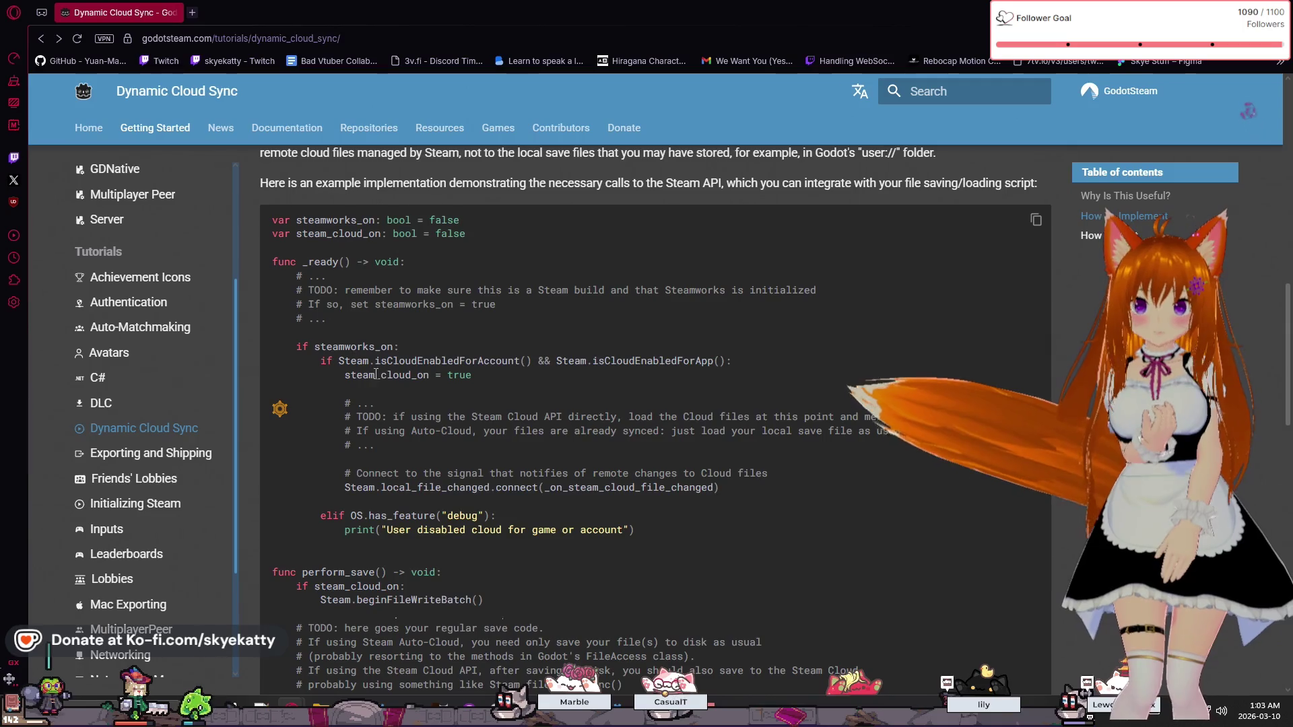
{"action": "scroll", "coordinate": [482, 377], "scroll_direction": "down", "scroll_amount": 1}
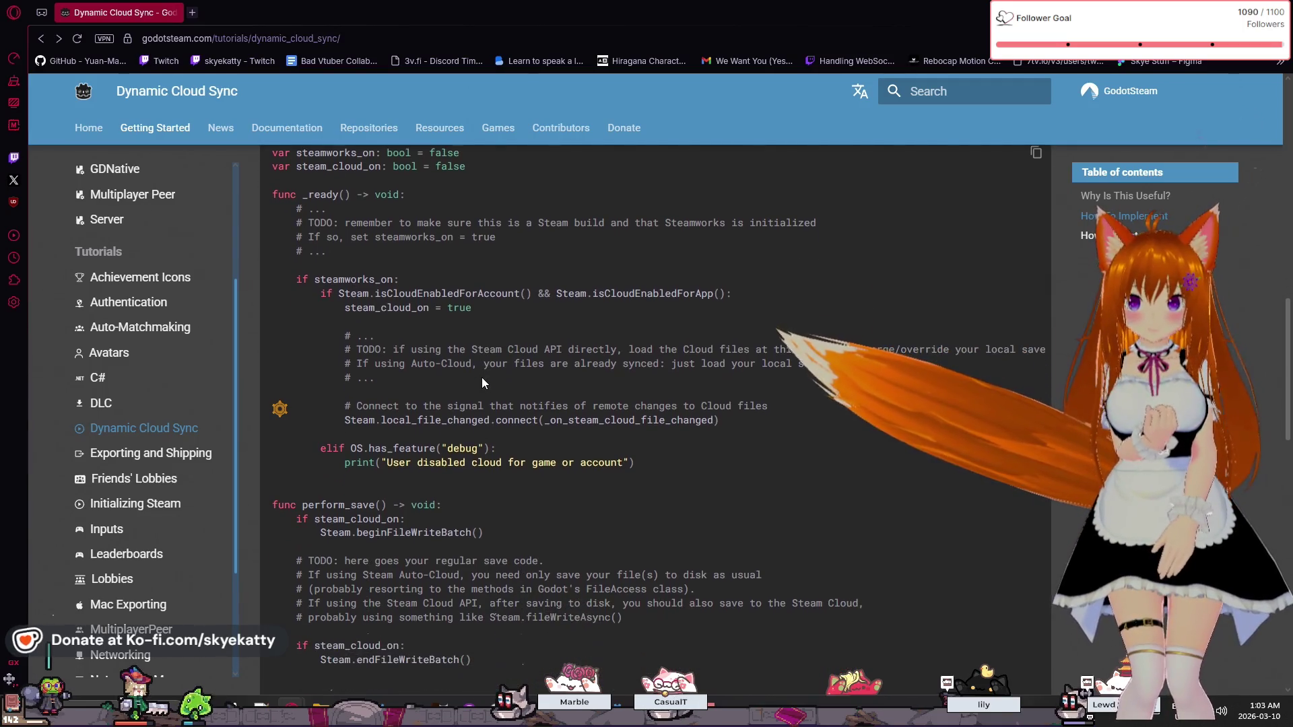
- Highlight the cloud-availability check and surrounding lines of the example cloud-save code
{"action": "left_click_drag", "start_coordinate": [474, 294], "coordinate": [568, 295]}
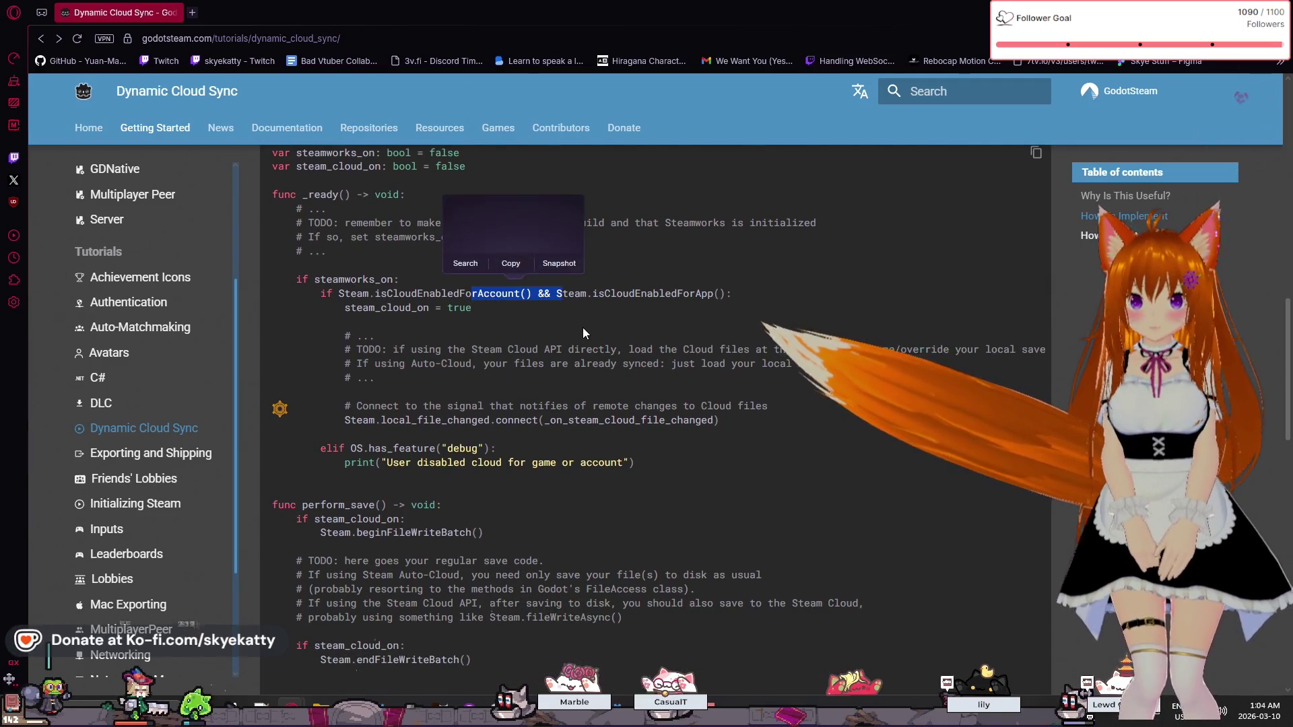
{"action": "left_click", "coordinate": [742, 335]}
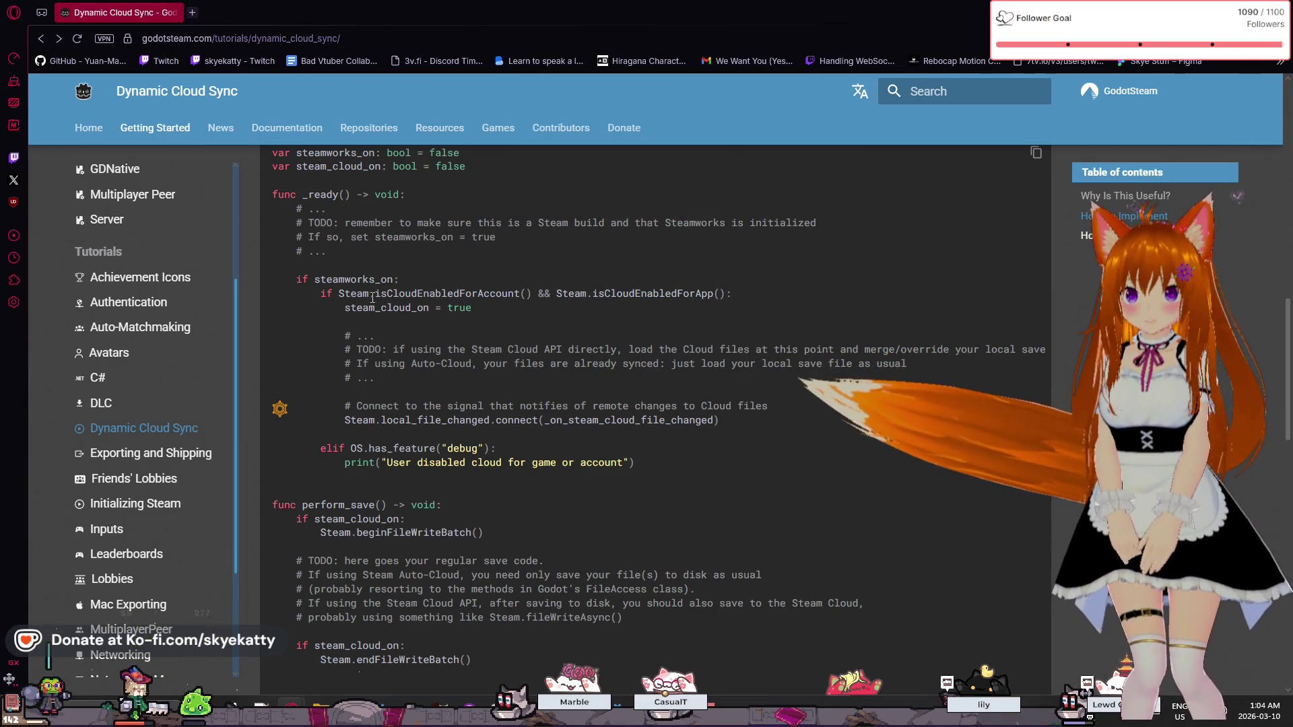
{"action": "left_click_drag", "start_coordinate": [320, 294], "coordinate": [504, 326]}
{"action": "left_click", "coordinate": [503, 326]}
{"action": "scroll", "coordinate": [168, 357], "scroll_direction": "up", "scroll_amount": 2}
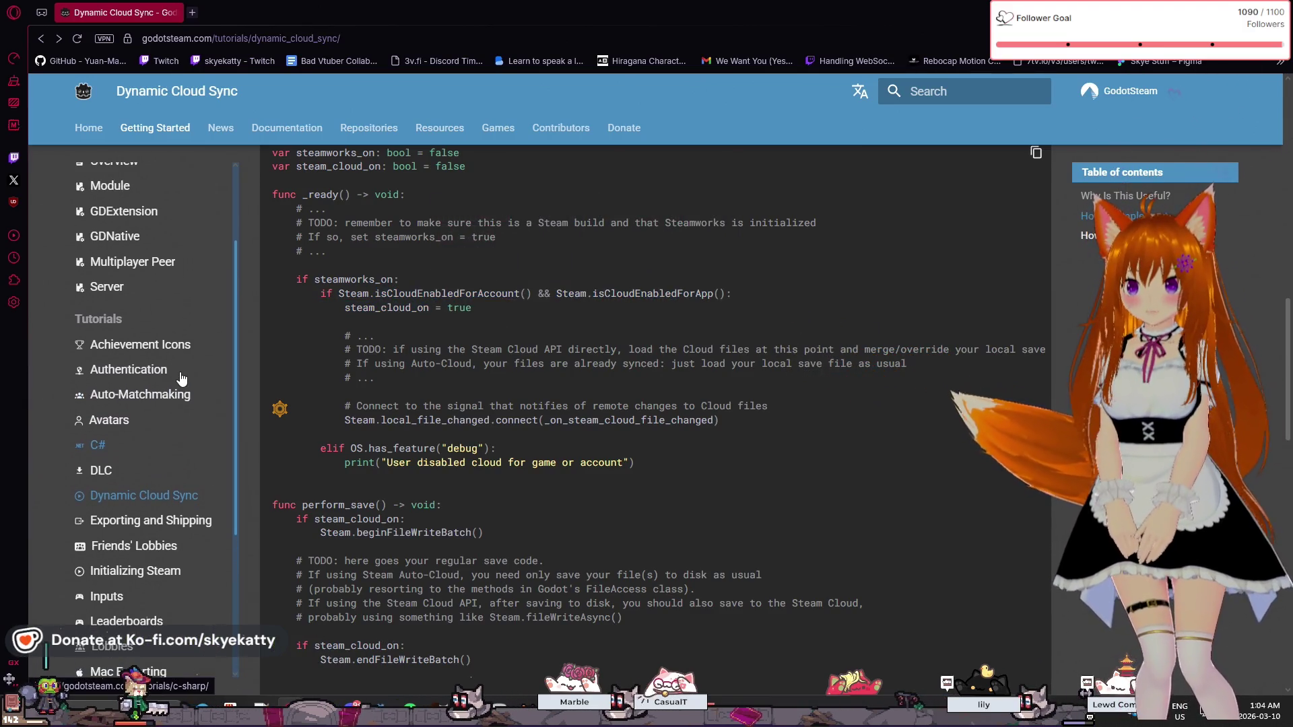
{"action": "scroll", "coordinate": [123, 390], "scroll_direction": "up", "scroll_amount": 1}
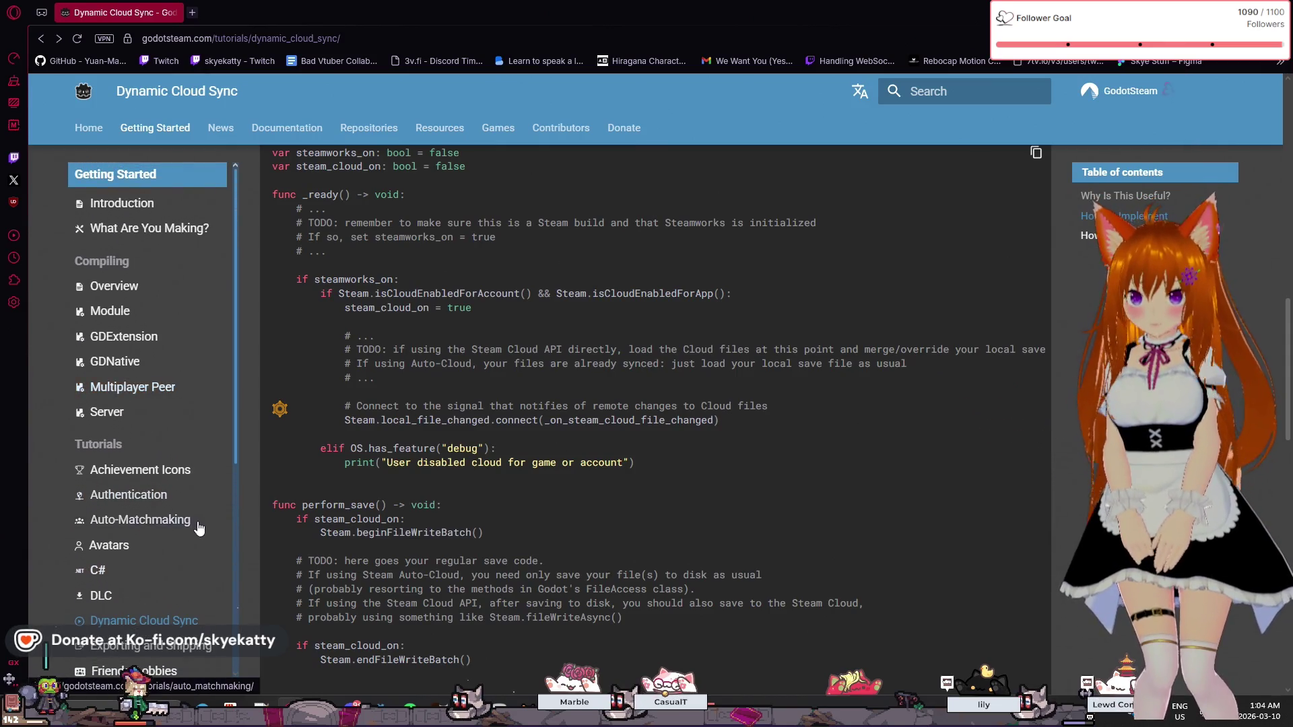
- Open the Authentication tutorial and read through its connected_clients example
{"action": "left_click", "coordinate": [161, 502]}
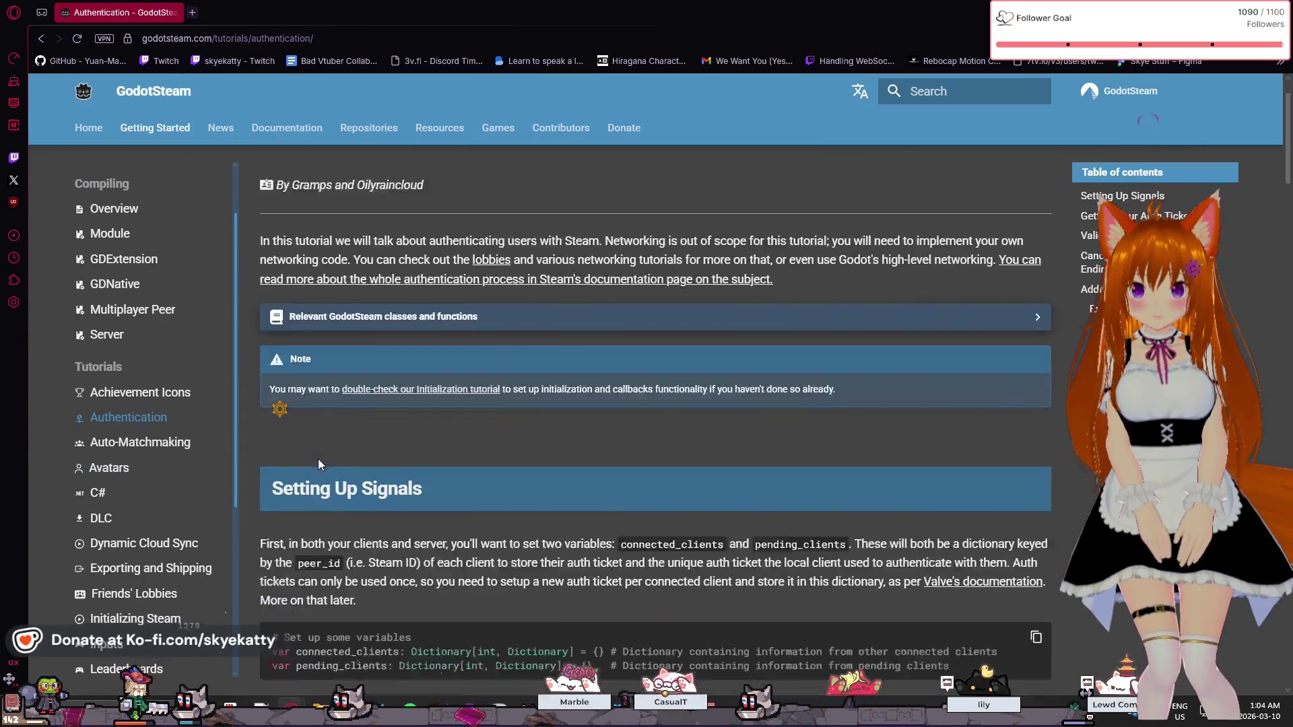
{"action": "scroll", "coordinate": [318, 458], "scroll_direction": "down", "scroll_amount": 6}
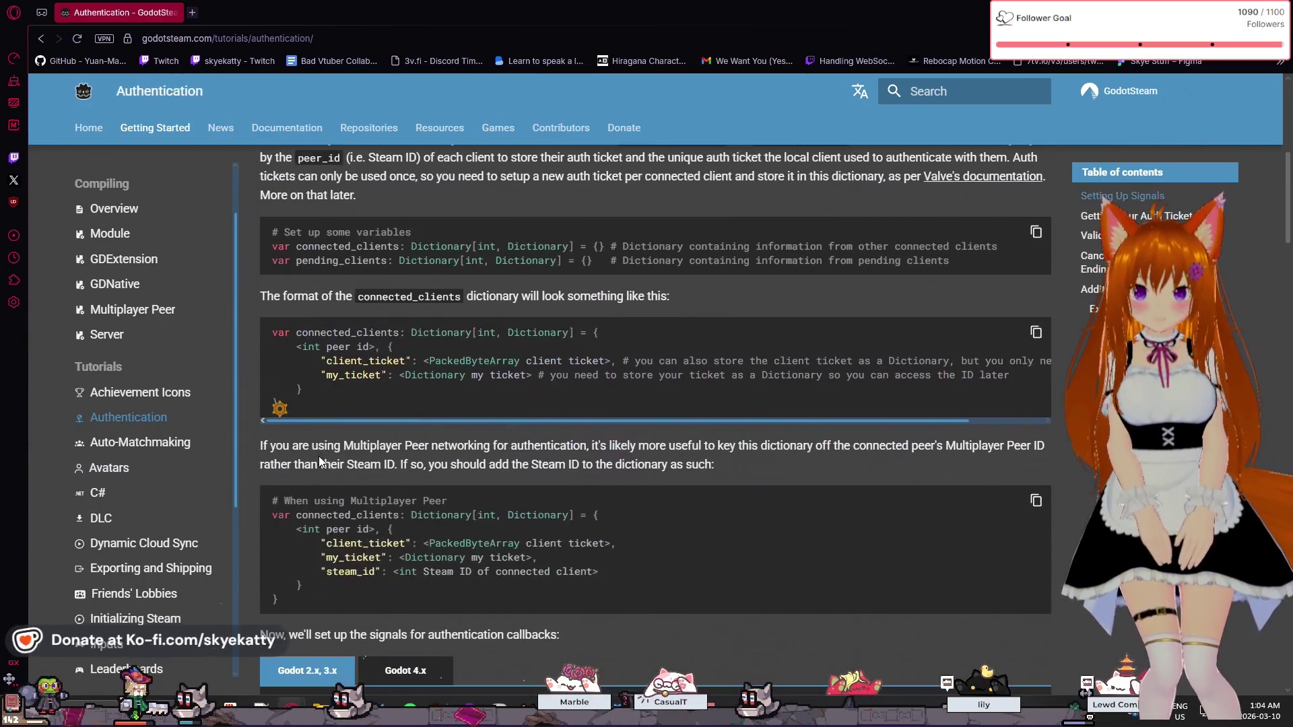
{"action": "triple_click", "coordinate": [335, 406]}
{"action": "left_click", "coordinate": [335, 406]}
{"action": "scroll", "coordinate": [377, 517], "scroll_direction": "down", "scroll_amount": 1}
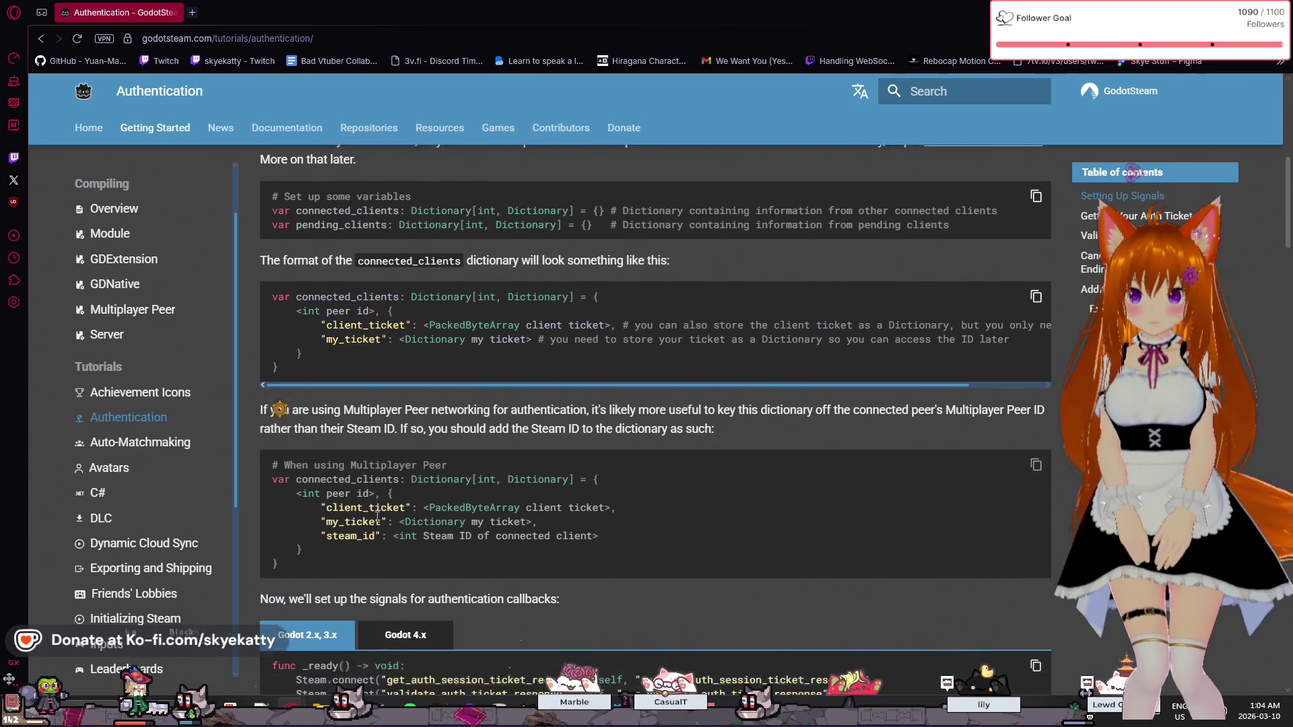
{"action": "scroll", "coordinate": [368, 483], "scroll_direction": "down", "scroll_amount": 3}
{"action": "scroll", "coordinate": [361, 471], "scroll_direction": "up", "scroll_amount": 4}
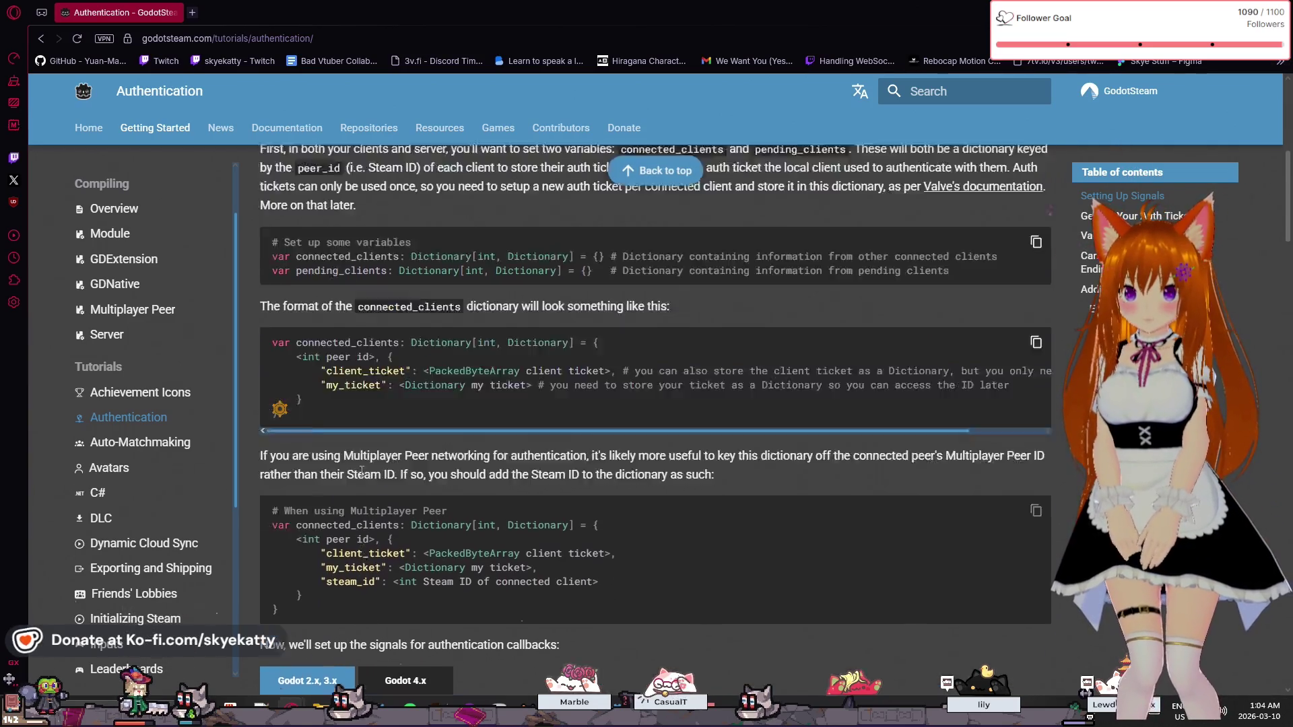
{"action": "scroll", "coordinate": [361, 471], "scroll_direction": "up", "scroll_amount": 2}
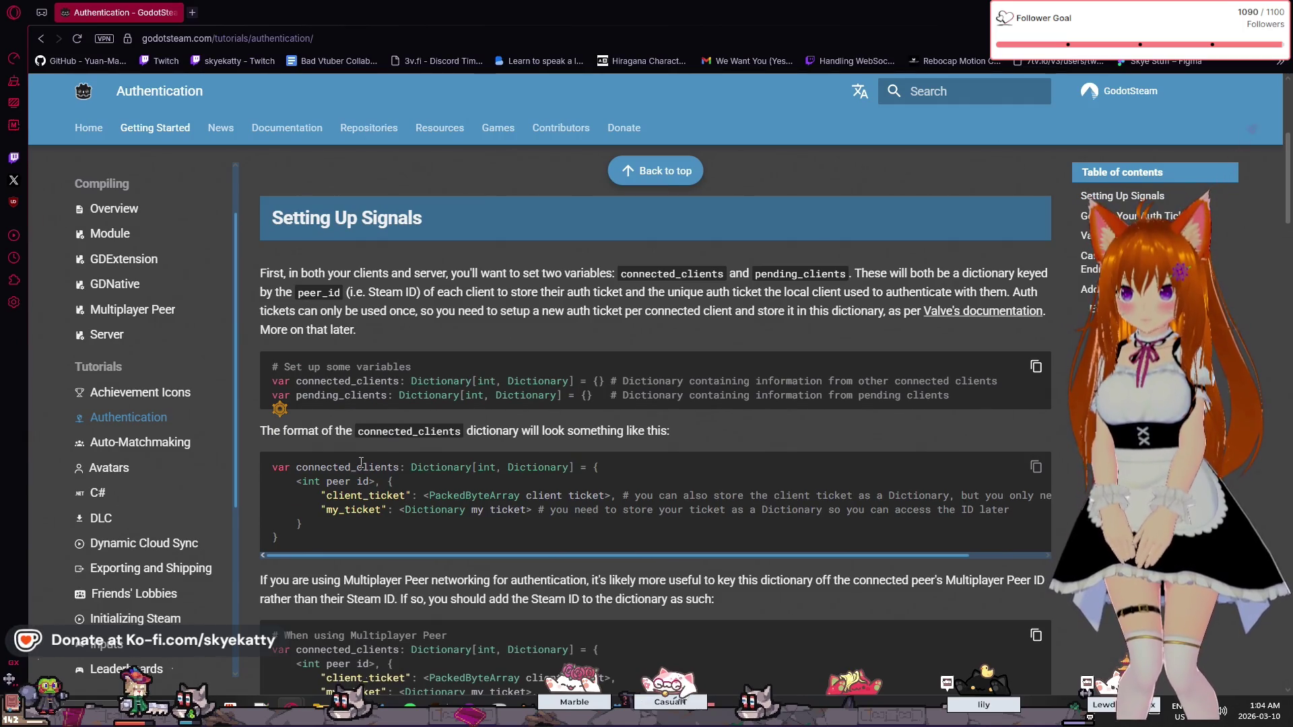
{"action": "scroll", "coordinate": [361, 463], "scroll_direction": "up", "scroll_amount": 1}
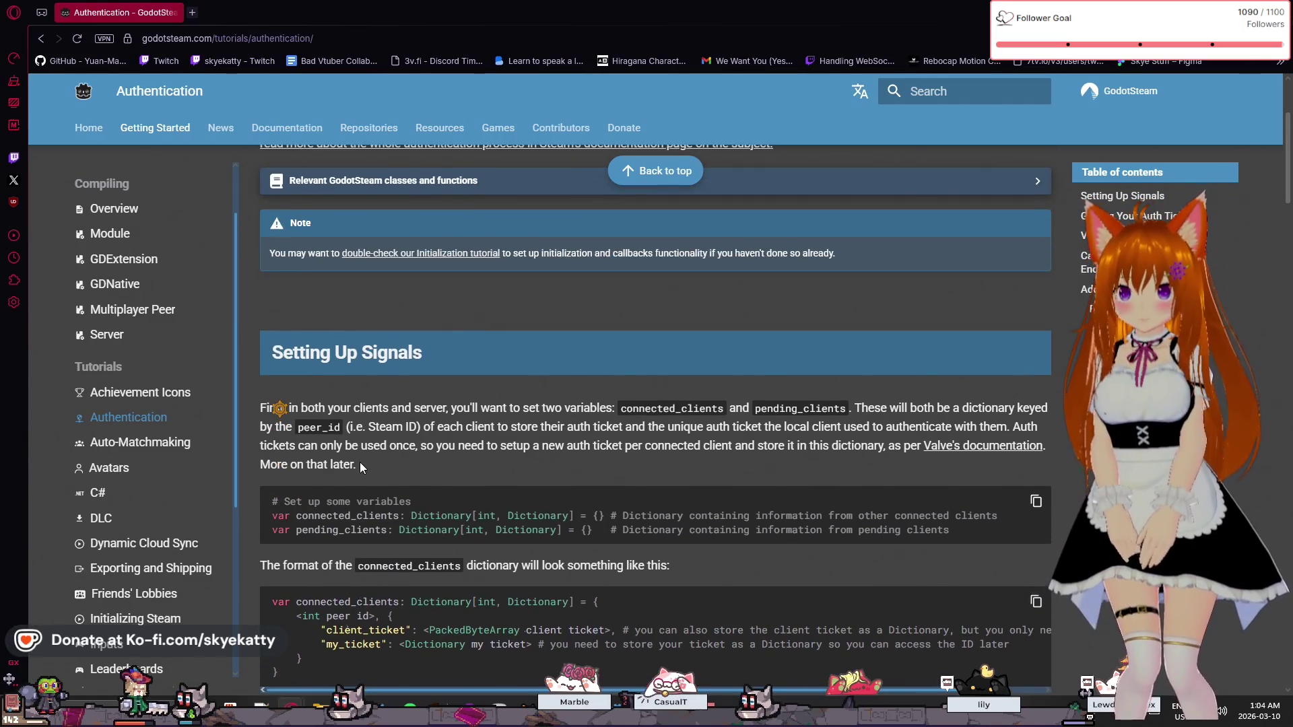
{"action": "scroll", "coordinate": [361, 463], "scroll_direction": "down", "scroll_amount": 3}
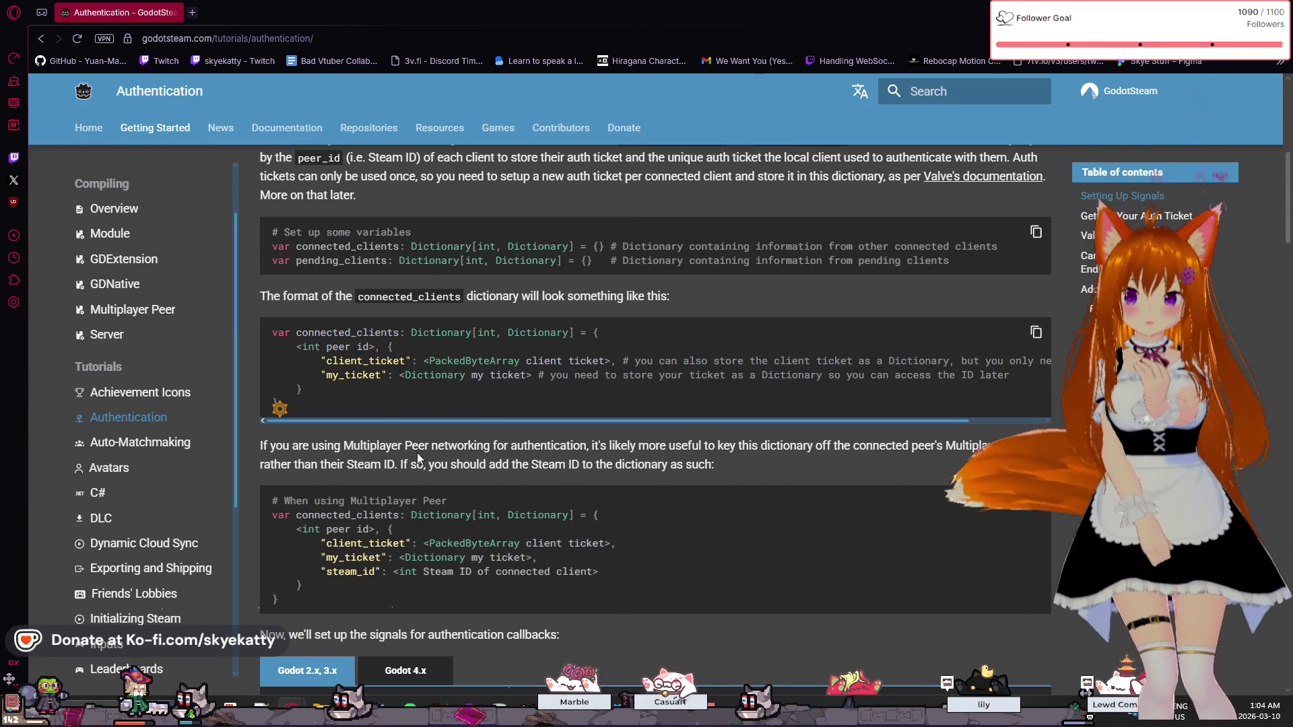
{"action": "scroll", "coordinate": [460, 400], "scroll_direction": "down", "scroll_amount": 10}
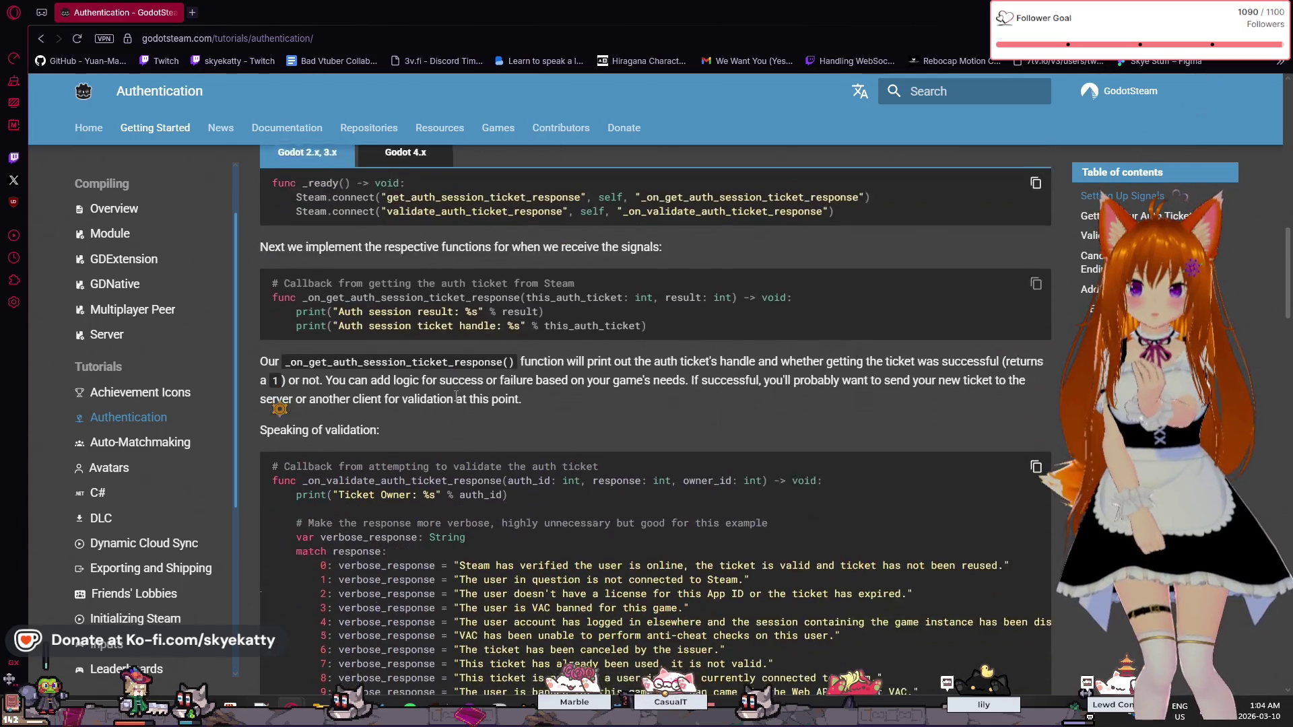
{"action": "scroll", "coordinate": [455, 397], "scroll_direction": "up", "scroll_amount": 1}
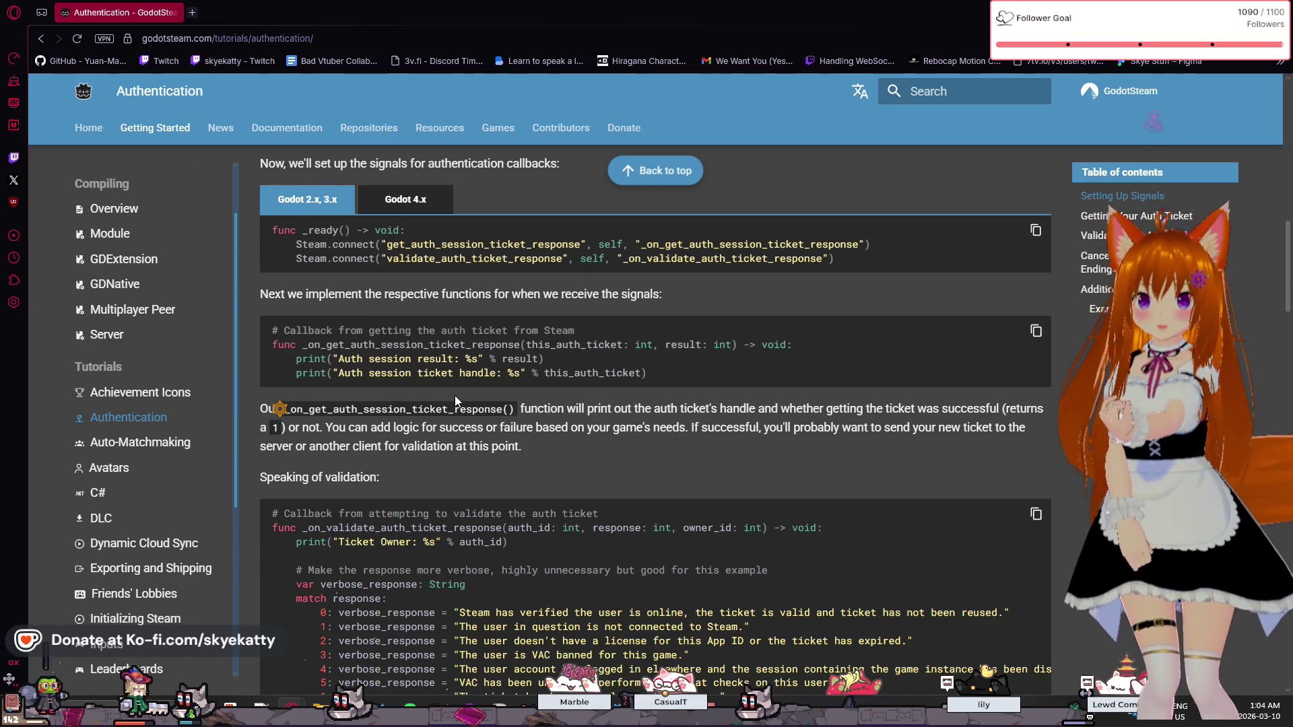
{"action": "scroll", "coordinate": [404, 317], "scroll_direction": "up", "scroll_amount": 1}
{"action": "scroll", "coordinate": [362, 296], "scroll_direction": "down", "scroll_amount": 1}
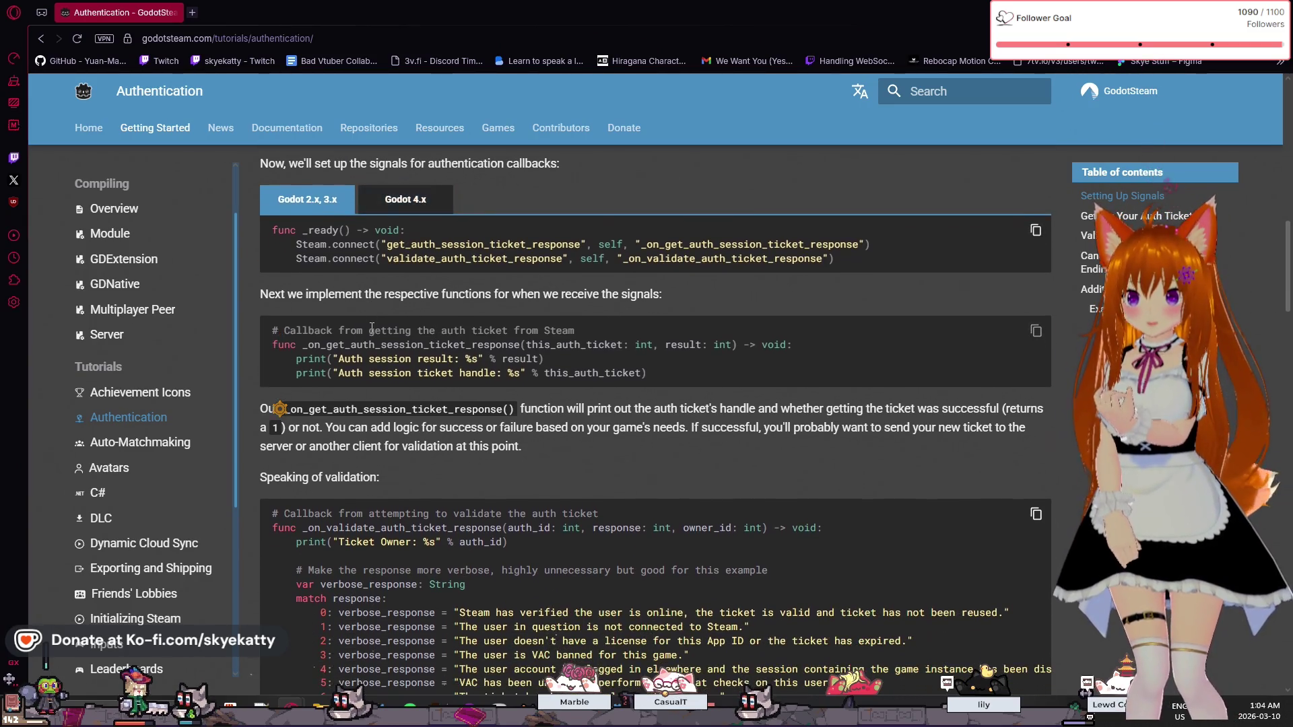
{"action": "scroll", "coordinate": [371, 318], "scroll_direction": "up", "scroll_amount": 1}
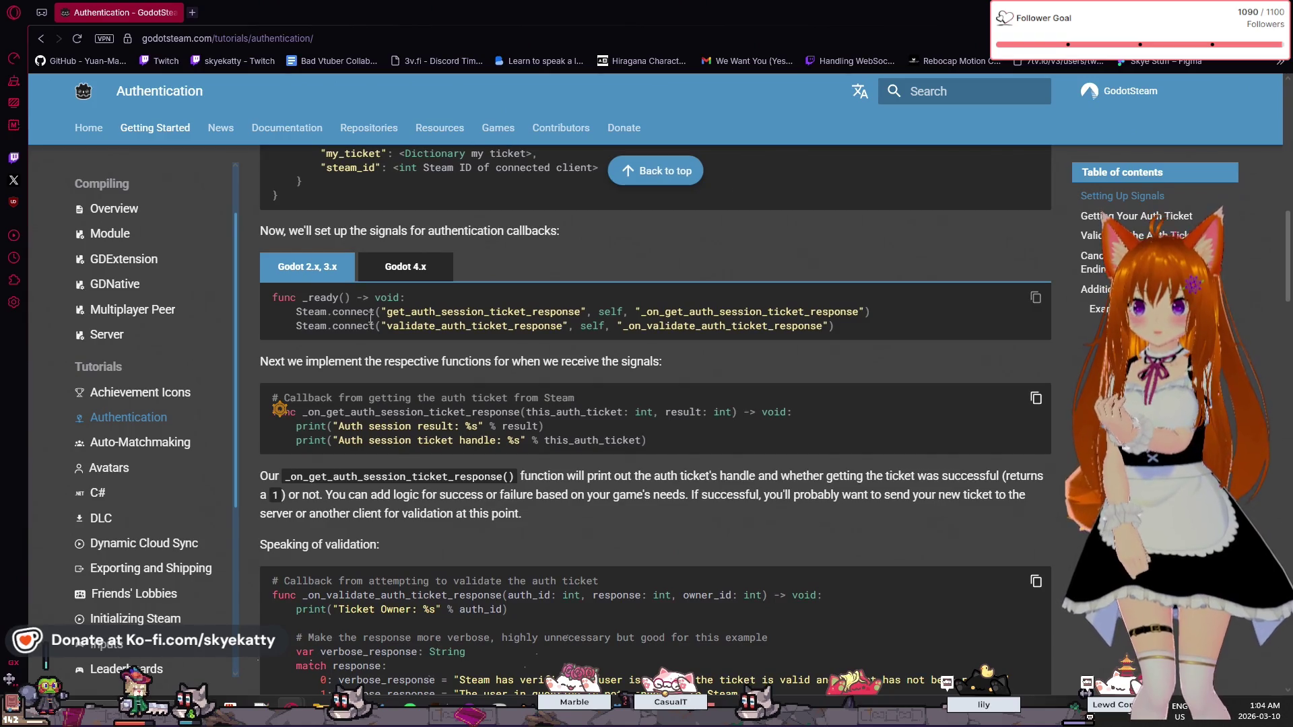
- Switch the signals code block to Godot 4.x and read the following callbacks
{"action": "left_click", "coordinate": [391, 271]}
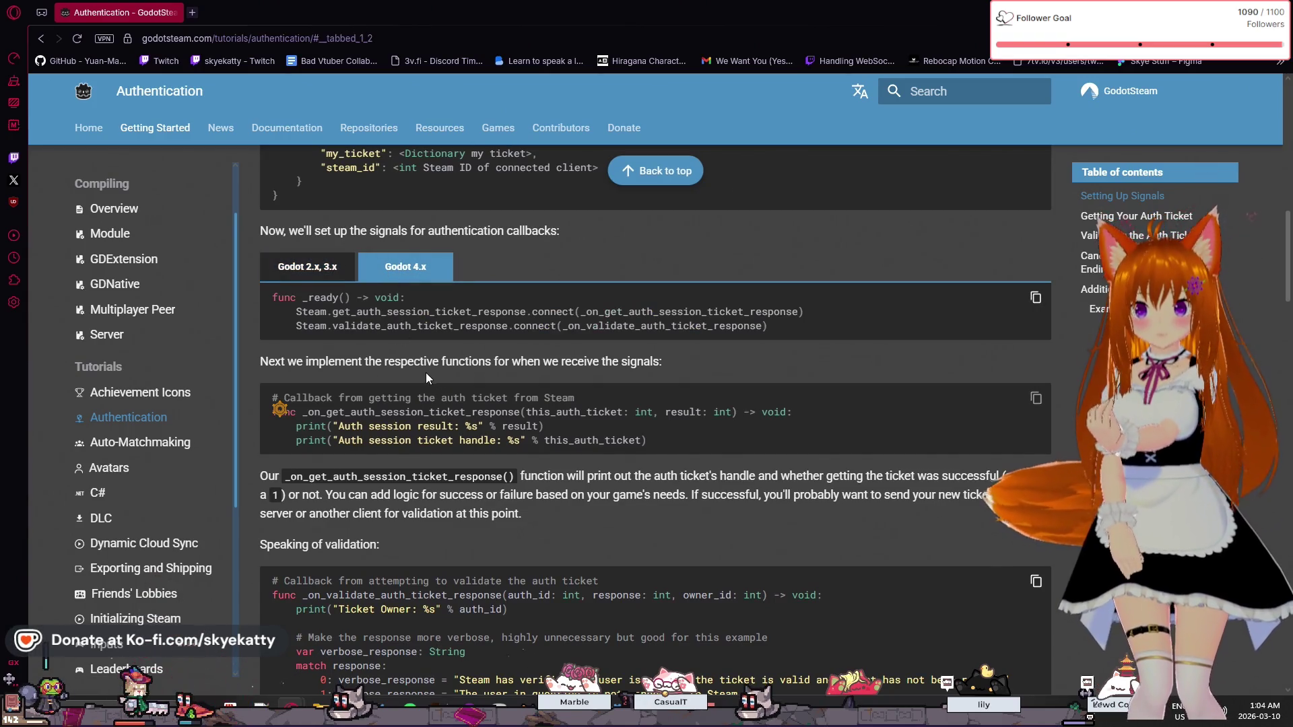
{"action": "scroll", "coordinate": [424, 371], "scroll_direction": "up", "scroll_amount": 1}
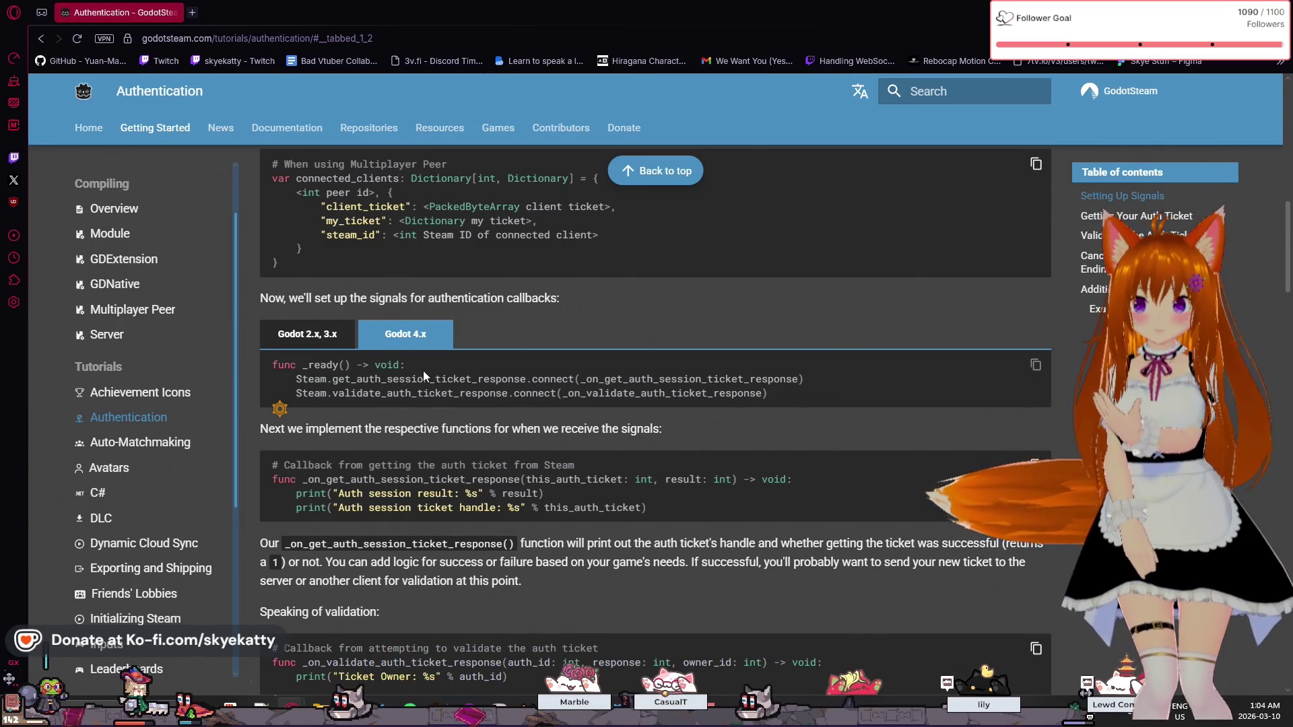
{"action": "scroll", "coordinate": [423, 371], "scroll_direction": "up", "scroll_amount": 4}
{"action": "scroll", "coordinate": [424, 370], "scroll_direction": "up", "scroll_amount": 4}
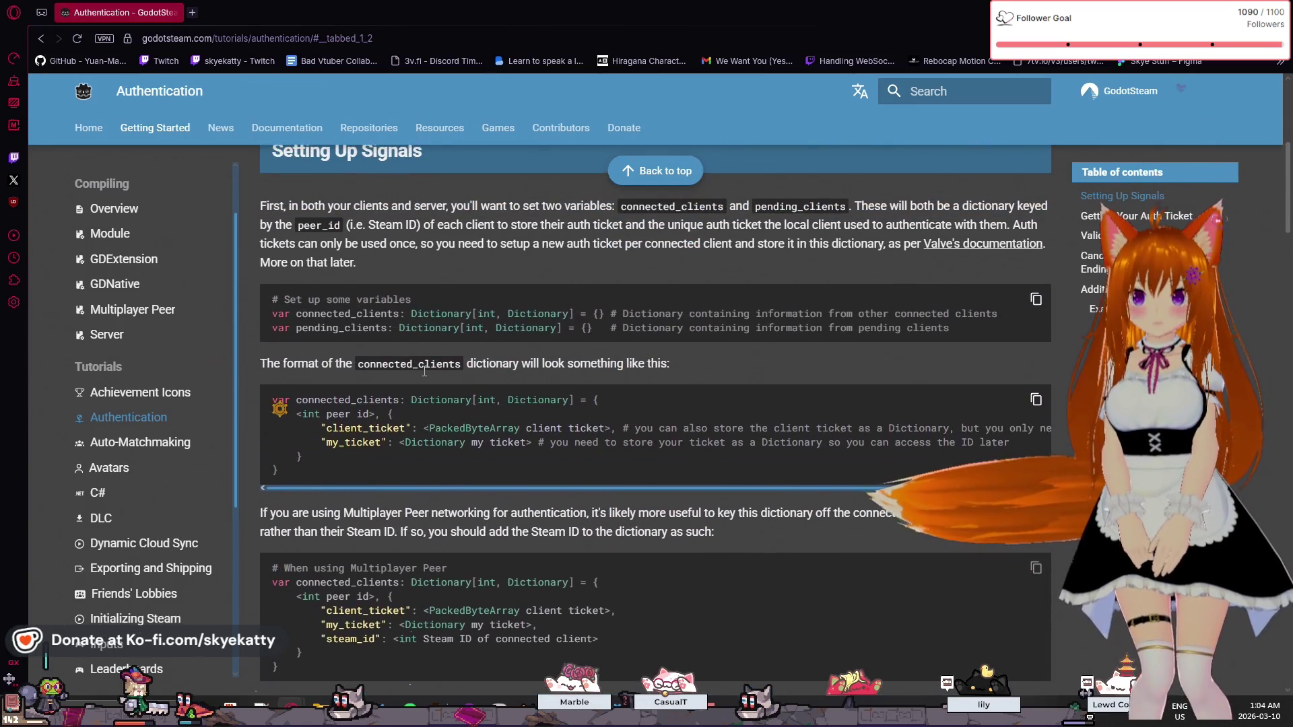
{"action": "scroll", "coordinate": [425, 371], "scroll_direction": "down", "scroll_amount": 5}
{"action": "scroll", "coordinate": [424, 370], "scroll_direction": "down", "scroll_amount": 3}
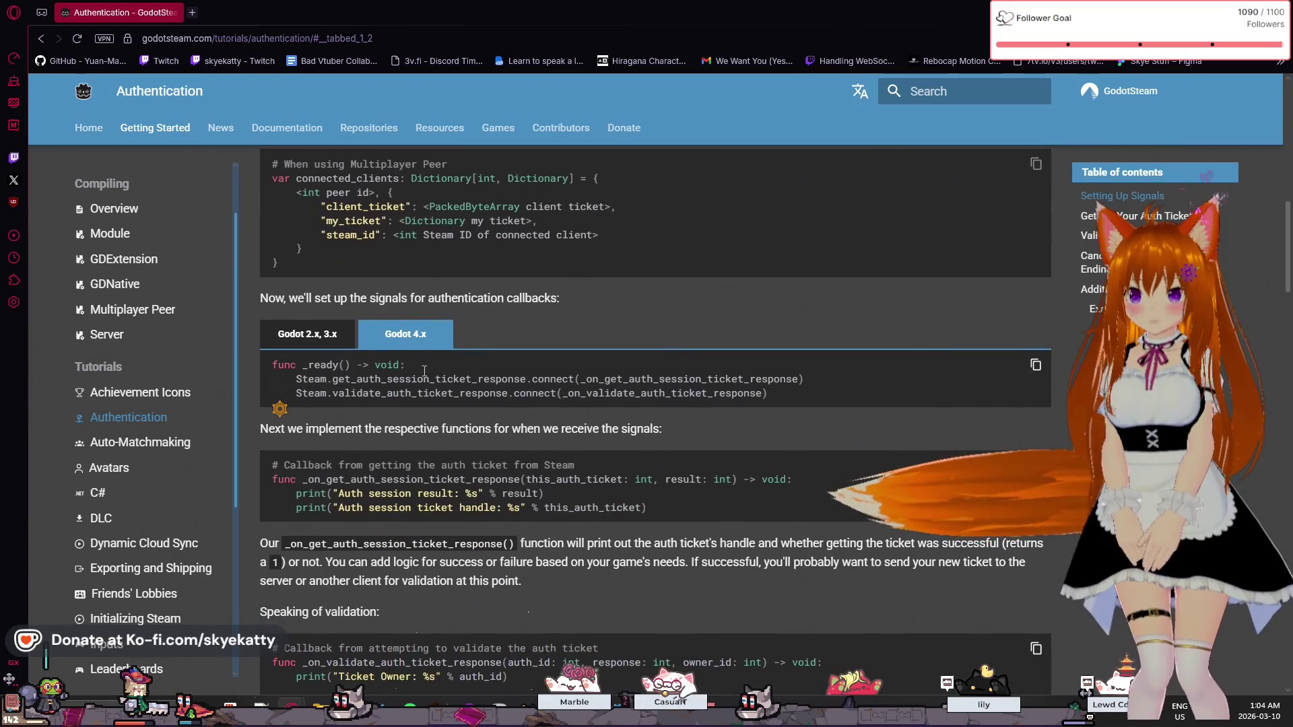
{"action": "scroll", "coordinate": [378, 395], "scroll_direction": "down", "scroll_amount": 1}
{"action": "scroll", "coordinate": [379, 394], "scroll_direction": "down", "scroll_amount": 1}
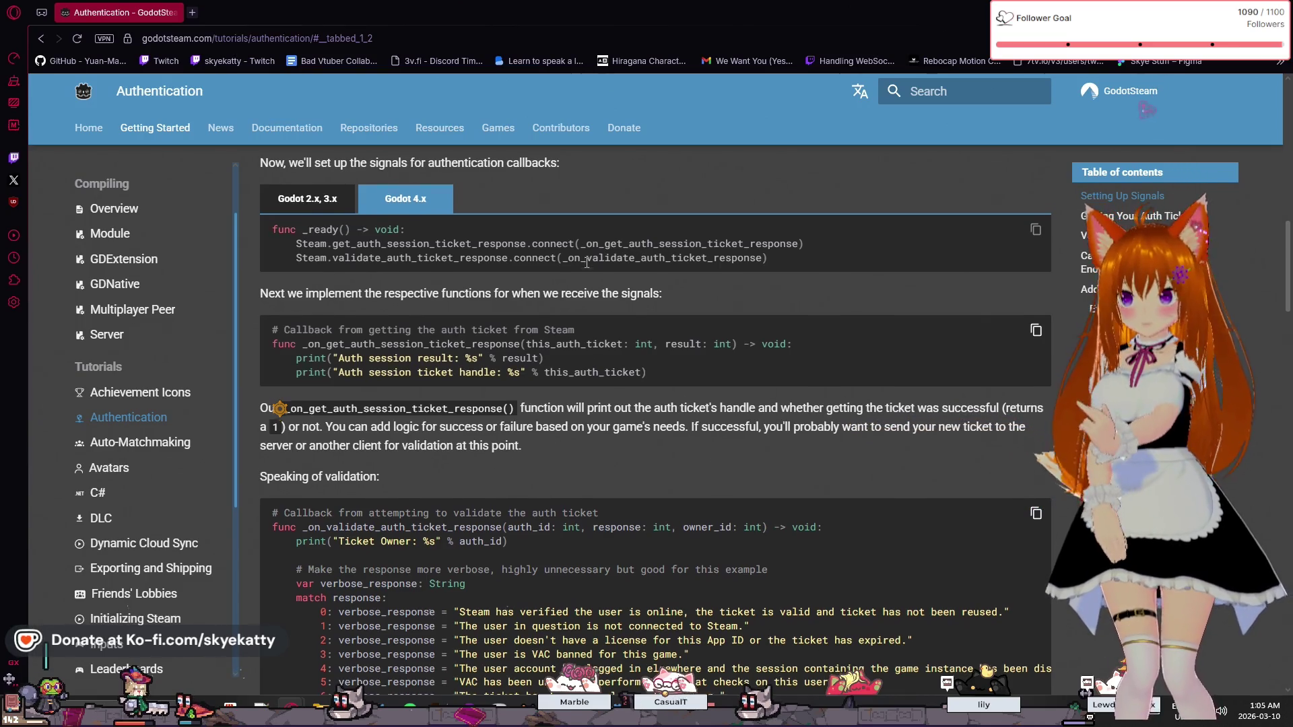
{"action": "scroll", "coordinate": [639, 249], "scroll_direction": "down", "scroll_amount": 1}
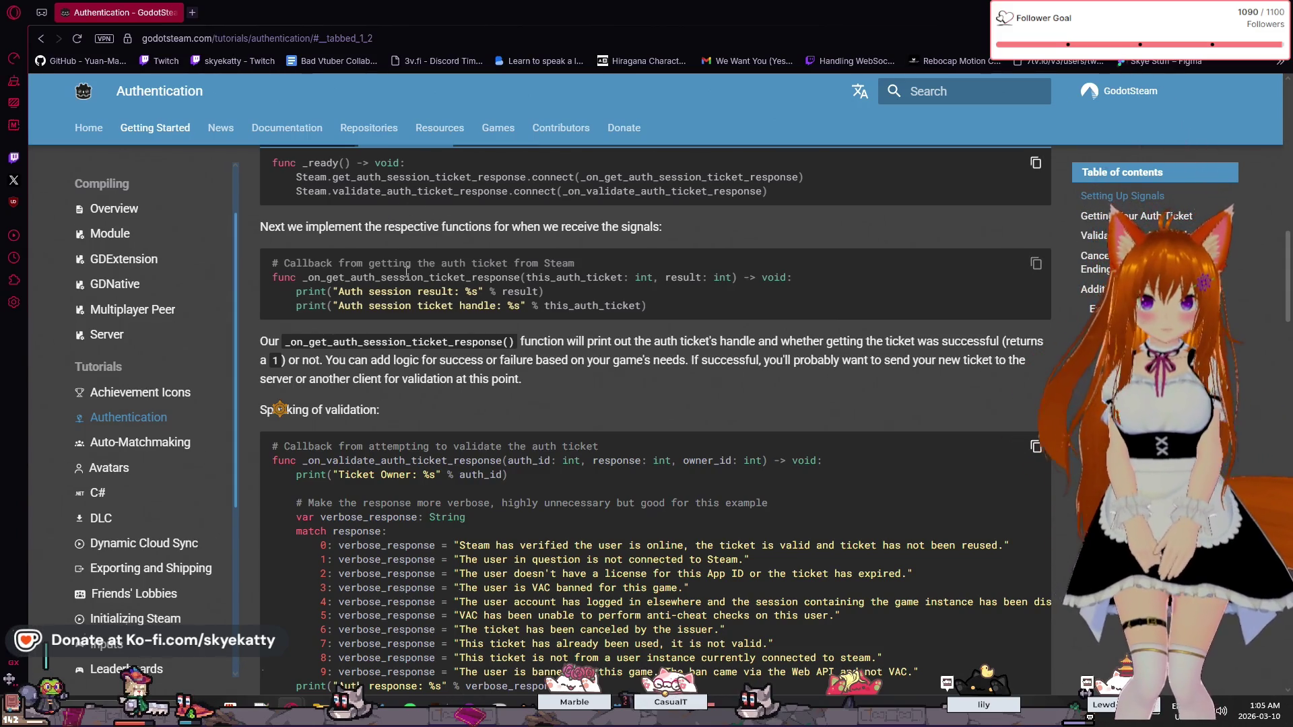
{"action": "scroll", "coordinate": [407, 272], "scroll_direction": "up", "scroll_amount": 1}
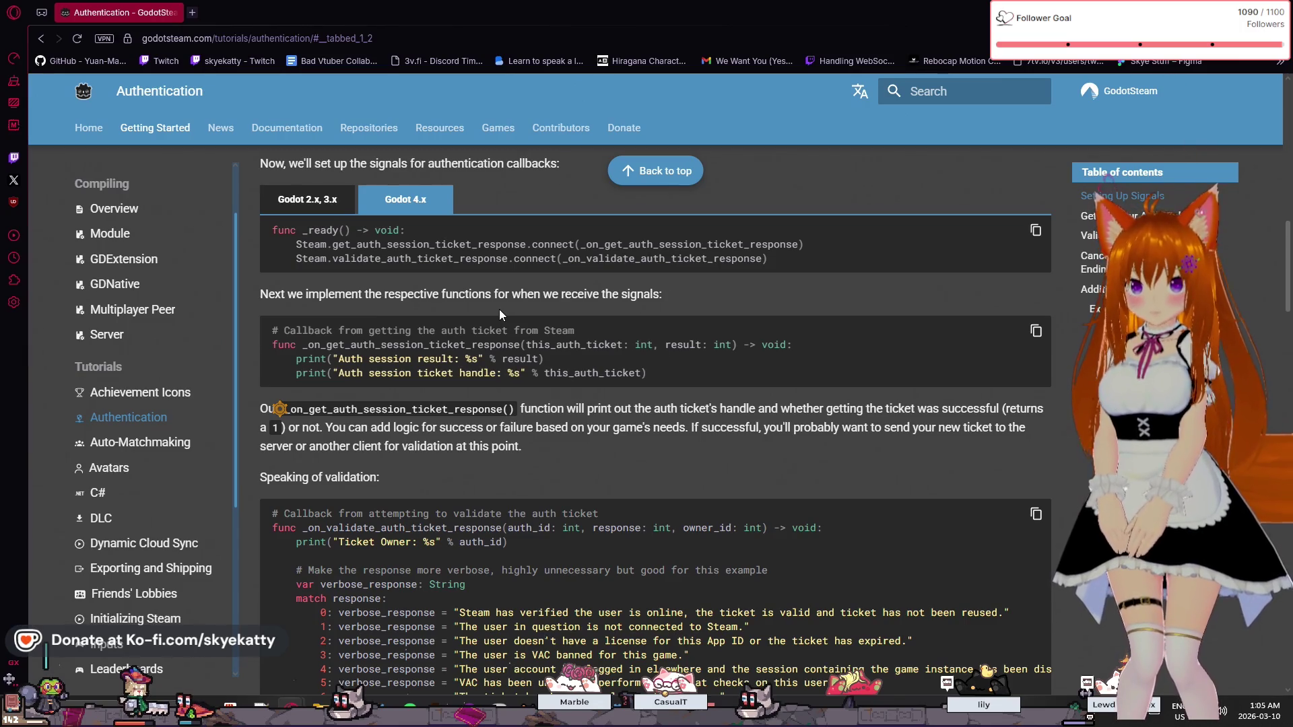
{"action": "scroll", "coordinate": [499, 311], "scroll_direction": "down", "scroll_amount": 1}
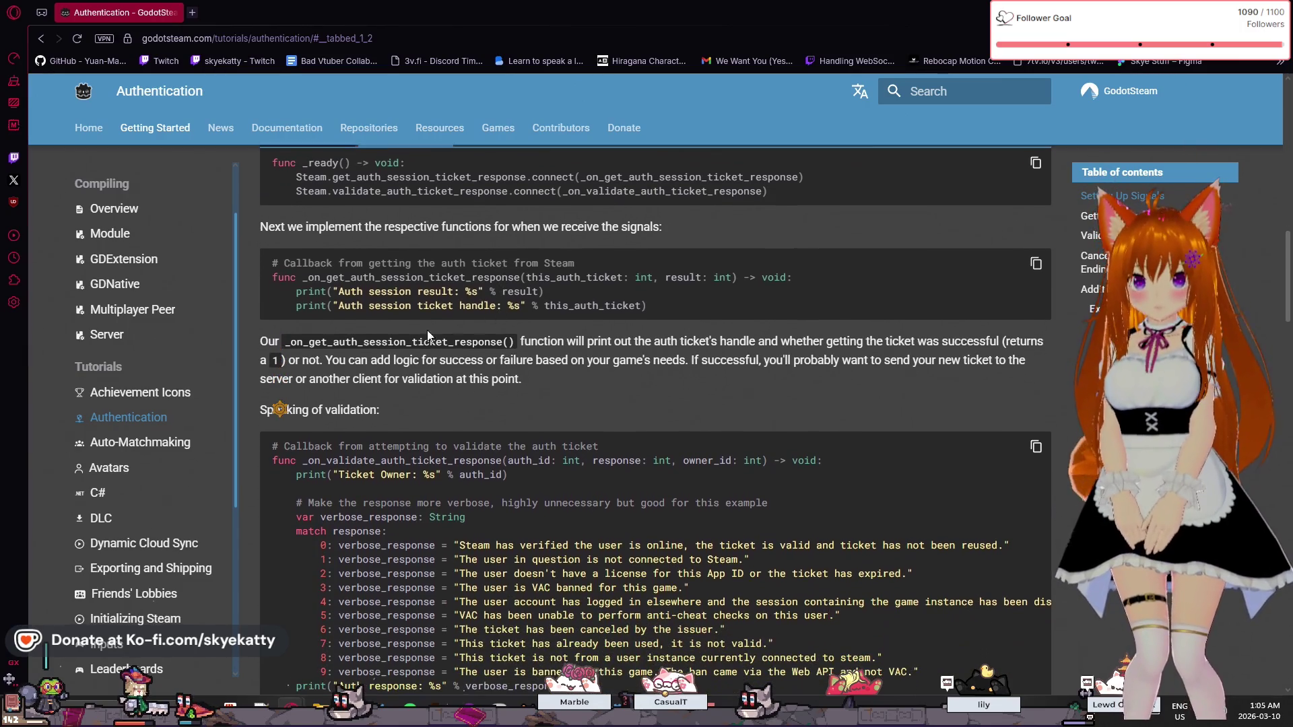
- Highlight the callback explanation about the auth ticket handle and success/failure logic
{"action": "left_click_drag", "start_coordinate": [303, 342], "coordinate": [819, 349]}
{"action": "left_click", "coordinate": [653, 347]}
{"action": "left_click", "coordinate": [762, 353]}
{"action": "left_click_drag", "start_coordinate": [741, 347], "coordinate": [850, 349]}
{"action": "left_click", "coordinate": [869, 362]}
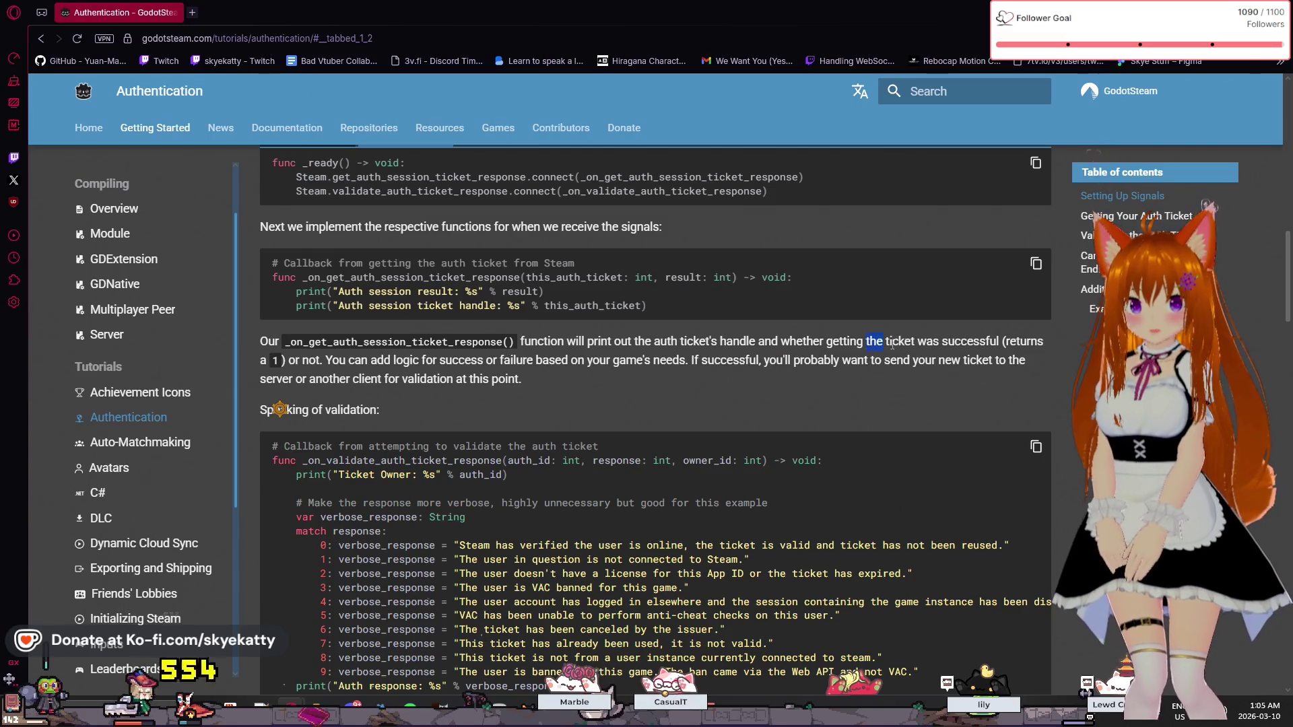
{"action": "left_click", "coordinate": [543, 365]}
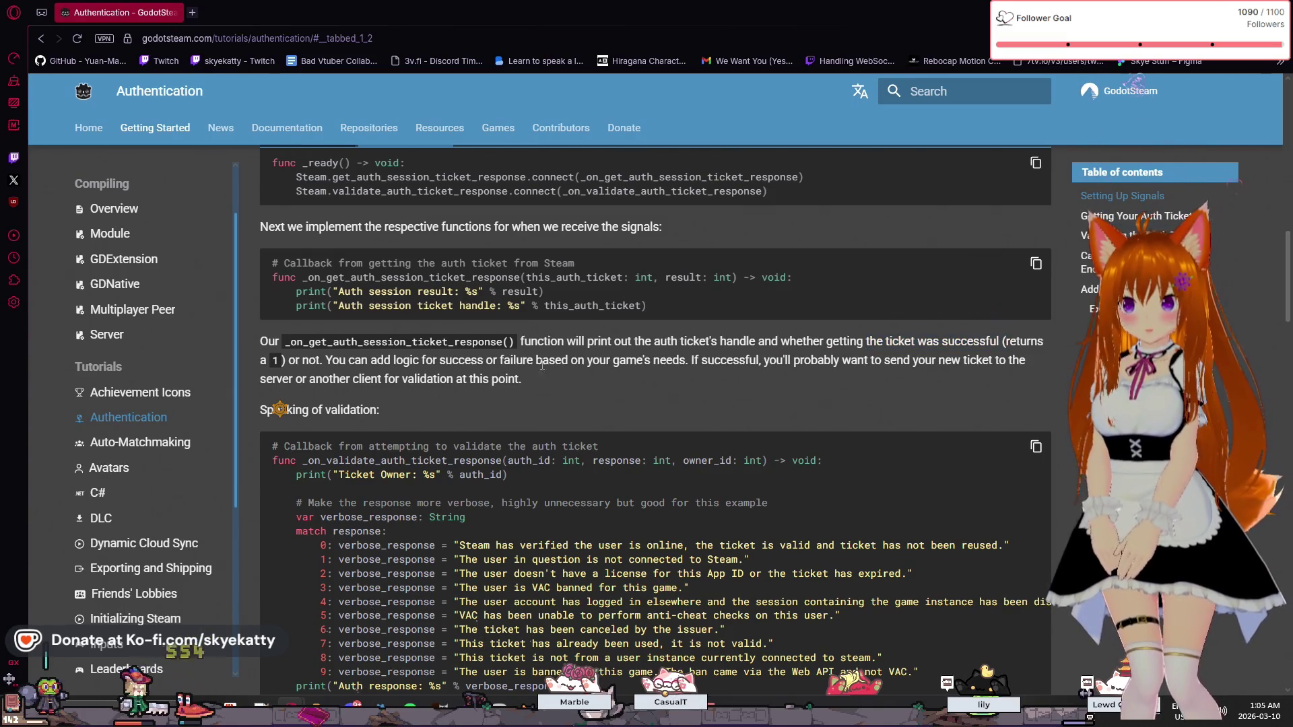
{"action": "mouse_move", "coordinate": [344, 359]}
{"action": "left_mouse_down"}
{"action": "mouse_move", "coordinate": [264, 361]}
{"action": "mouse_move", "coordinate": [372, 374]}
{"action": "mouse_move", "coordinate": [332, 362]}
{"action": "mouse_move", "coordinate": [559, 365]}
{"action": "mouse_move", "coordinate": [605, 384]}
{"action": "mouse_move", "coordinate": [783, 372]}
{"action": "left_mouse_up"}
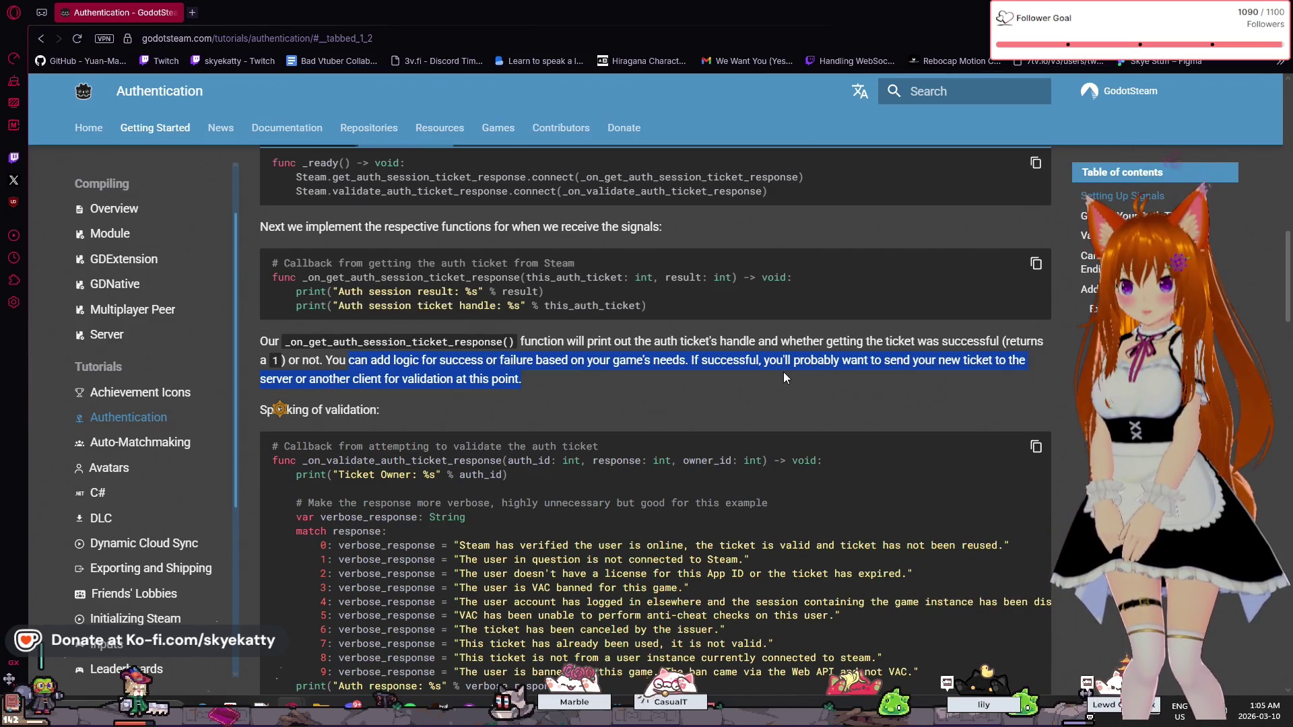
{"action": "left_click_drag", "start_coordinate": [783, 373], "coordinate": [783, 372]}
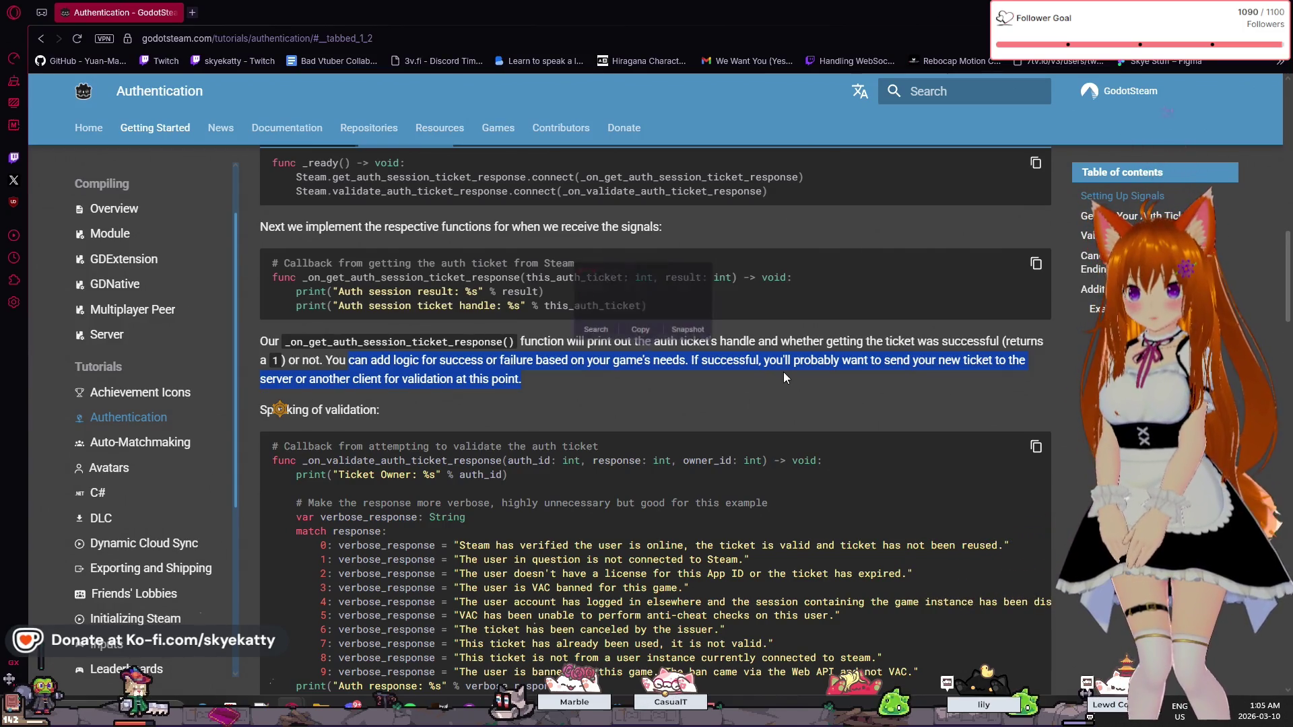
{"action": "left_click", "coordinate": [655, 395]}
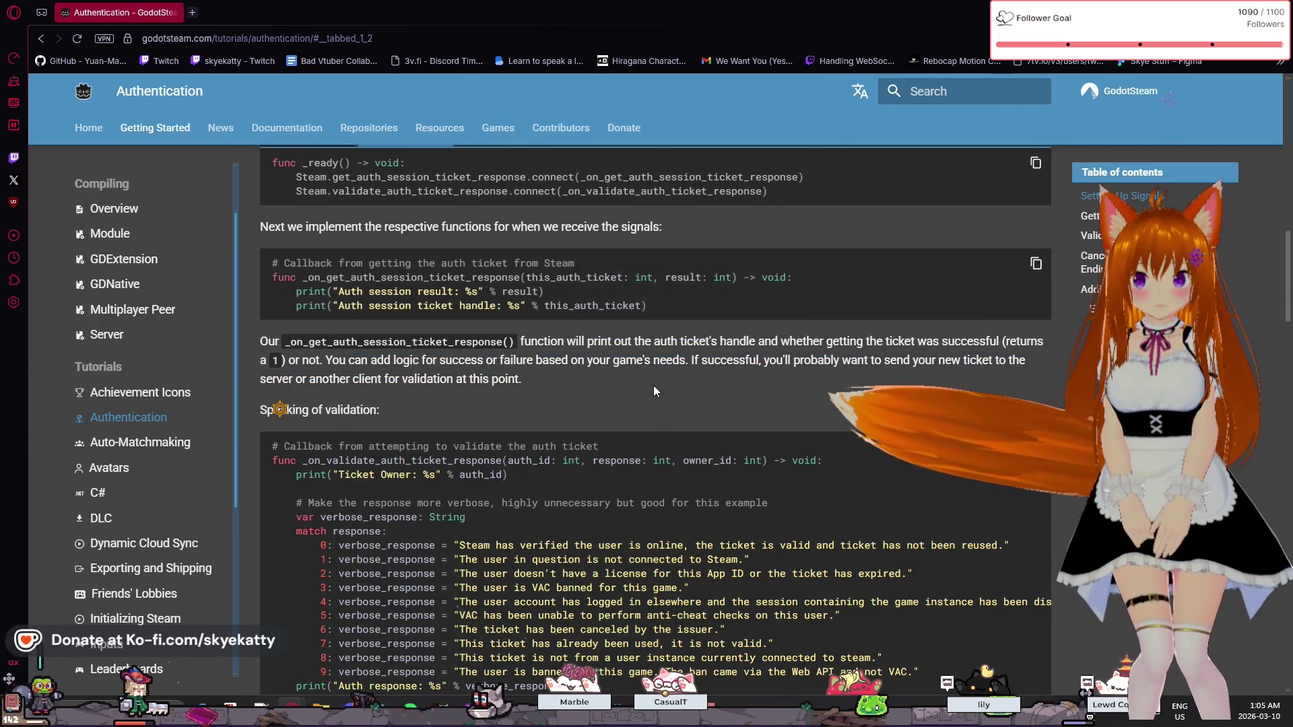
{"action": "scroll", "coordinate": [652, 388], "scroll_direction": "down", "scroll_amount": 2}
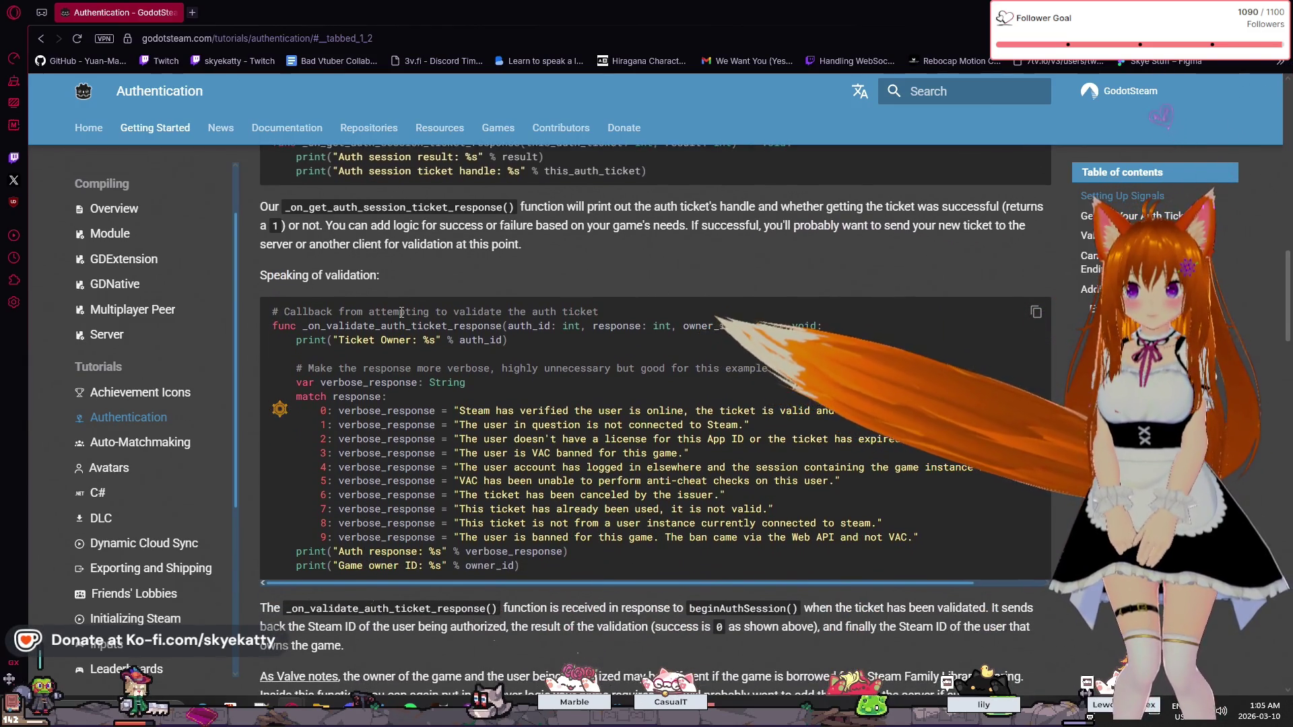
{"action": "scroll", "coordinate": [402, 313], "scroll_direction": "down", "scroll_amount": 1}
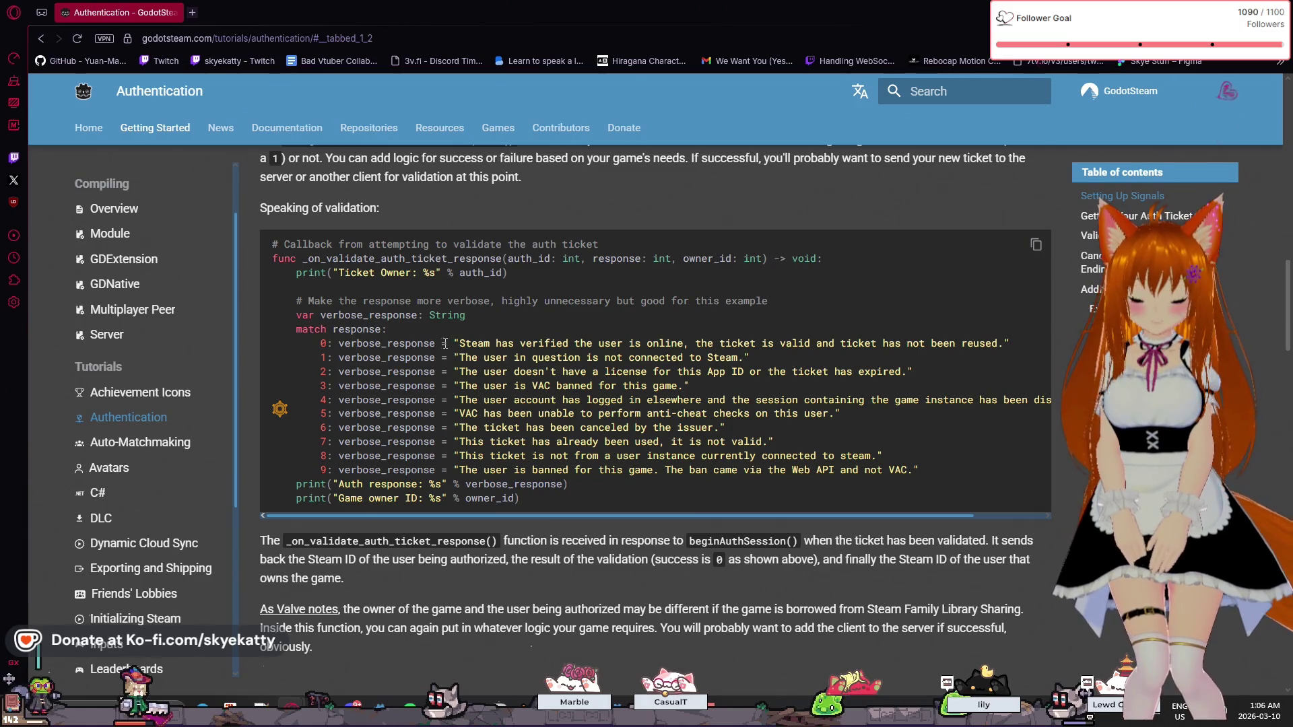
{"action": "scroll", "coordinate": [458, 342], "scroll_direction": "down", "scroll_amount": 1}
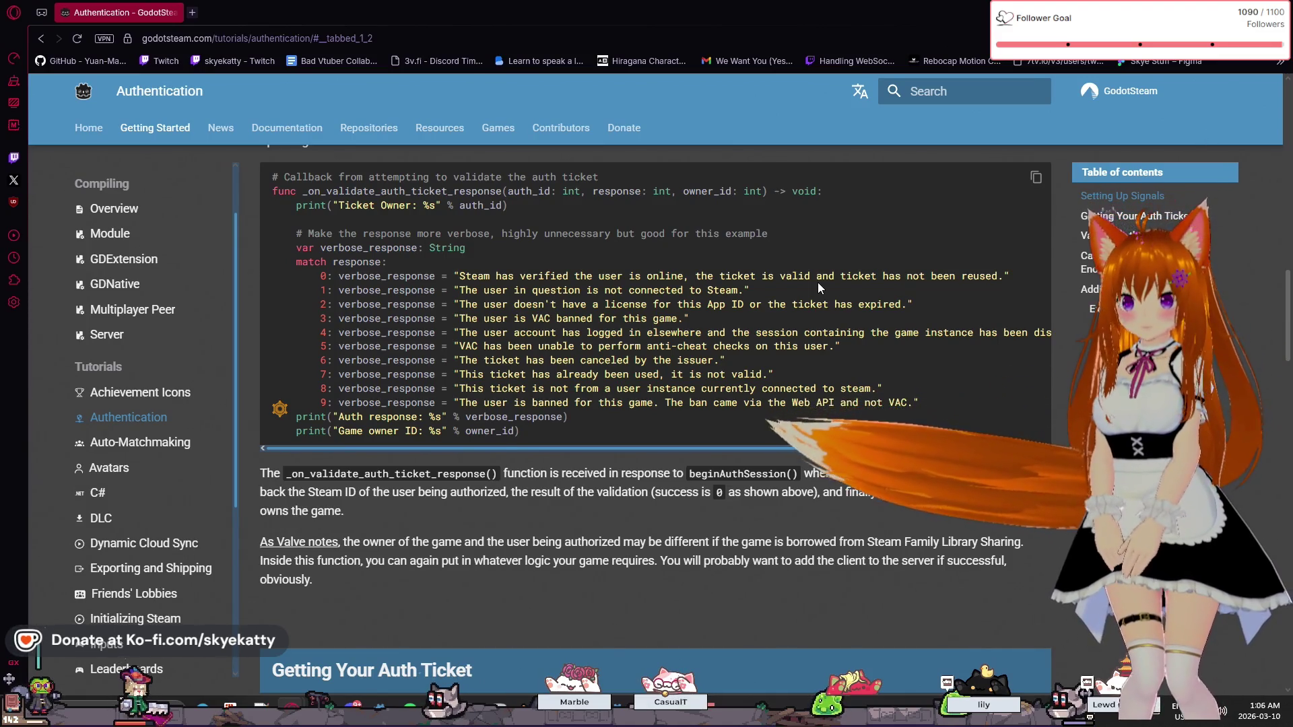
{"action": "scroll", "coordinate": [817, 281], "scroll_direction": "down", "scroll_amount": 1}
{"action": "scroll", "coordinate": [817, 282], "scroll_direction": "up", "scroll_amount": 5}
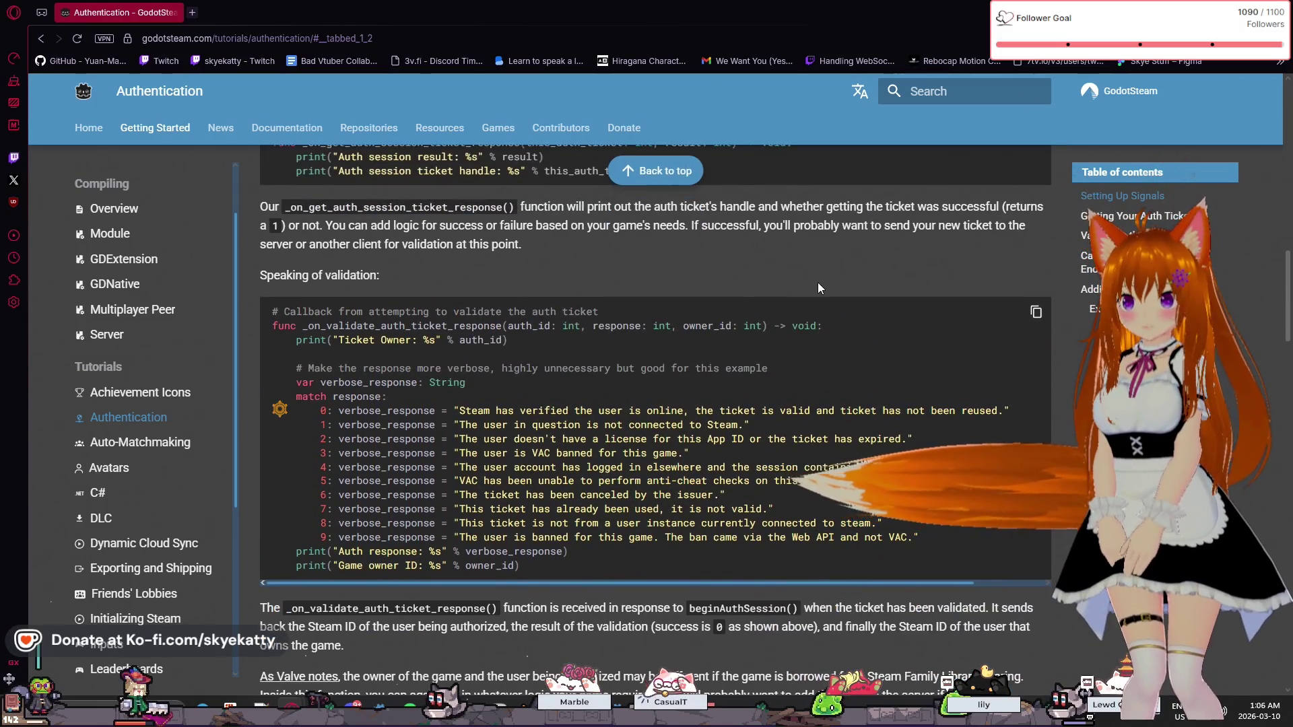
{"action": "scroll", "coordinate": [804, 280], "scroll_direction": "up", "scroll_amount": 11}
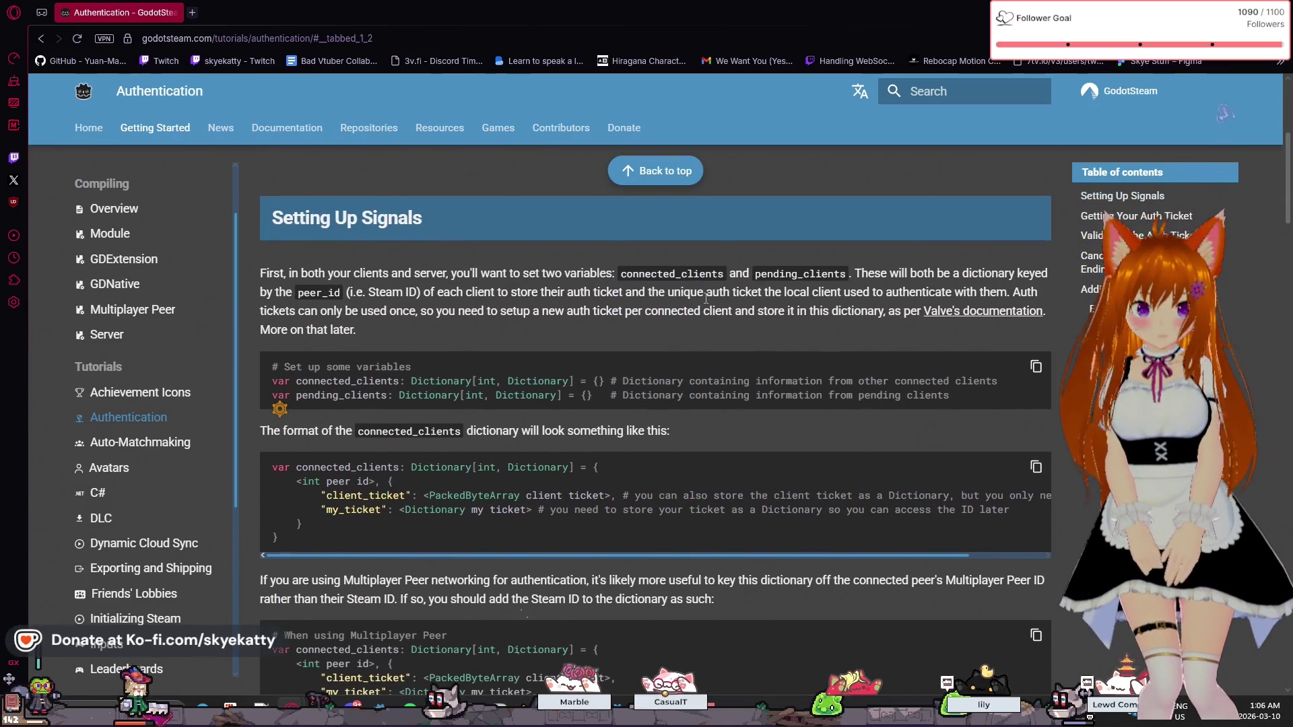
{"action": "scroll", "coordinate": [705, 297], "scroll_direction": "down", "scroll_amount": 2}
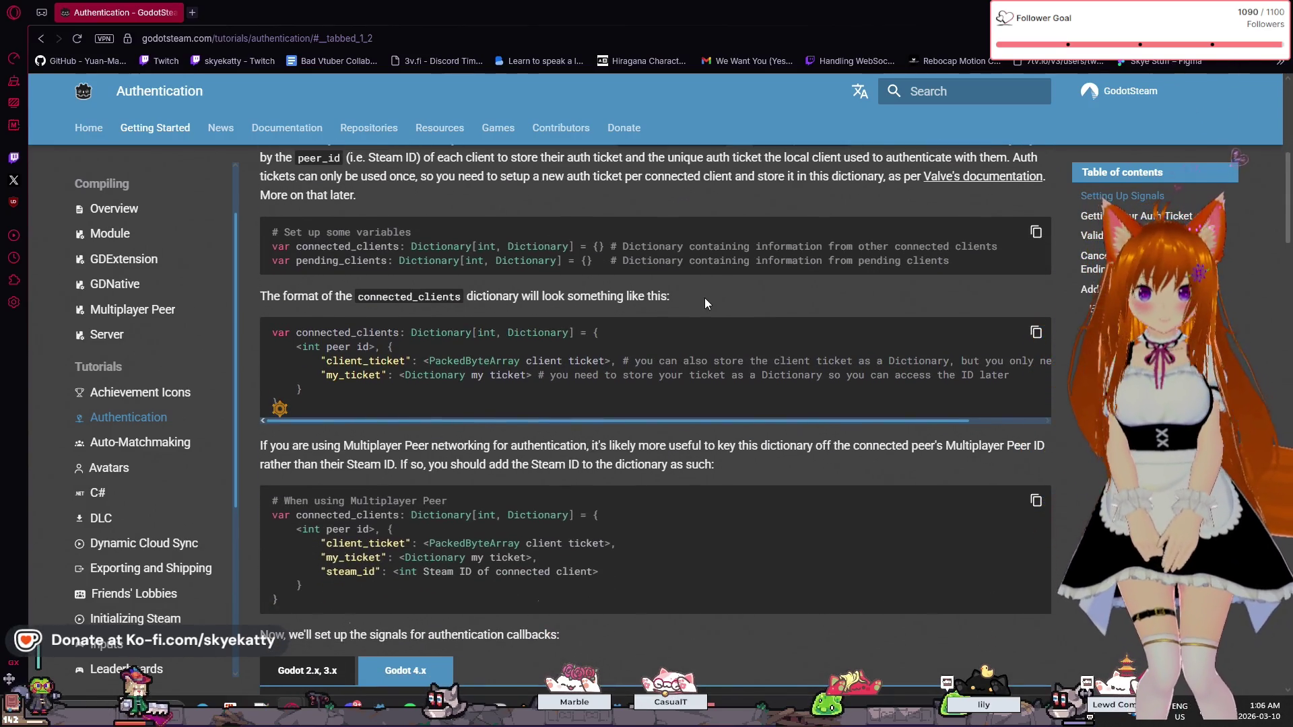
{"action": "scroll", "coordinate": [621, 368], "scroll_direction": "up", "scroll_amount": 2}
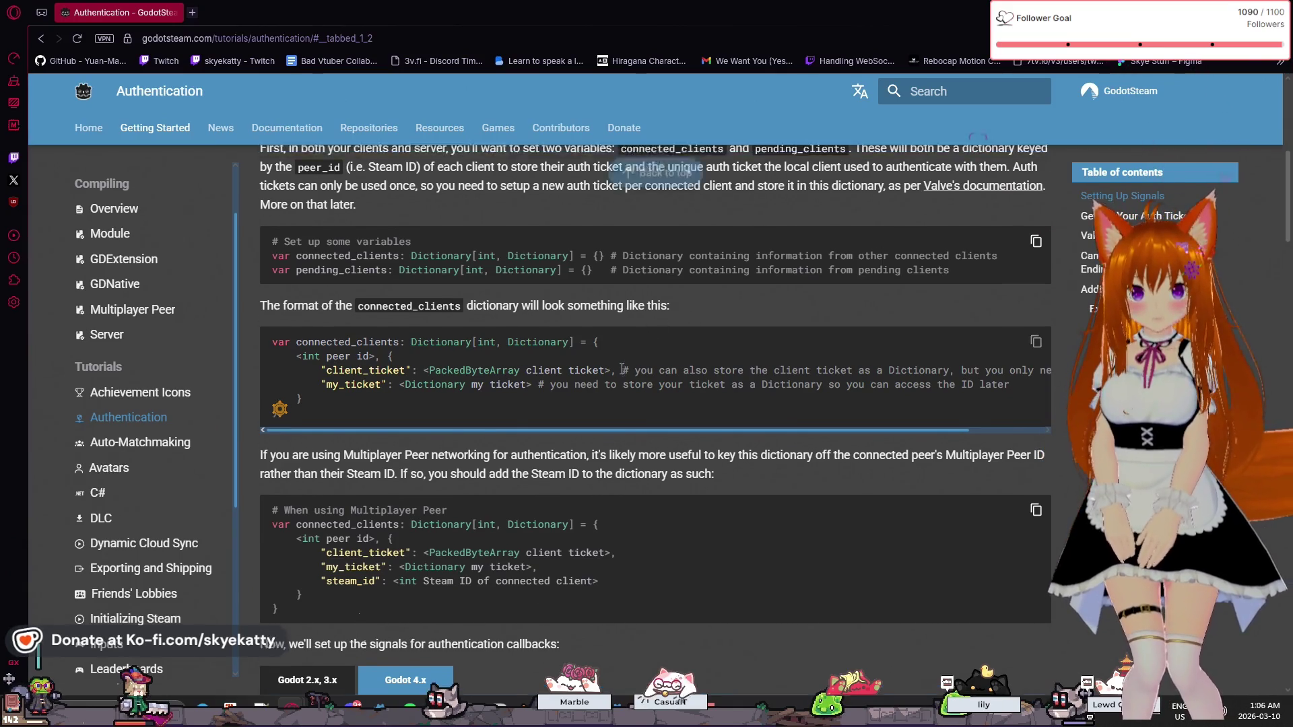
{"action": "scroll", "coordinate": [621, 368], "scroll_direction": "up", "scroll_amount": 1}
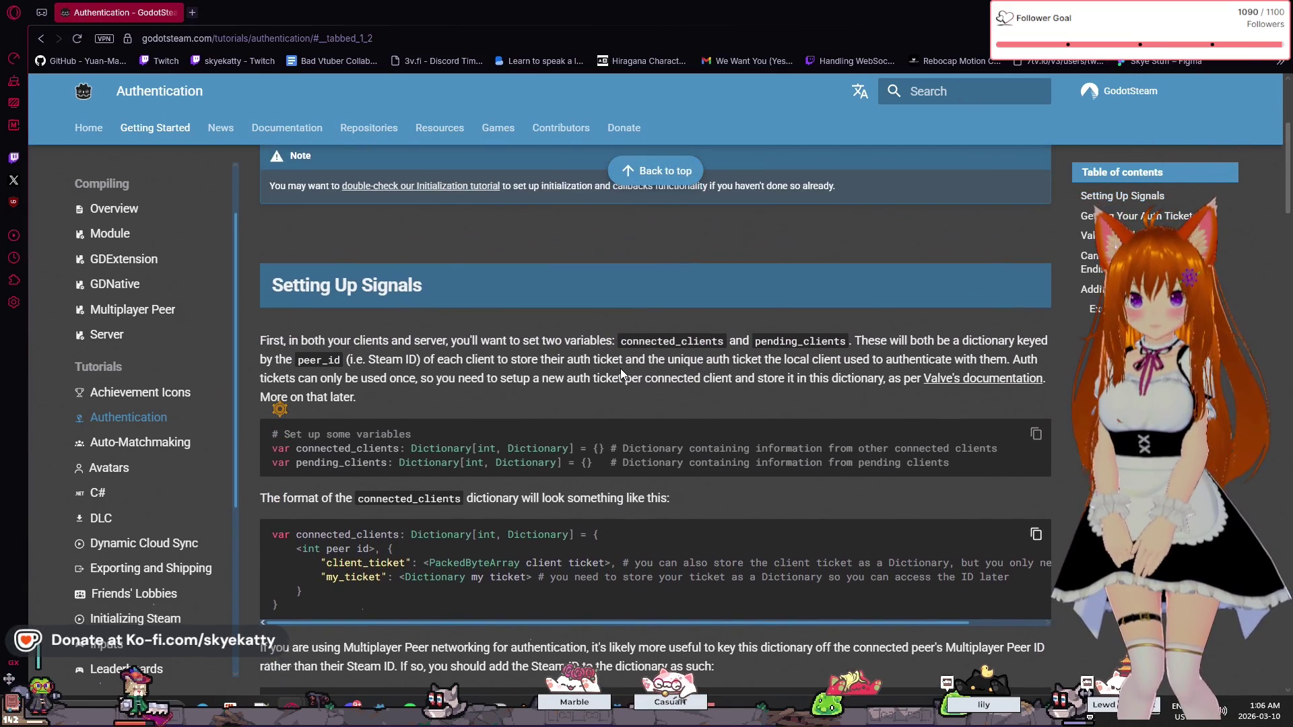
{"action": "scroll", "coordinate": [620, 370], "scroll_direction": "up", "scroll_amount": 1}
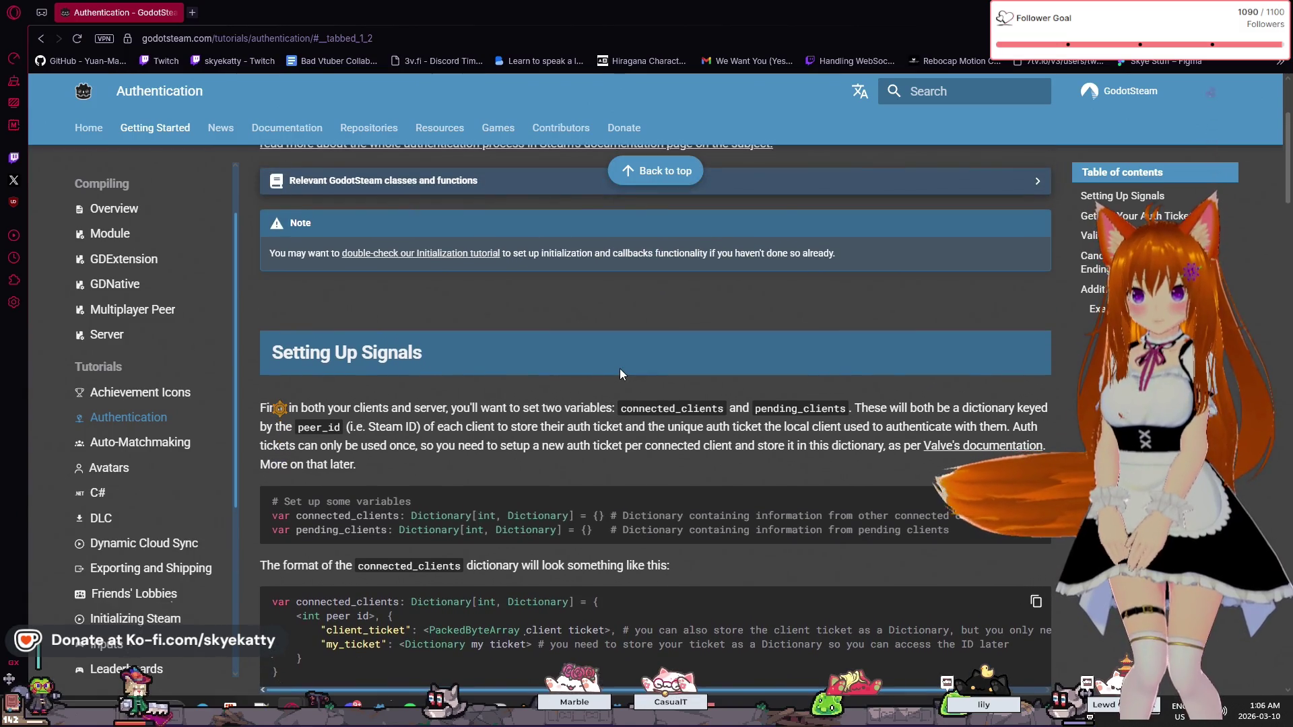
{"action": "scroll", "coordinate": [470, 398], "scroll_direction": "up", "scroll_amount": 3}
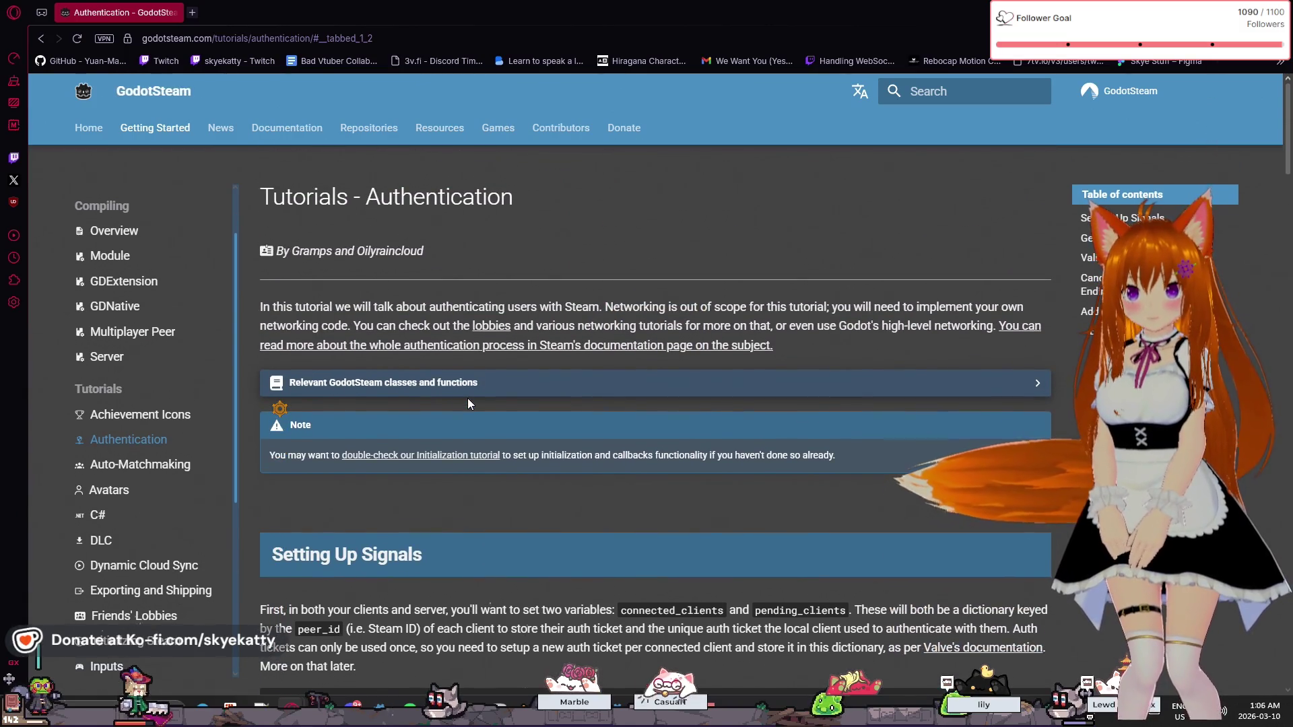
{"action": "scroll", "coordinate": [467, 398], "scroll_direction": "down", "scroll_amount": 2}
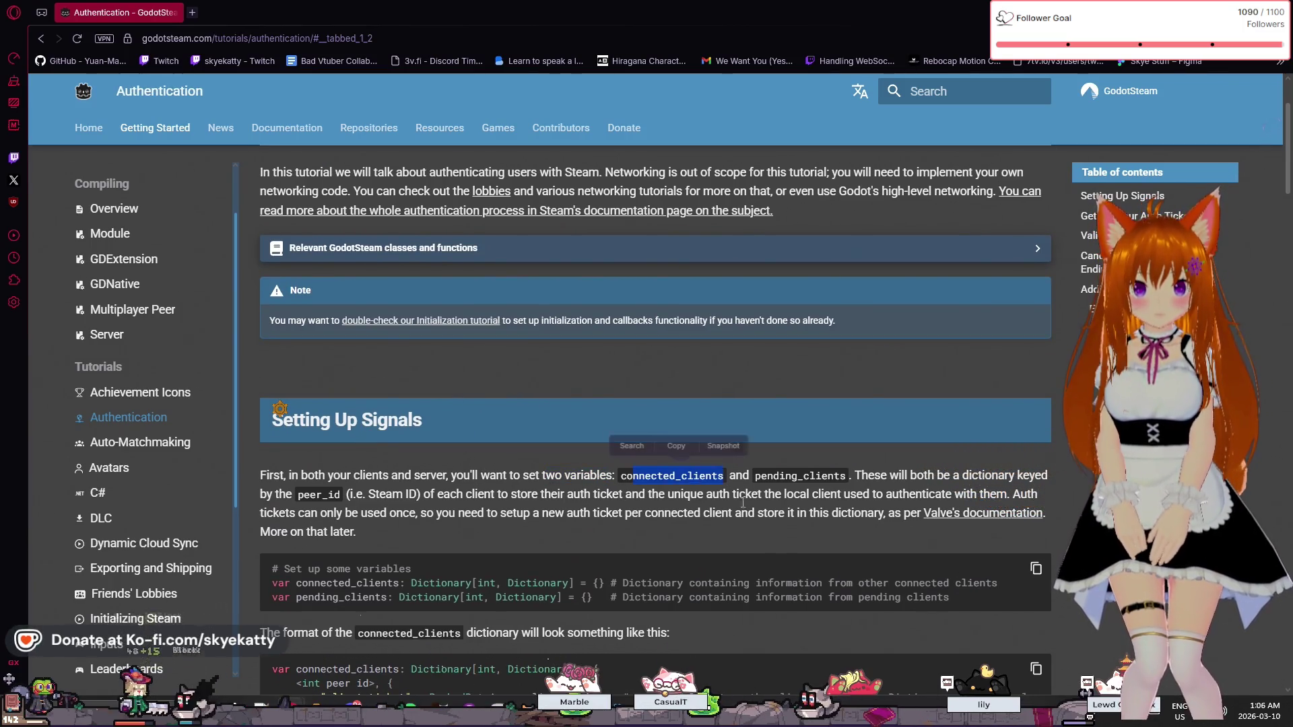
{"action": "left_click_drag", "start_coordinate": [892, 475], "coordinate": [816, 500]}
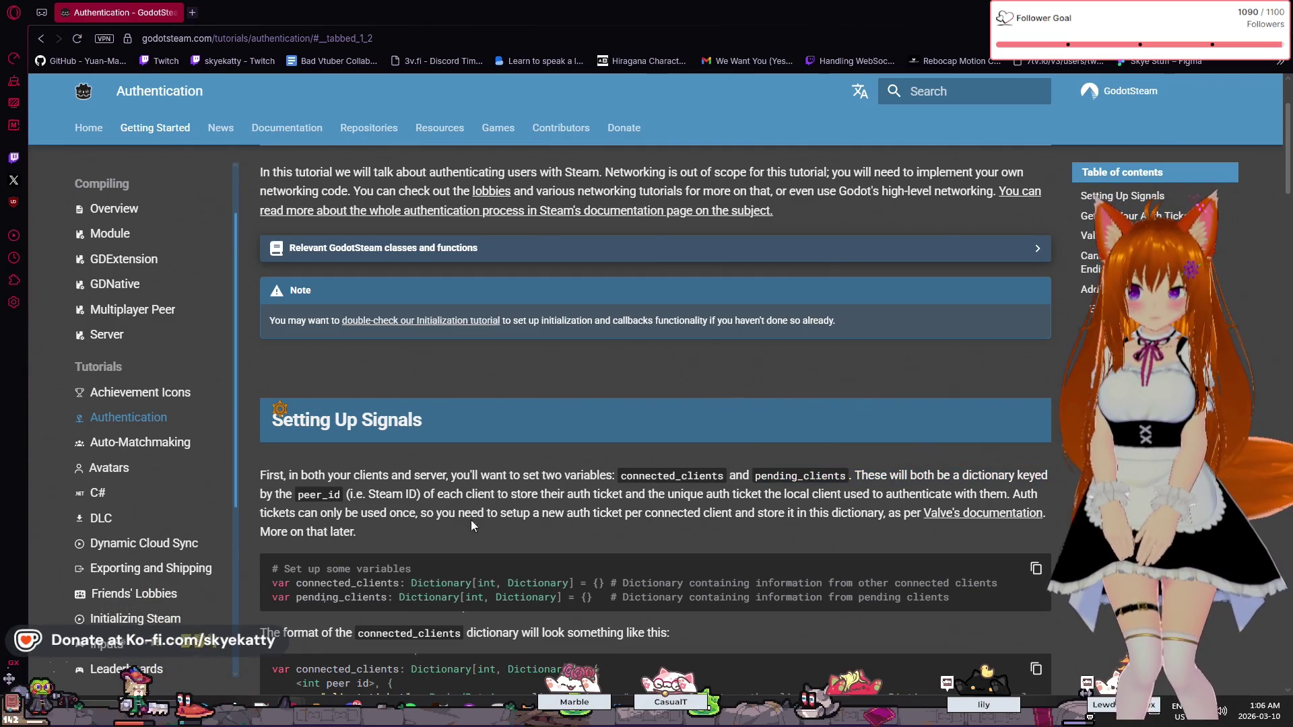
{"action": "double_click", "coordinate": [315, 495]}
{"action": "left_click", "coordinate": [415, 499]}
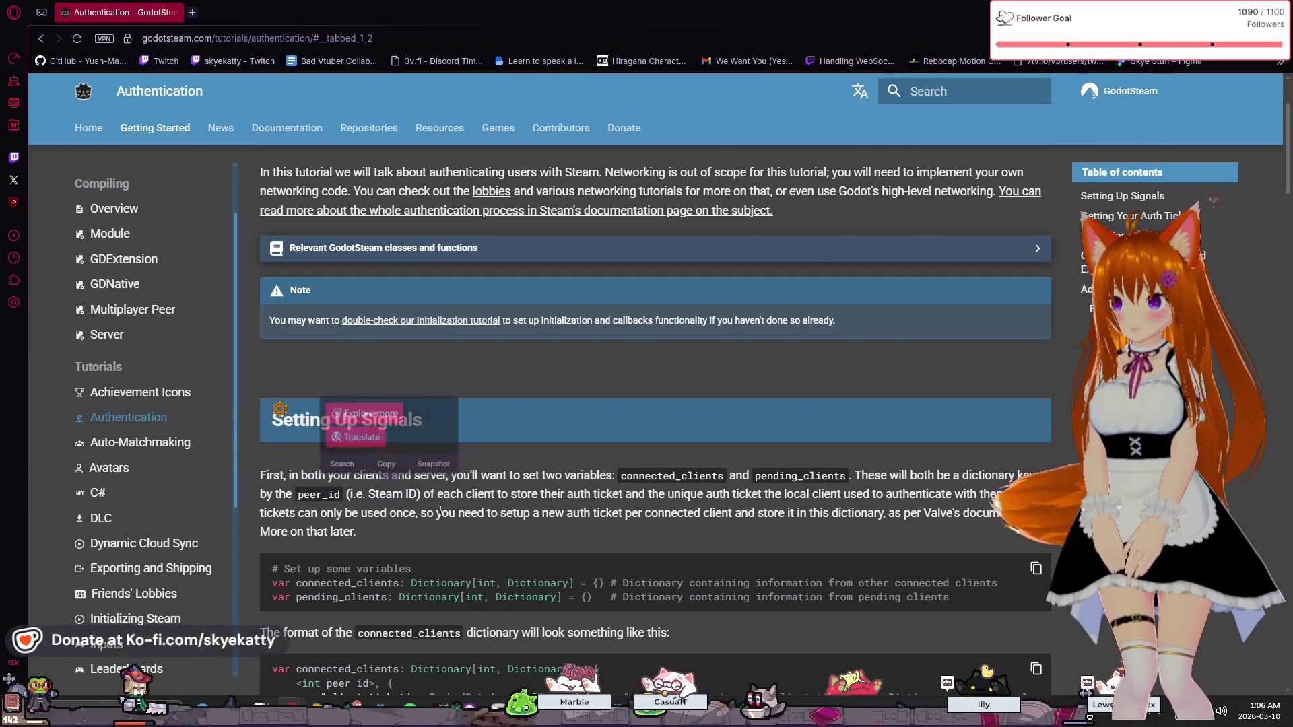
{"action": "scroll", "coordinate": [437, 513], "scroll_direction": "down", "scroll_amount": 1}
{"action": "scroll", "coordinate": [164, 481], "scroll_direction": "up", "scroll_amount": 3}
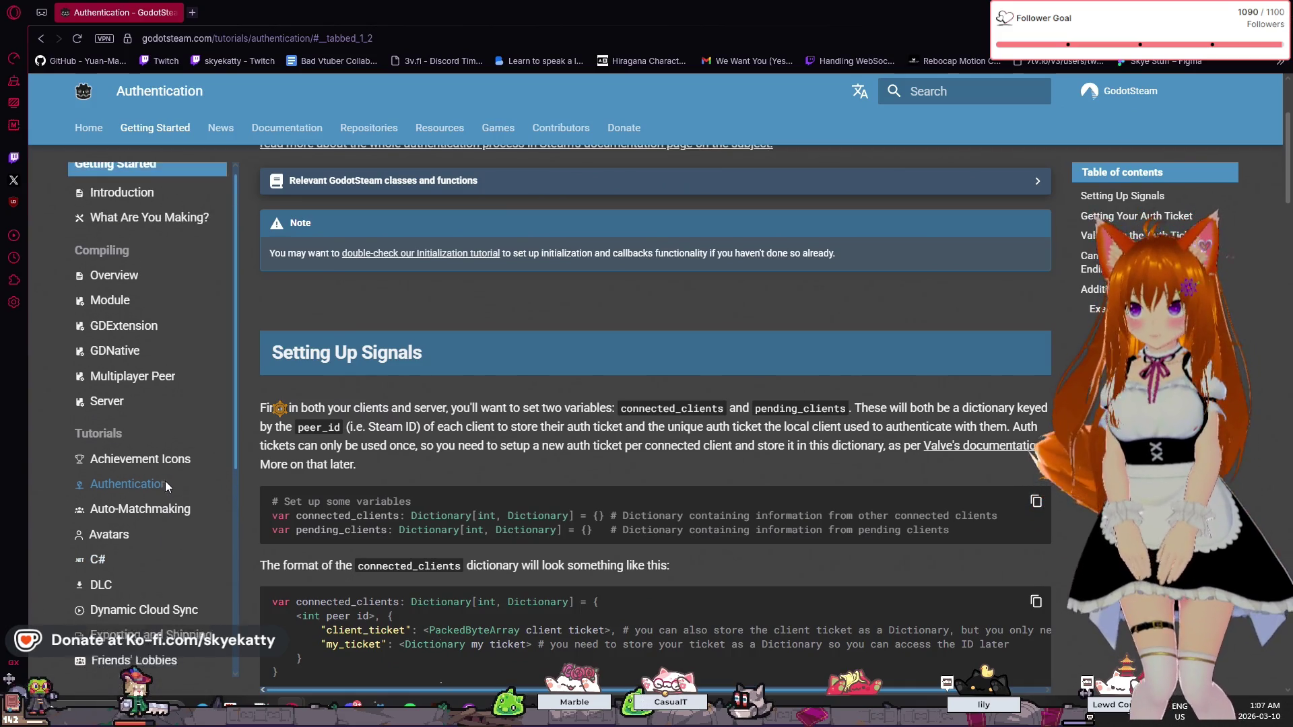
{"action": "scroll", "coordinate": [463, 438], "scroll_direction": "down", "scroll_amount": 4}
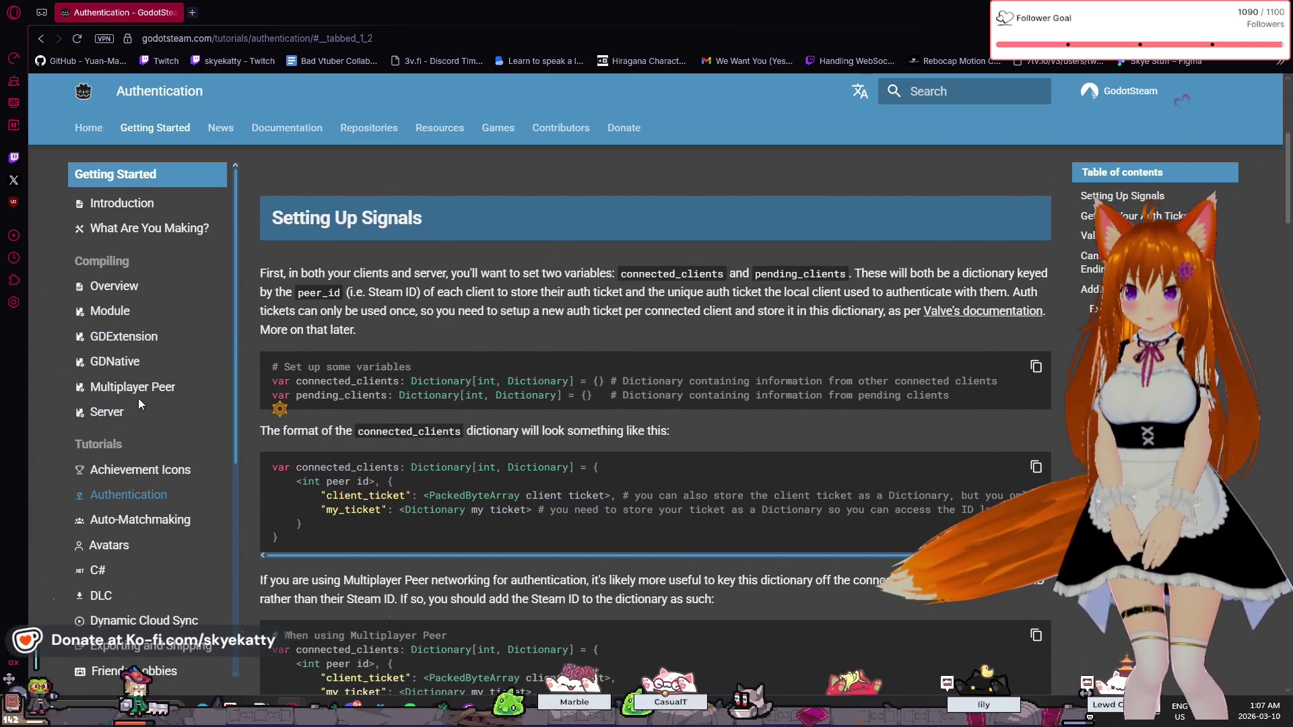
{"action": "scroll", "coordinate": [139, 398], "scroll_direction": "down", "scroll_amount": 2}
{"action": "scroll", "coordinate": [131, 330], "scroll_direction": "up", "scroll_amount": 2}
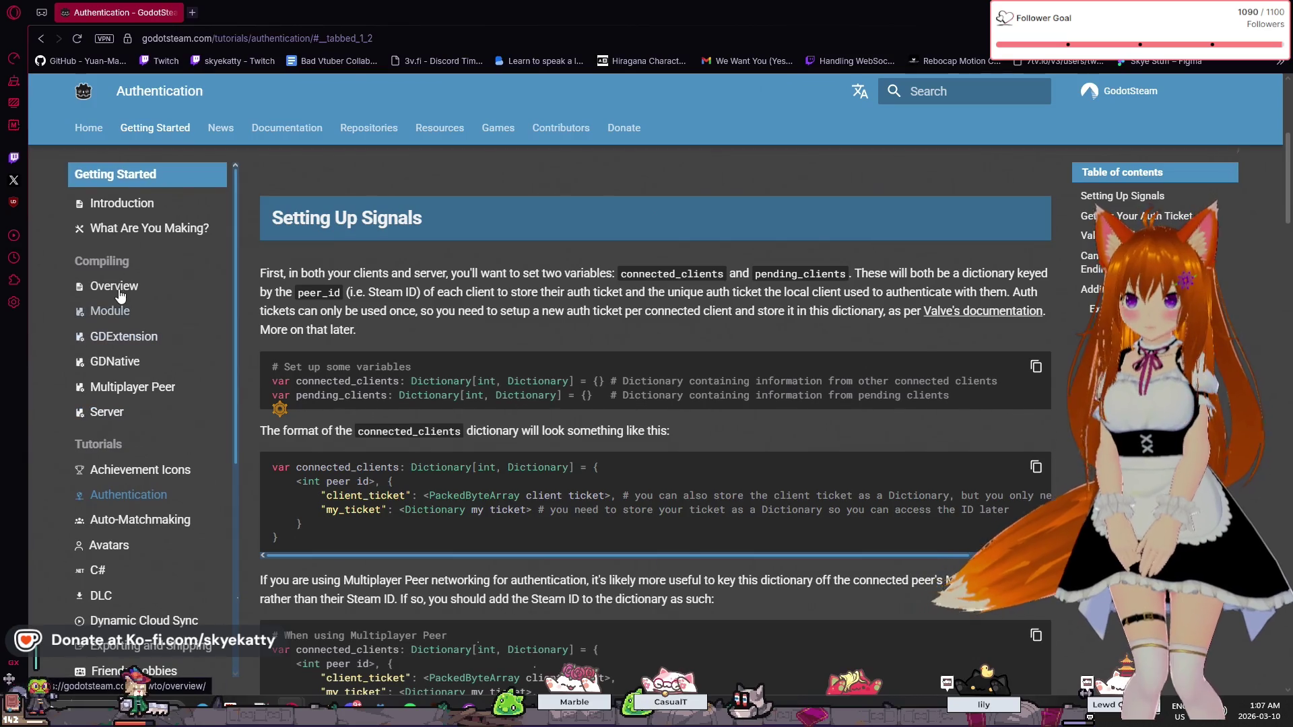
{"action": "scroll", "coordinate": [120, 295], "scroll_direction": "up", "scroll_amount": 1}
{"action": "scroll", "coordinate": [406, 350], "scroll_direction": "up", "scroll_amount": 4}
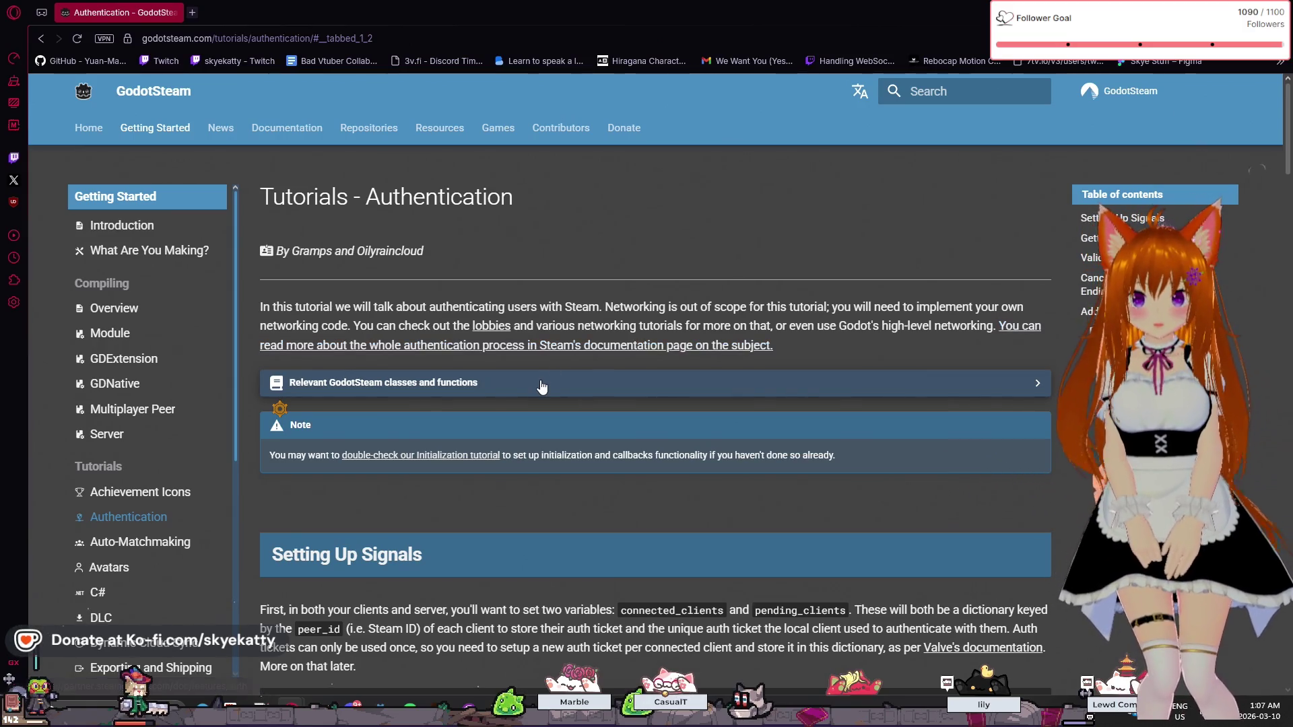
{"action": "scroll", "coordinate": [519, 381], "scroll_direction": "down", "scroll_amount": 1}
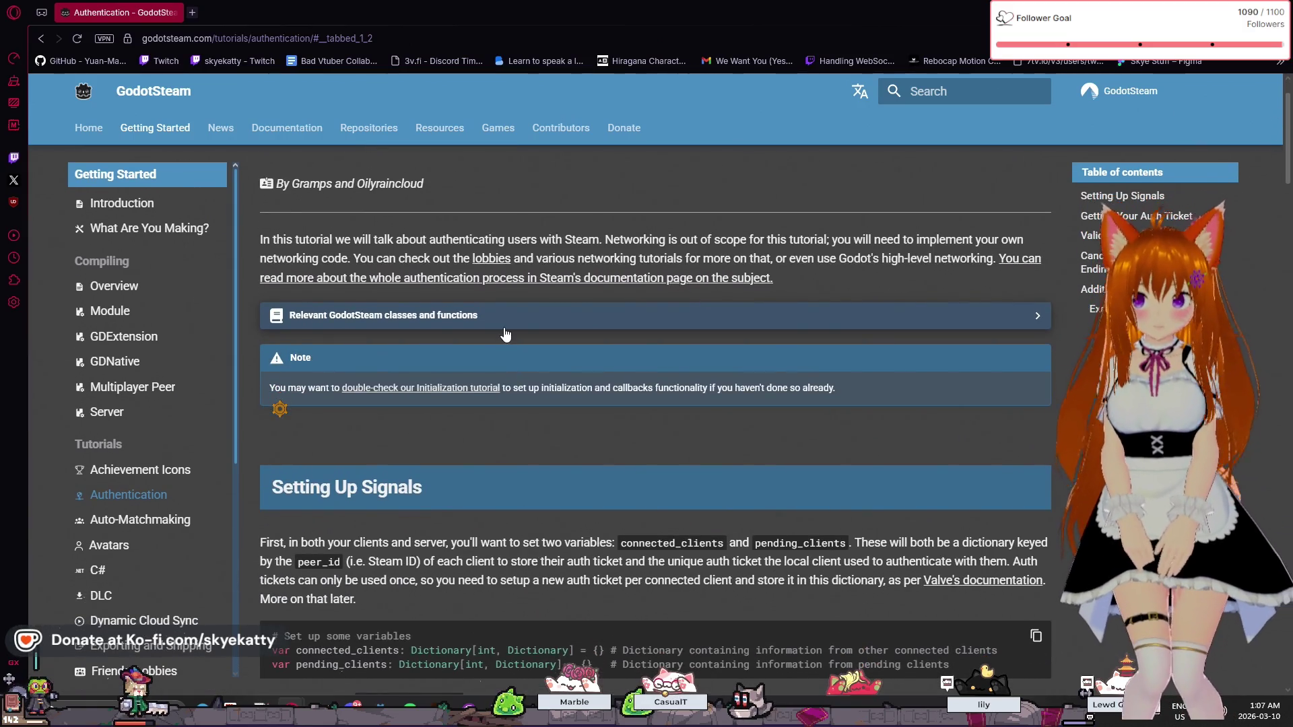
{"action": "scroll", "coordinate": [484, 349], "scroll_direction": "up", "scroll_amount": 1}
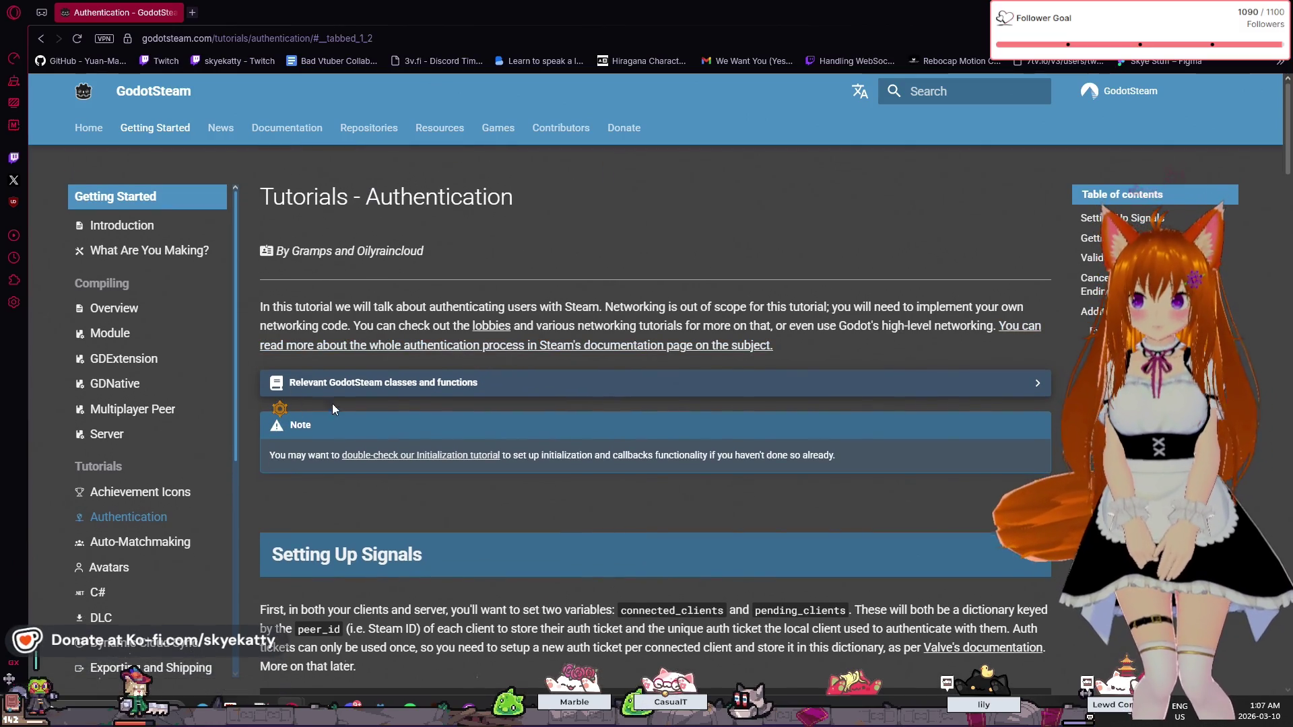
{"action": "left_click", "coordinate": [161, 492]}
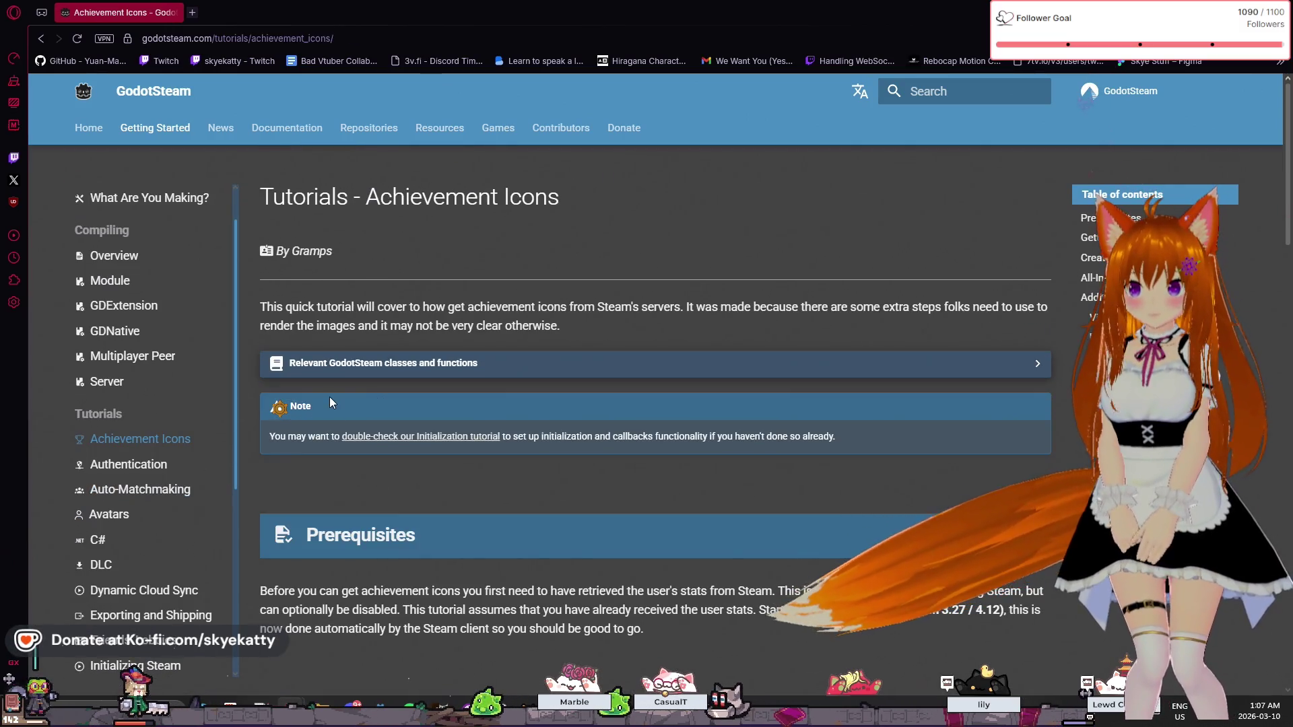
- Browse the sidebar to the Compiling Overview and GDExtension compiling pages
{"action": "scroll", "coordinate": [320, 402], "scroll_direction": "down", "scroll_amount": 4}
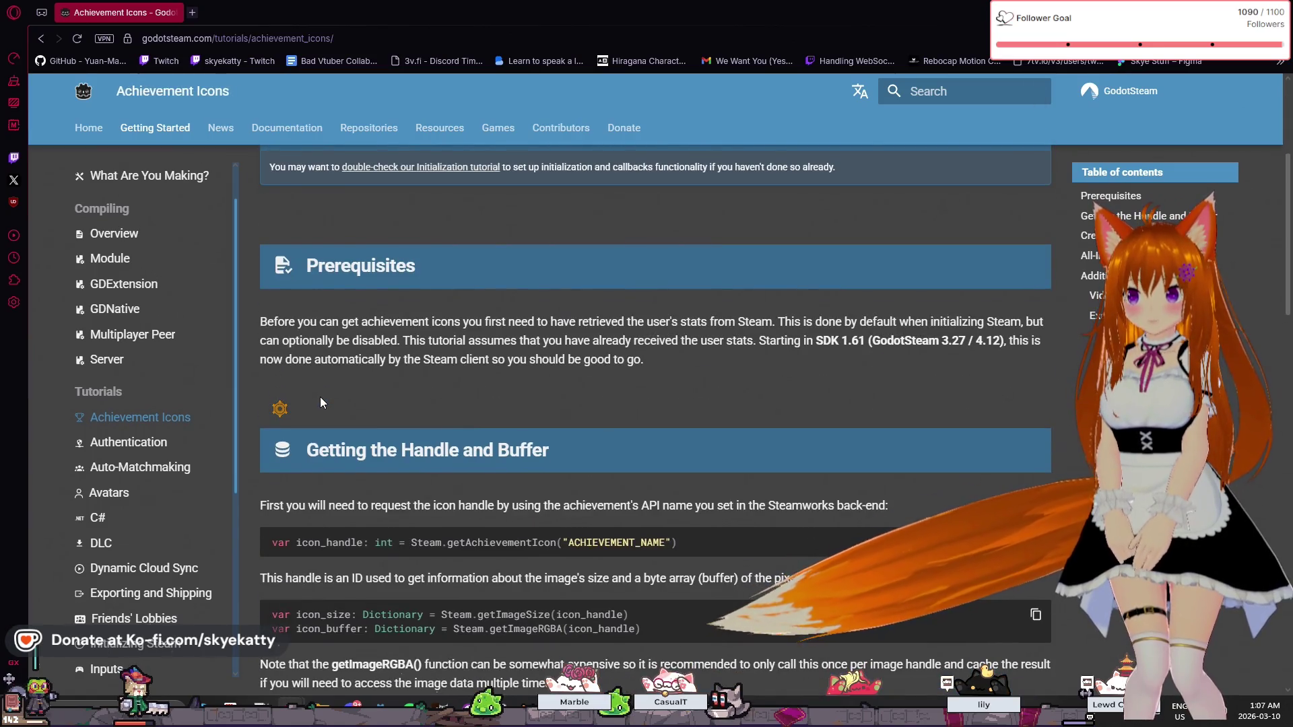
{"action": "scroll", "coordinate": [320, 402], "scroll_direction": "down", "scroll_amount": 3}
{"action": "scroll", "coordinate": [113, 303], "scroll_direction": "down", "scroll_amount": 4}
{"action": "scroll", "coordinate": [113, 303], "scroll_direction": "up", "scroll_amount": 5}
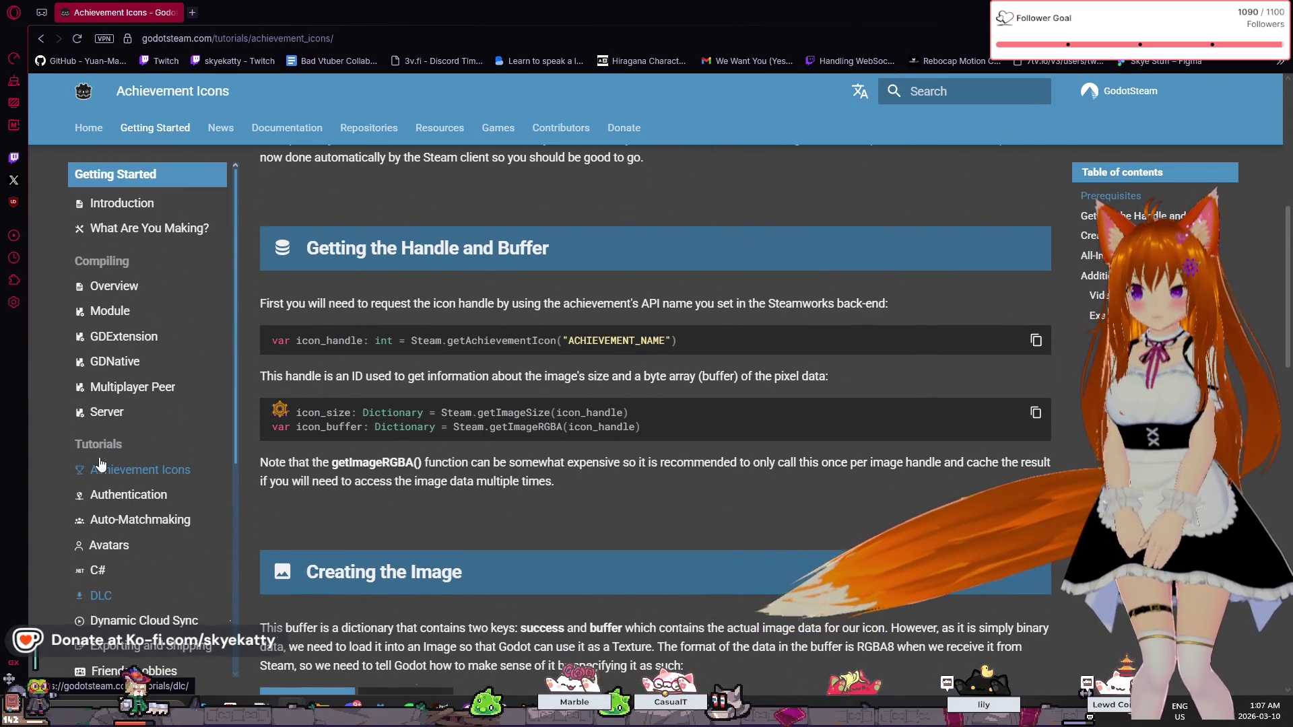
{"action": "left_click", "coordinate": [106, 287]}
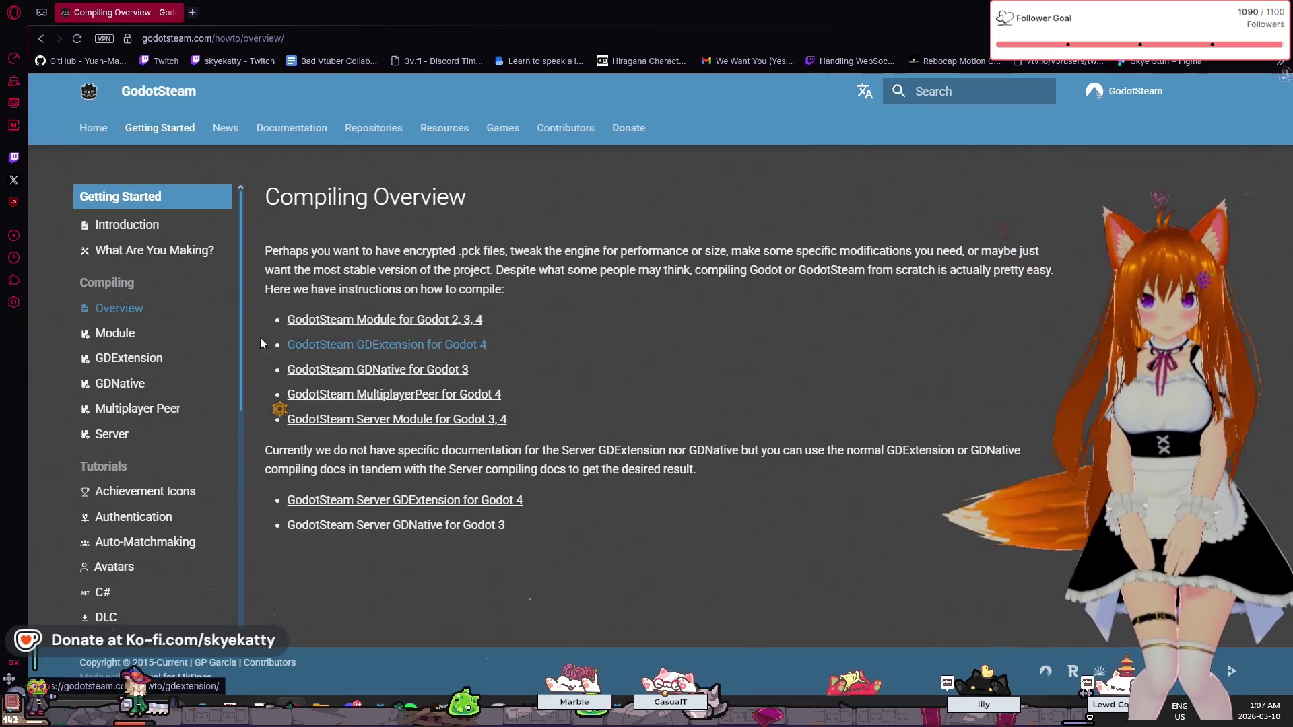
{"action": "left_click", "coordinate": [112, 333]}
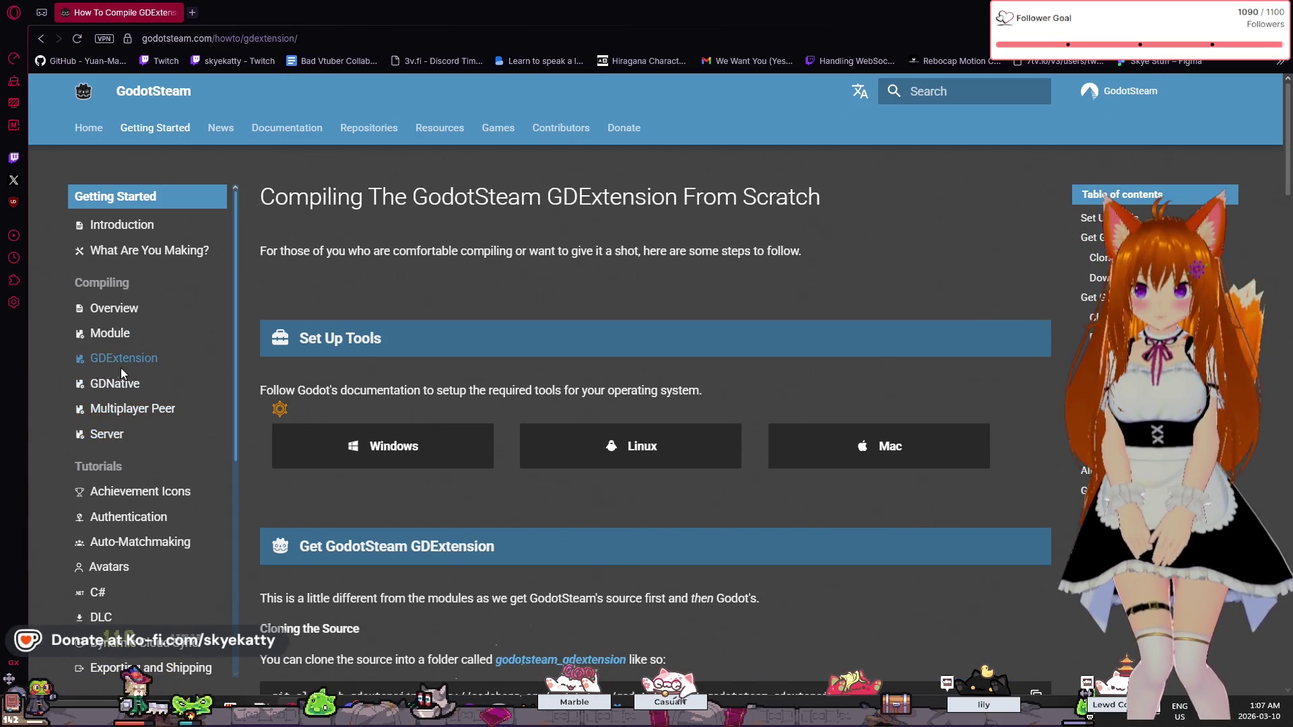
- Read What Are You Making? down to C#, In General, then open Initializing Steam
{"action": "double_click", "coordinate": [115, 397]}
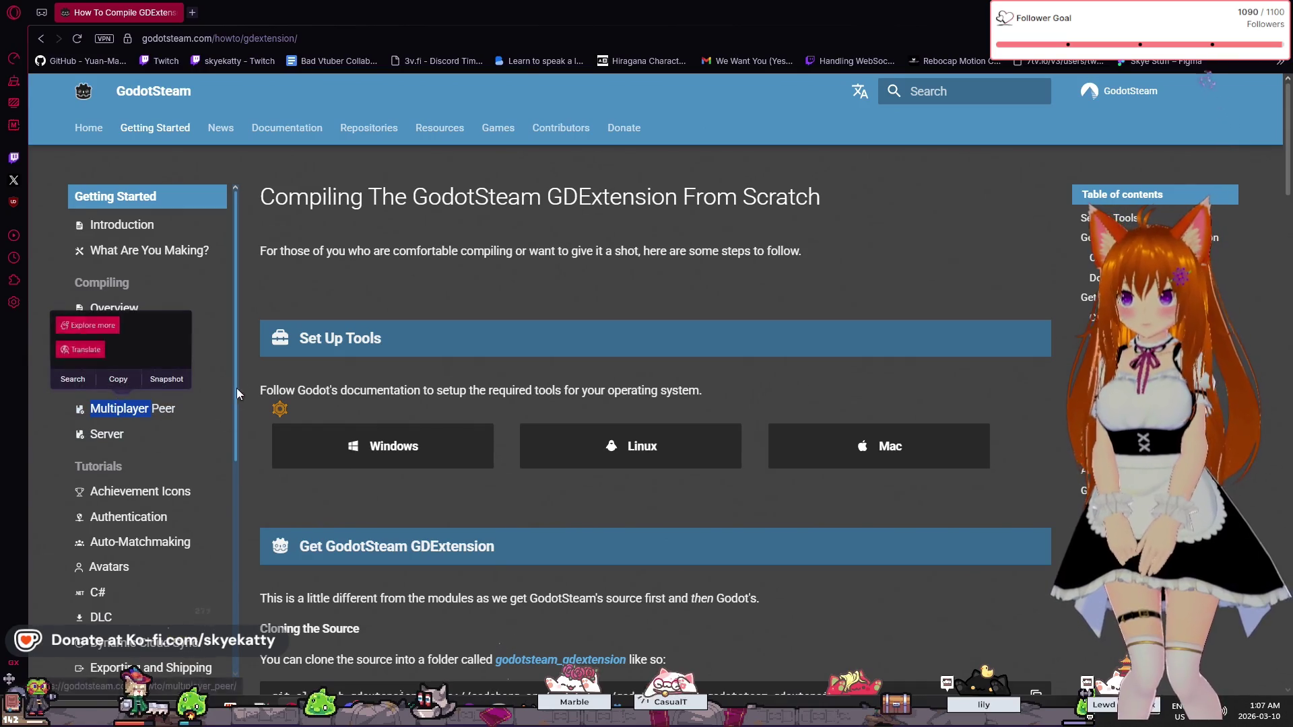
{"action": "left_click", "coordinate": [211, 383]}
{"action": "left_click", "coordinate": [190, 260]}
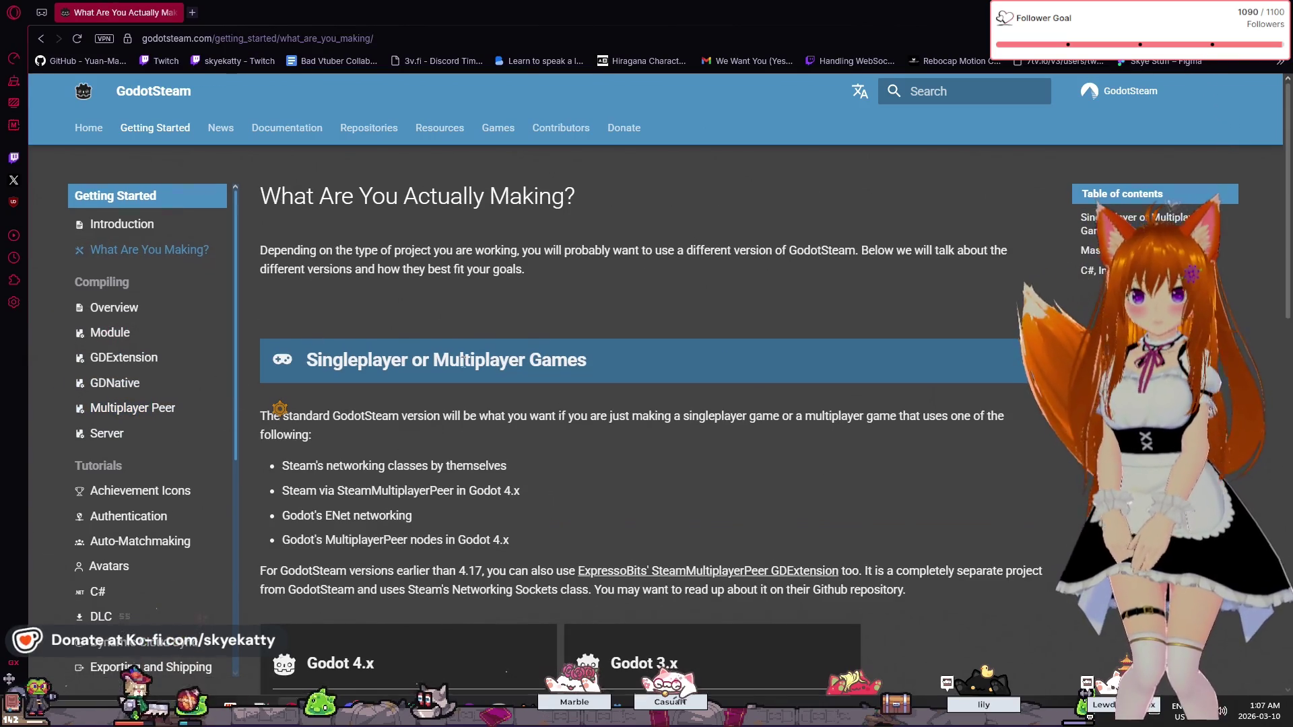
{"action": "scroll", "coordinate": [462, 360], "scroll_direction": "down", "scroll_amount": 3}
{"action": "scroll", "coordinate": [455, 353], "scroll_direction": "down", "scroll_amount": 5}
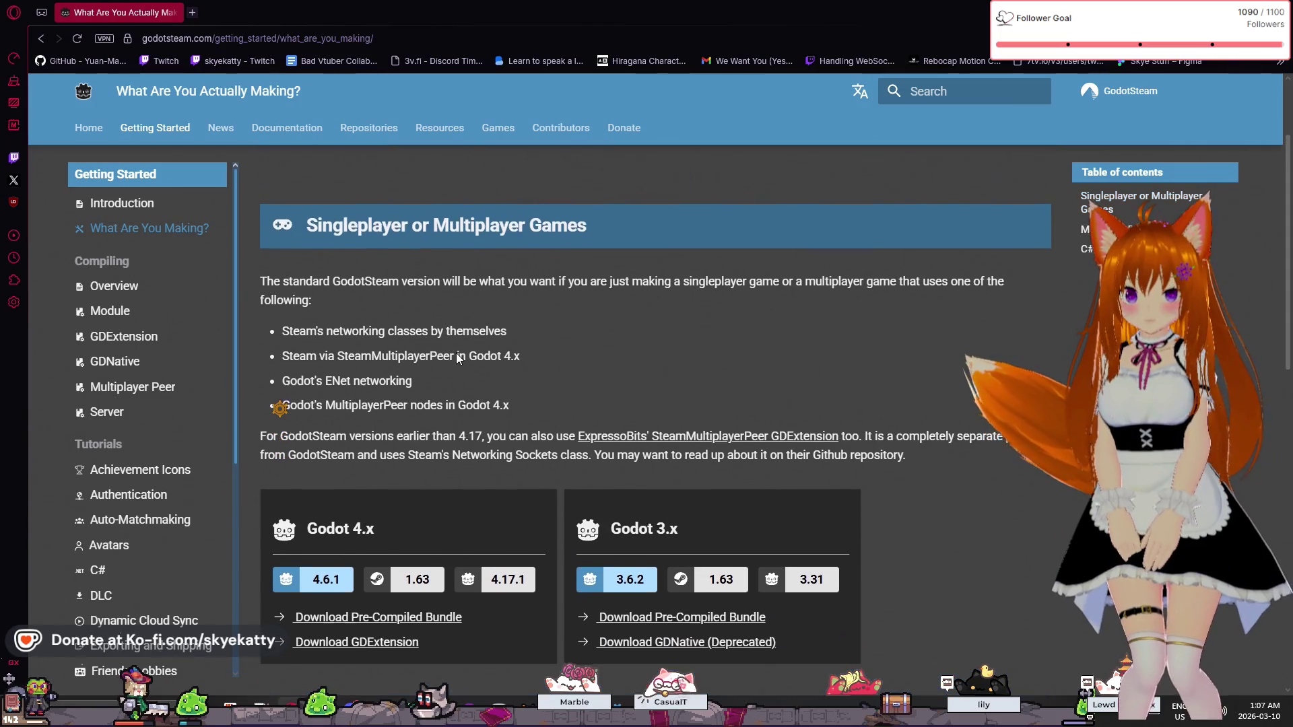
{"action": "scroll", "coordinate": [455, 352], "scroll_direction": "down", "scroll_amount": 6}
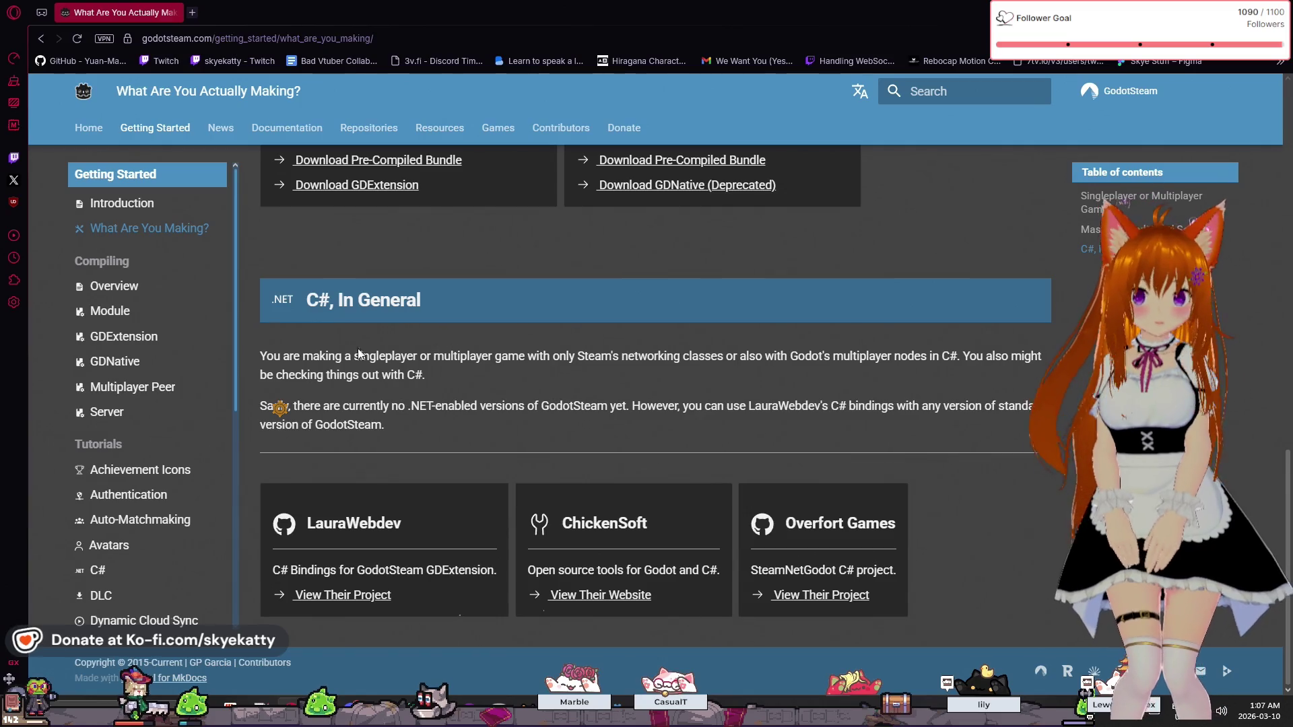
{"action": "scroll", "coordinate": [133, 361], "scroll_direction": "down", "scroll_amount": 3}
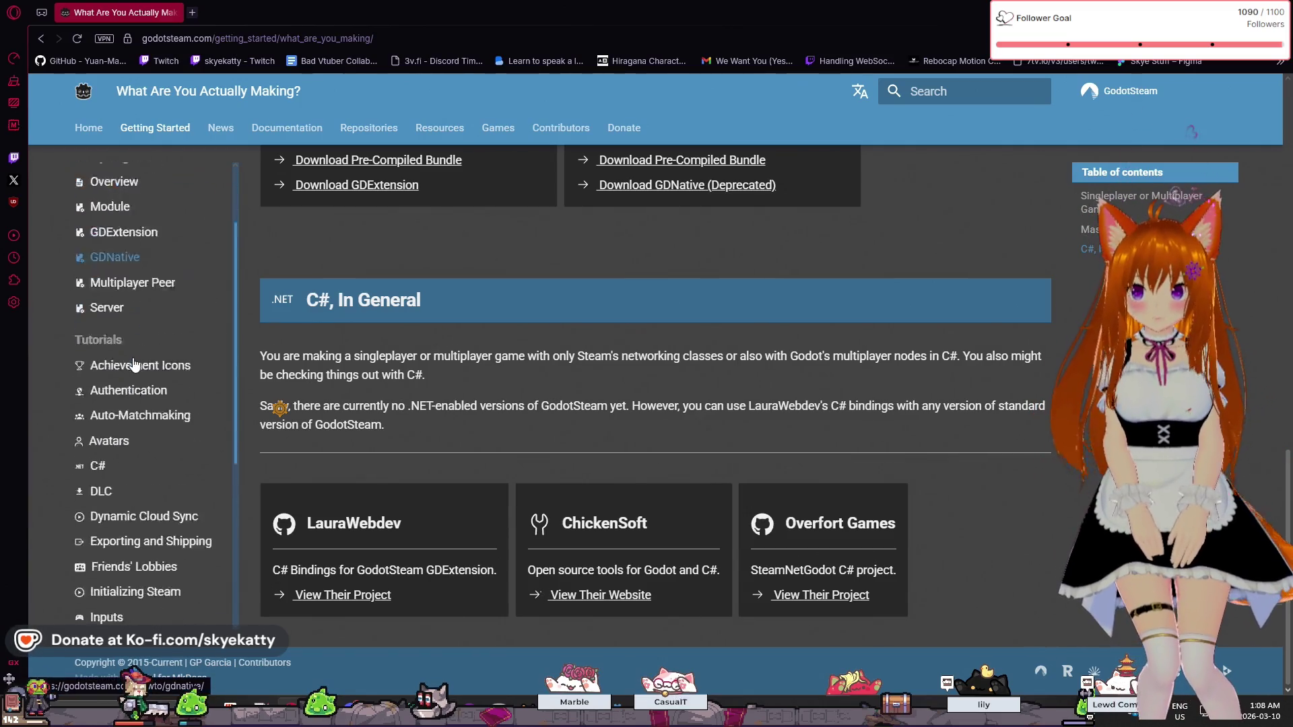
{"action": "scroll", "coordinate": [133, 364], "scroll_direction": "down", "scroll_amount": 3}
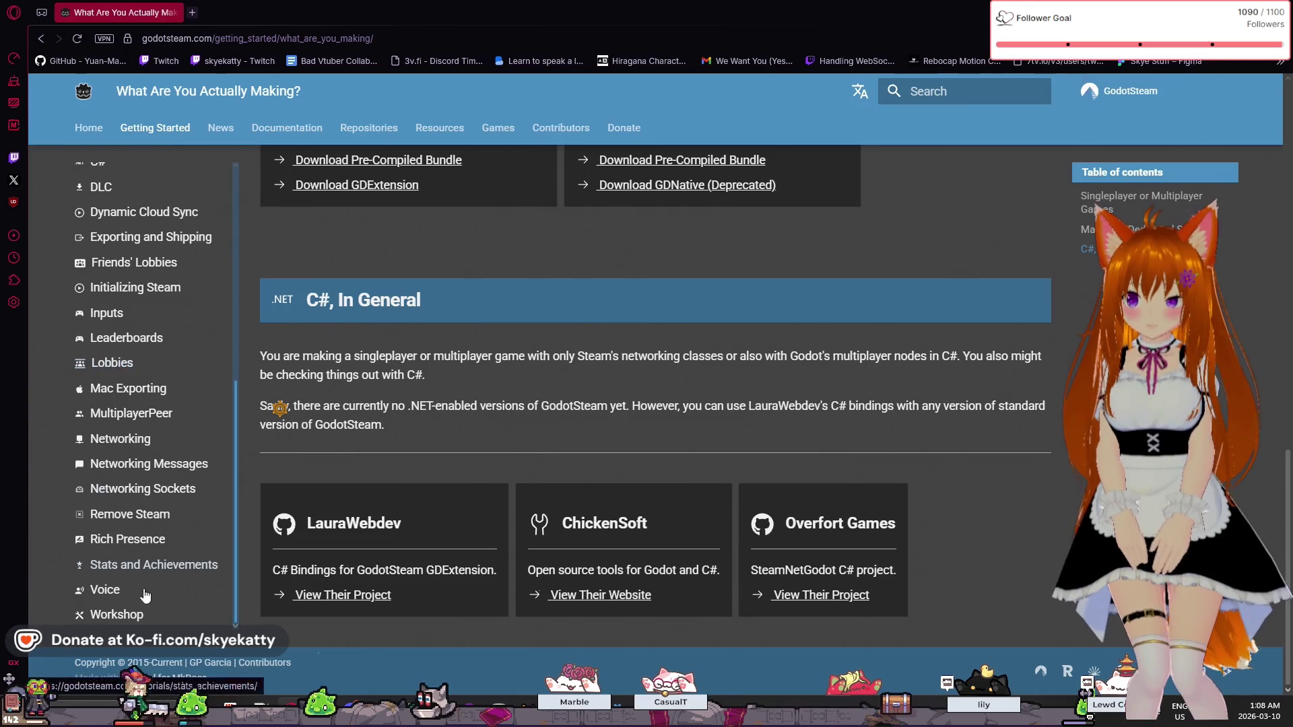
{"action": "scroll", "coordinate": [118, 508], "scroll_direction": "up", "scroll_amount": 5}
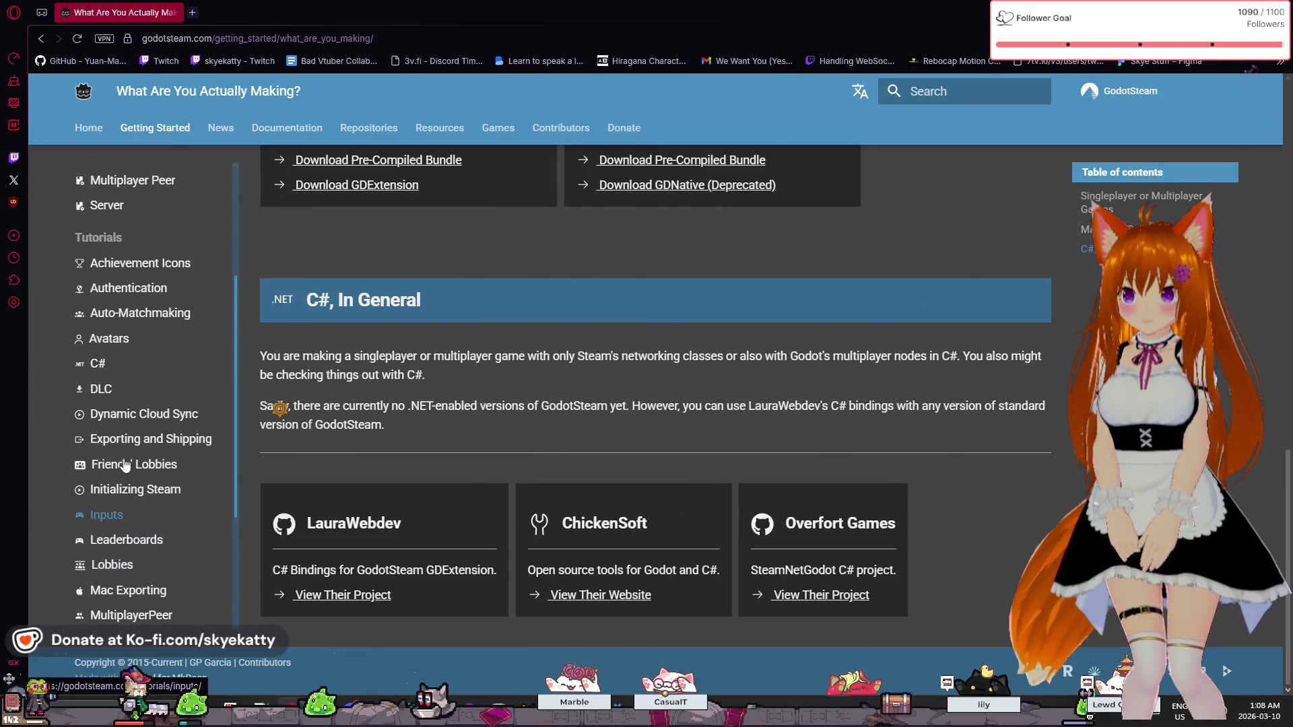
{"action": "scroll", "coordinate": [123, 508], "scroll_direction": "down", "scroll_amount": 1}
{"action": "left_click", "coordinate": [153, 567]}
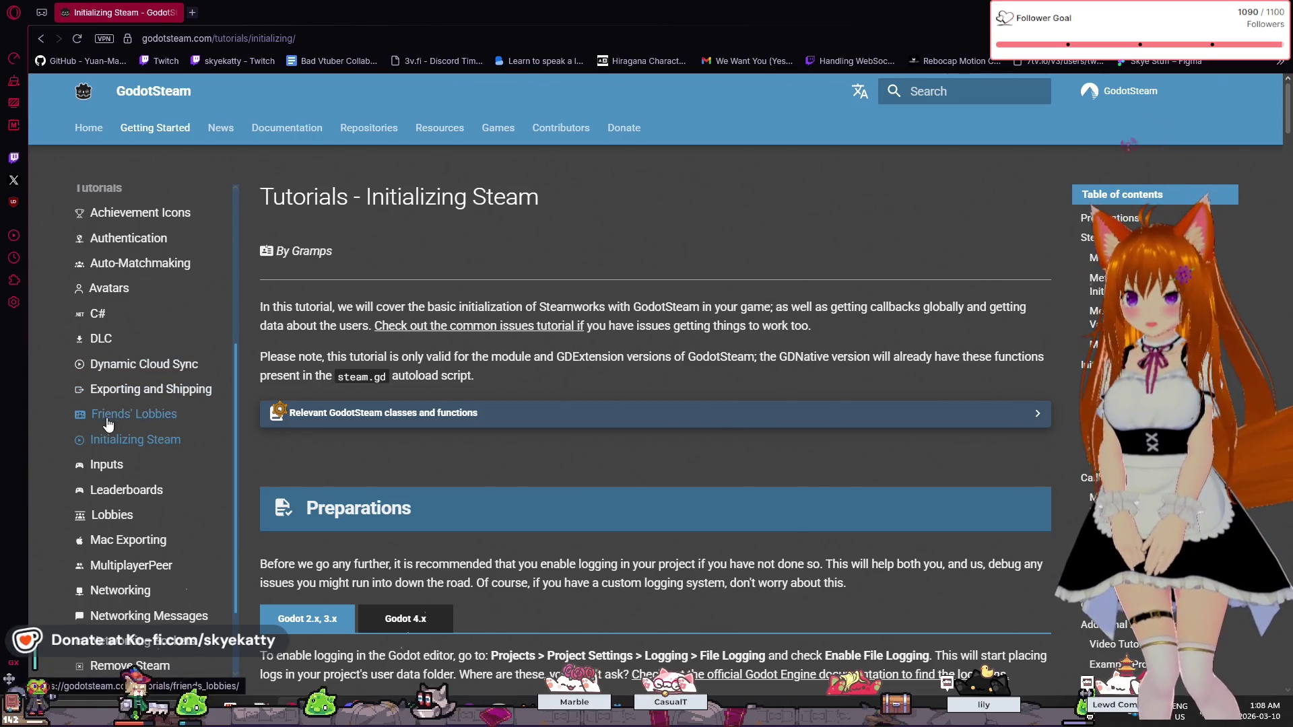
{"action": "scroll", "coordinate": [184, 415], "scroll_direction": "down", "scroll_amount": 2}
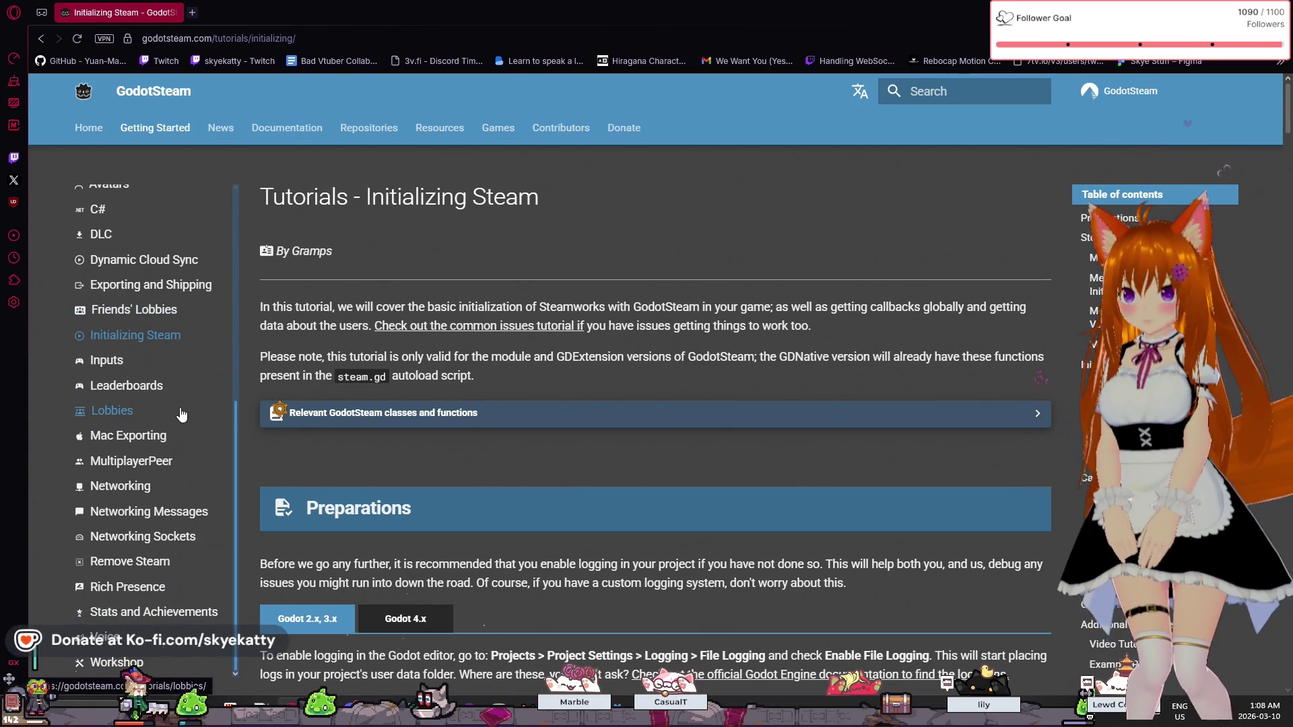
{"action": "scroll", "coordinate": [404, 404], "scroll_direction": "down", "scroll_amount": 5}
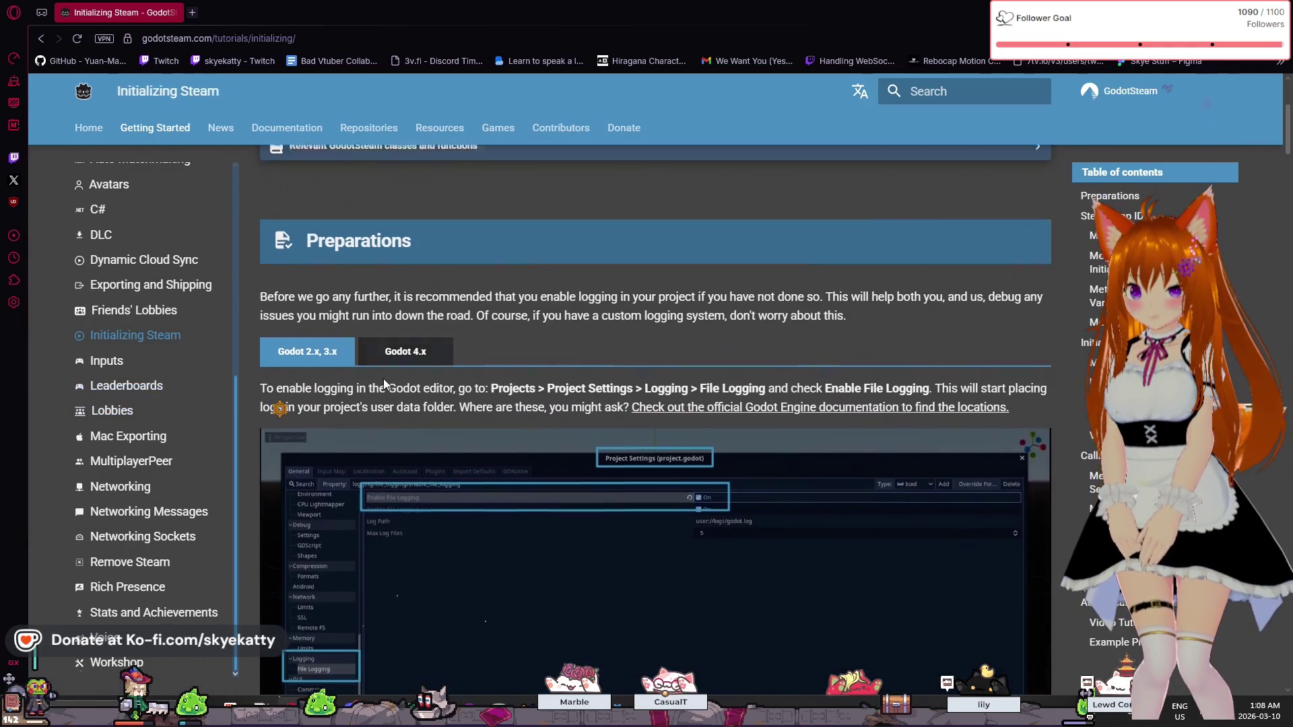
{"action": "left_click", "coordinate": [419, 355]}
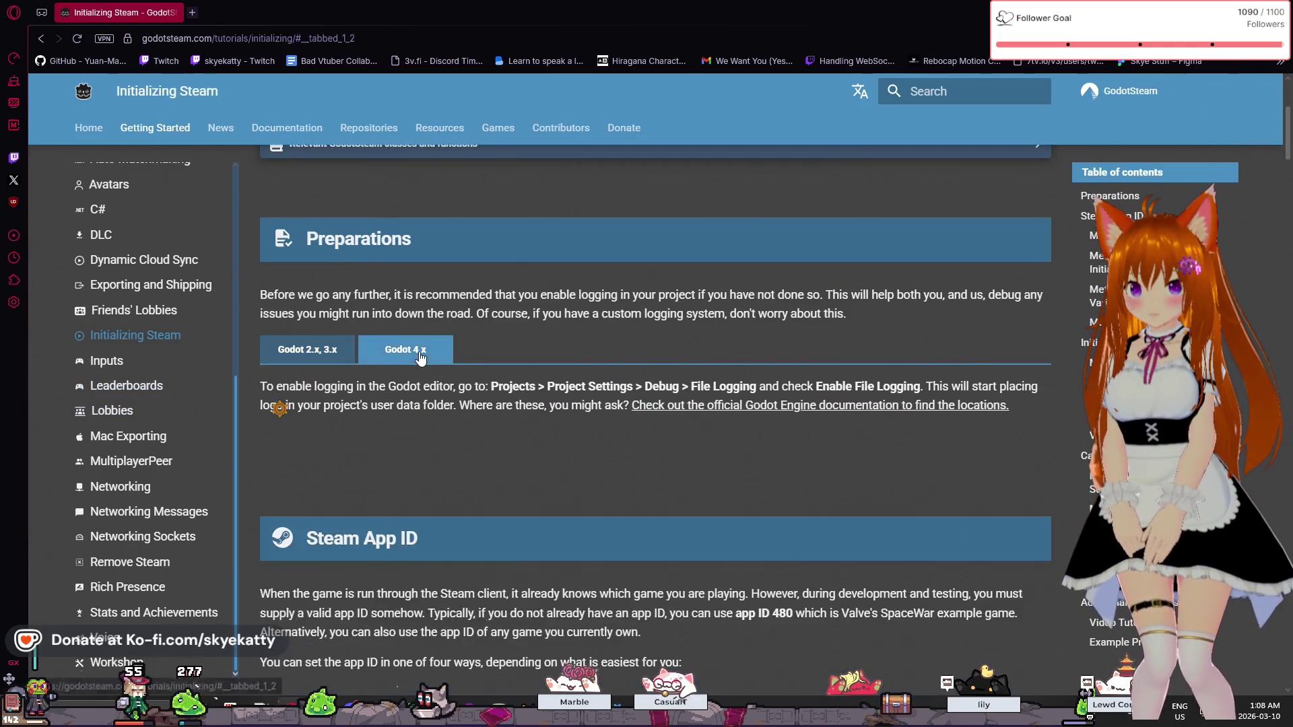
{"action": "scroll", "coordinate": [345, 297], "scroll_direction": "down", "scroll_amount": 1}
{"action": "scroll", "coordinate": [346, 297], "scroll_direction": "up", "scroll_amount": 1}
{"action": "scroll", "coordinate": [118, 299], "scroll_direction": "up", "scroll_amount": 3}
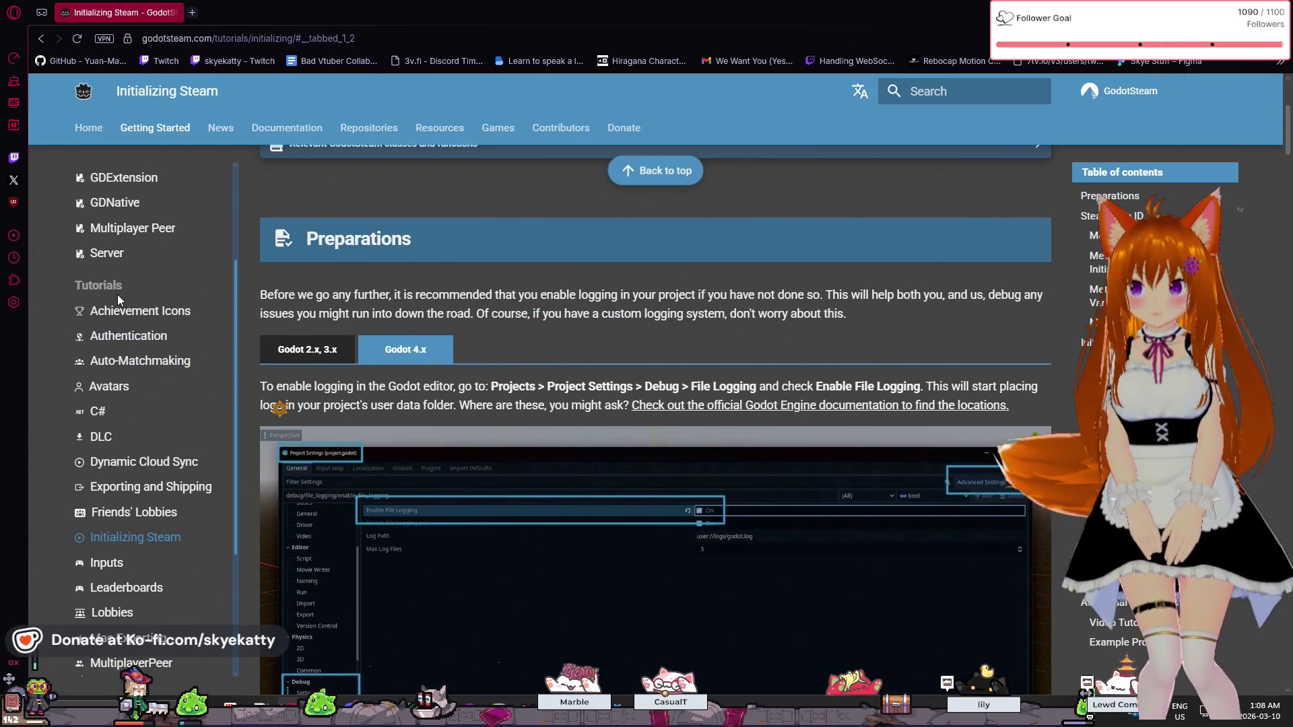
{"action": "scroll", "coordinate": [117, 299], "scroll_direction": "down", "scroll_amount": 4}
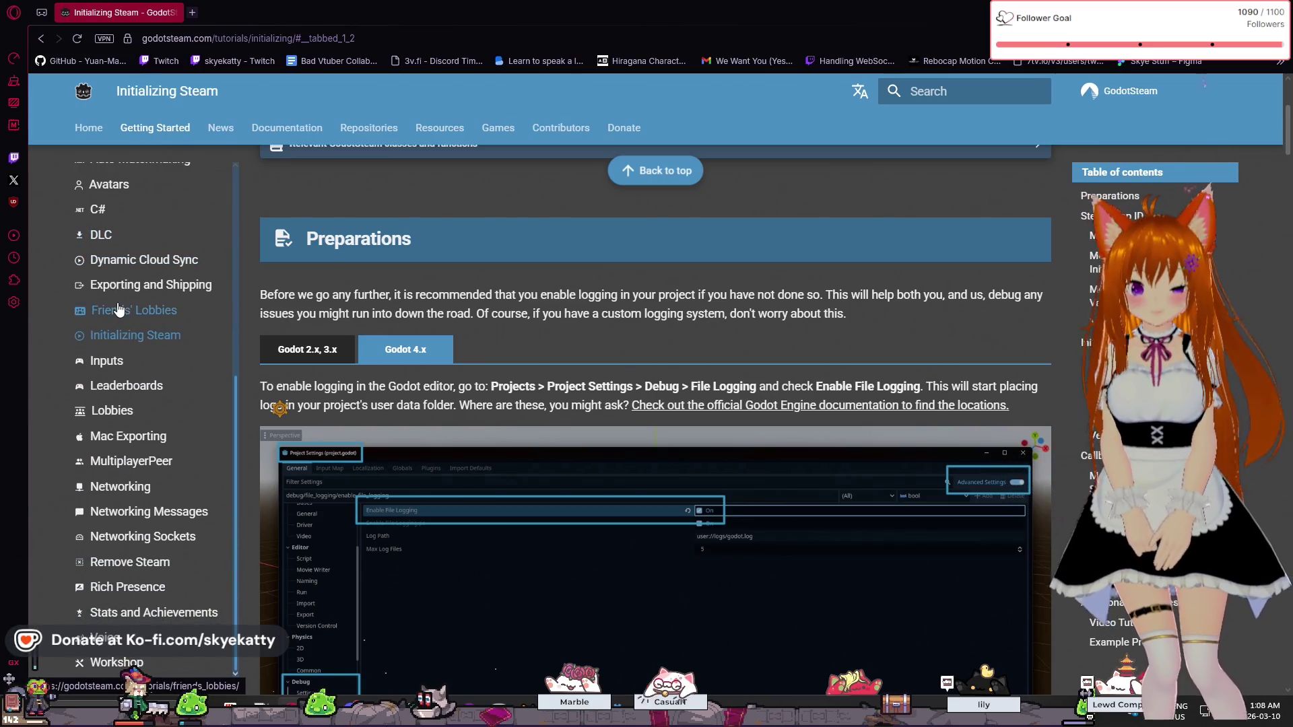
{"action": "scroll", "coordinate": [571, 290], "scroll_direction": "down", "scroll_amount": 5}
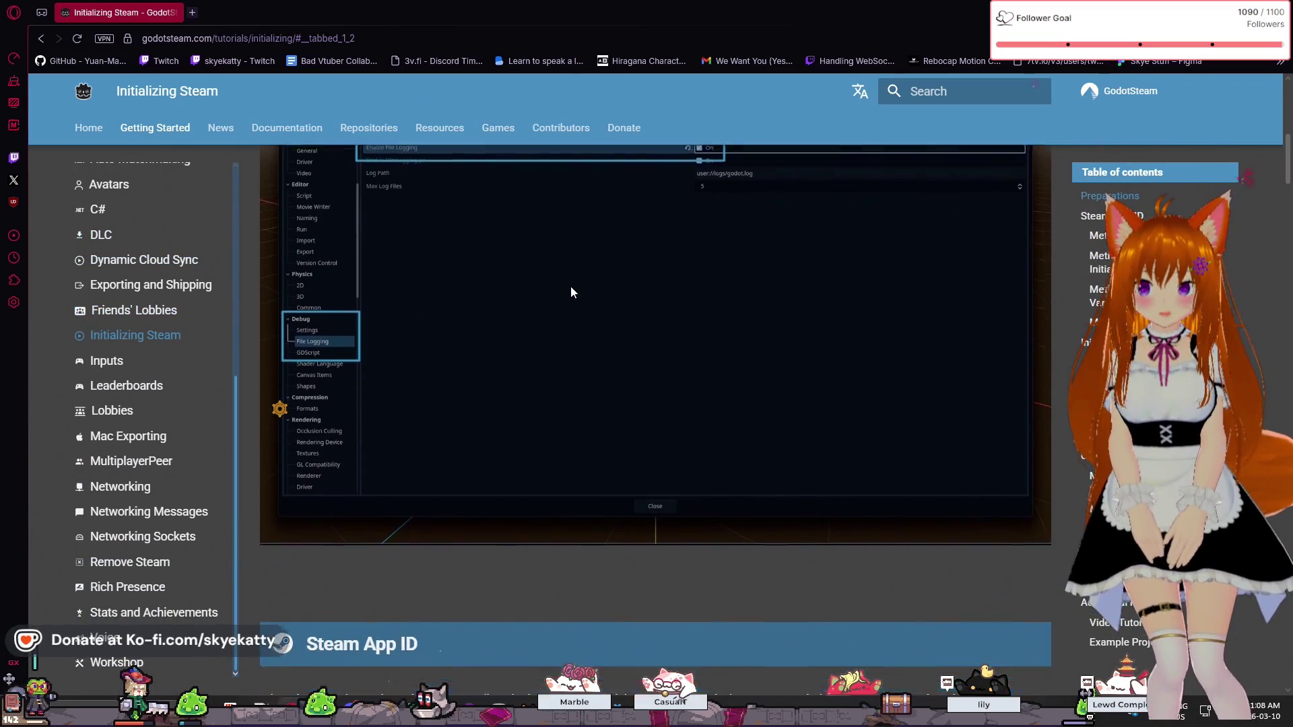
{"action": "scroll", "coordinate": [571, 287], "scroll_direction": "down", "scroll_amount": 5}
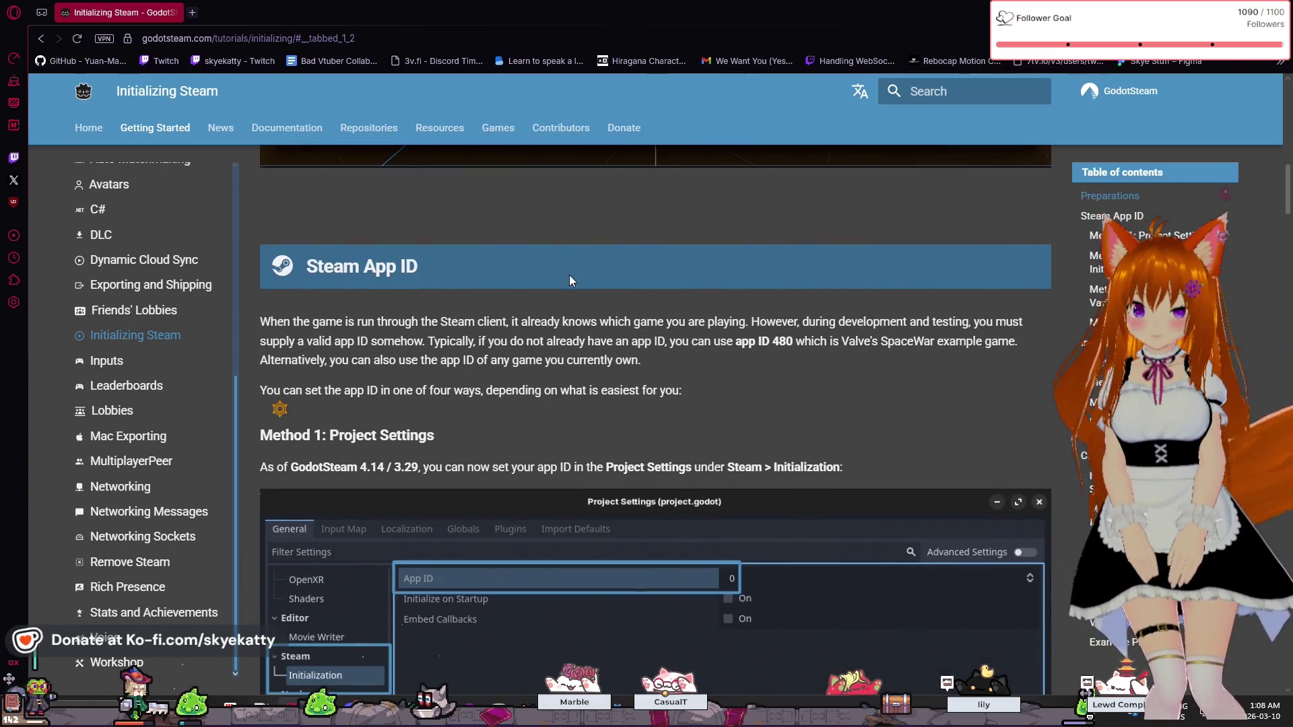
{"action": "scroll", "coordinate": [568, 275], "scroll_direction": "down", "scroll_amount": 5}
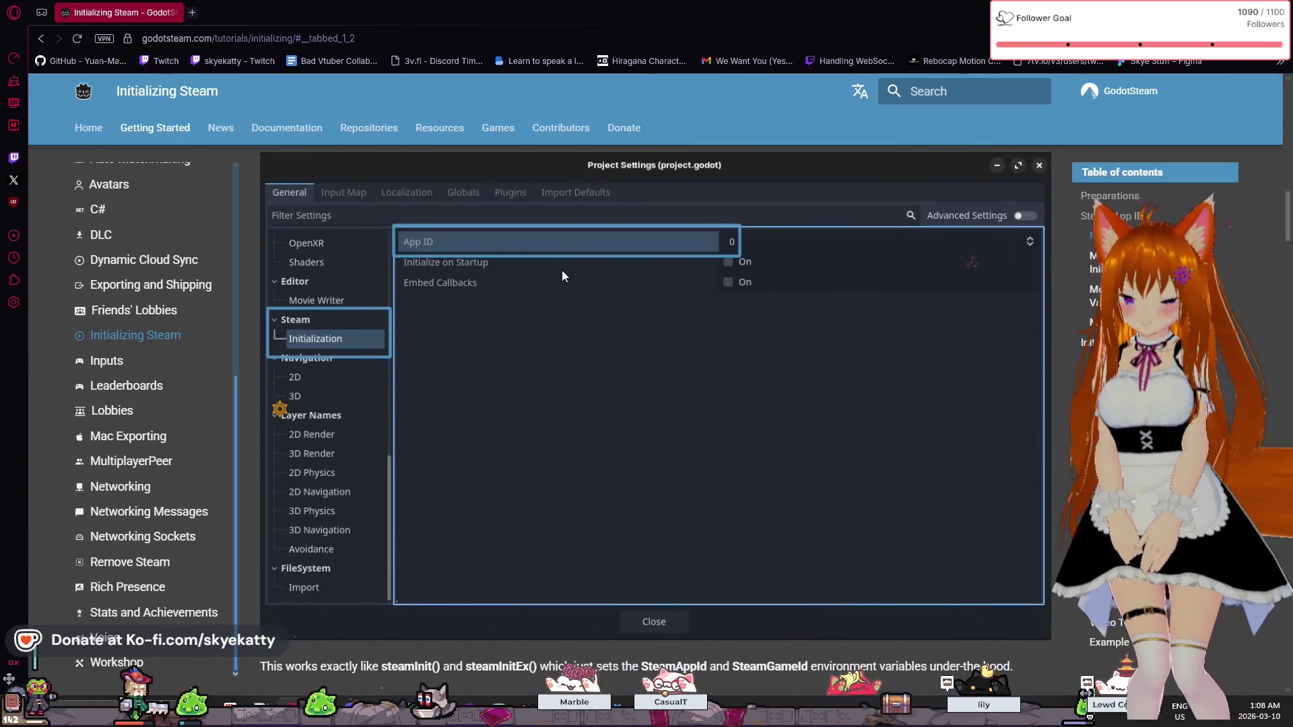
{"action": "scroll", "coordinate": [562, 269], "scroll_direction": "down", "scroll_amount": 5}
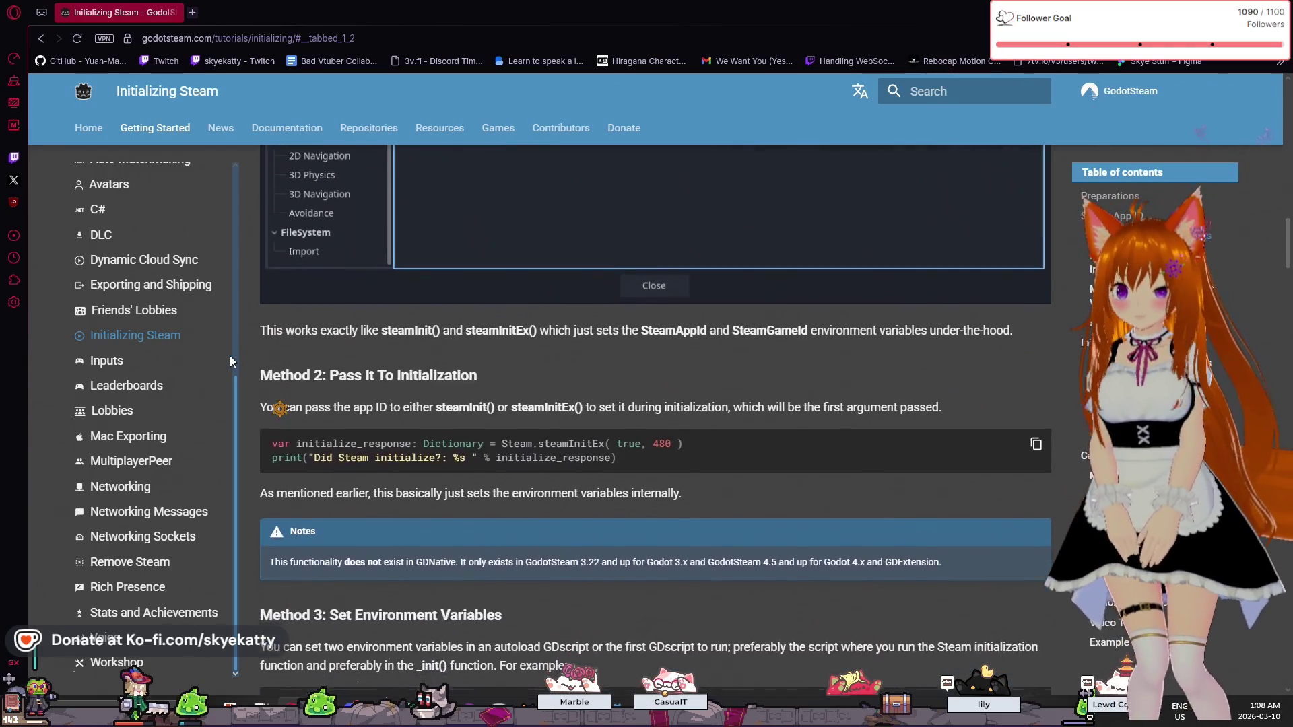
{"action": "scroll", "coordinate": [378, 341], "scroll_direction": "down", "scroll_amount": 5}
{"action": "scroll", "coordinate": [428, 324], "scroll_direction": "up", "scroll_amount": 8}
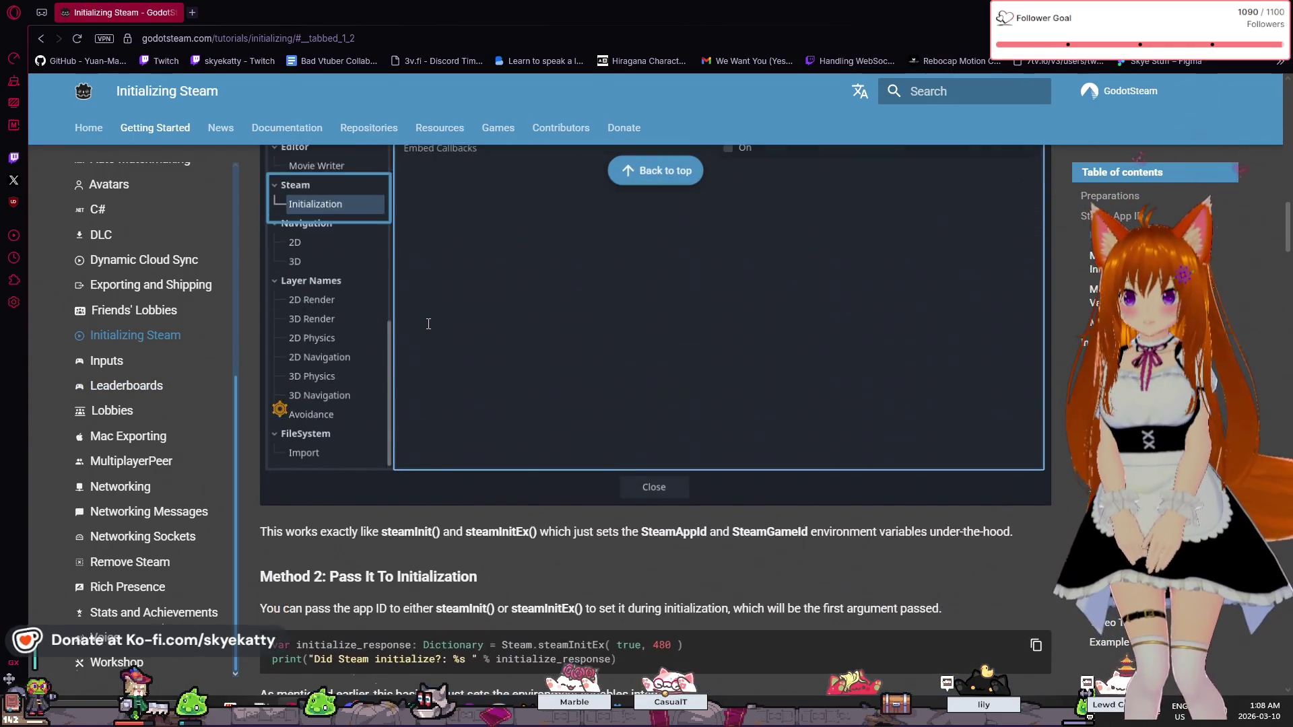
{"action": "scroll", "coordinate": [428, 324], "scroll_direction": "up", "scroll_amount": 15}
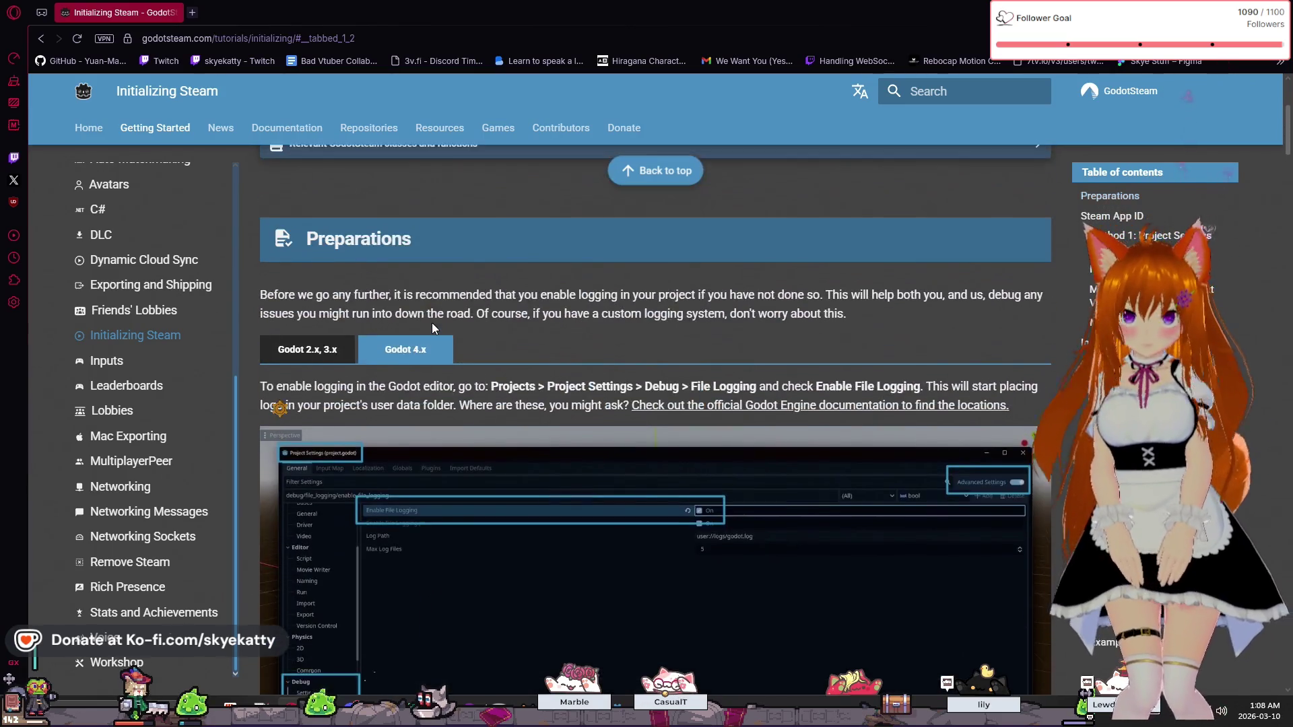
{"action": "scroll", "coordinate": [432, 328], "scroll_direction": "up", "scroll_amount": 4}
{"action": "scroll", "coordinate": [433, 329], "scroll_direction": "down", "scroll_amount": 3}
{"action": "scroll", "coordinate": [404, 303], "scroll_direction": "up", "scroll_amount": 3}
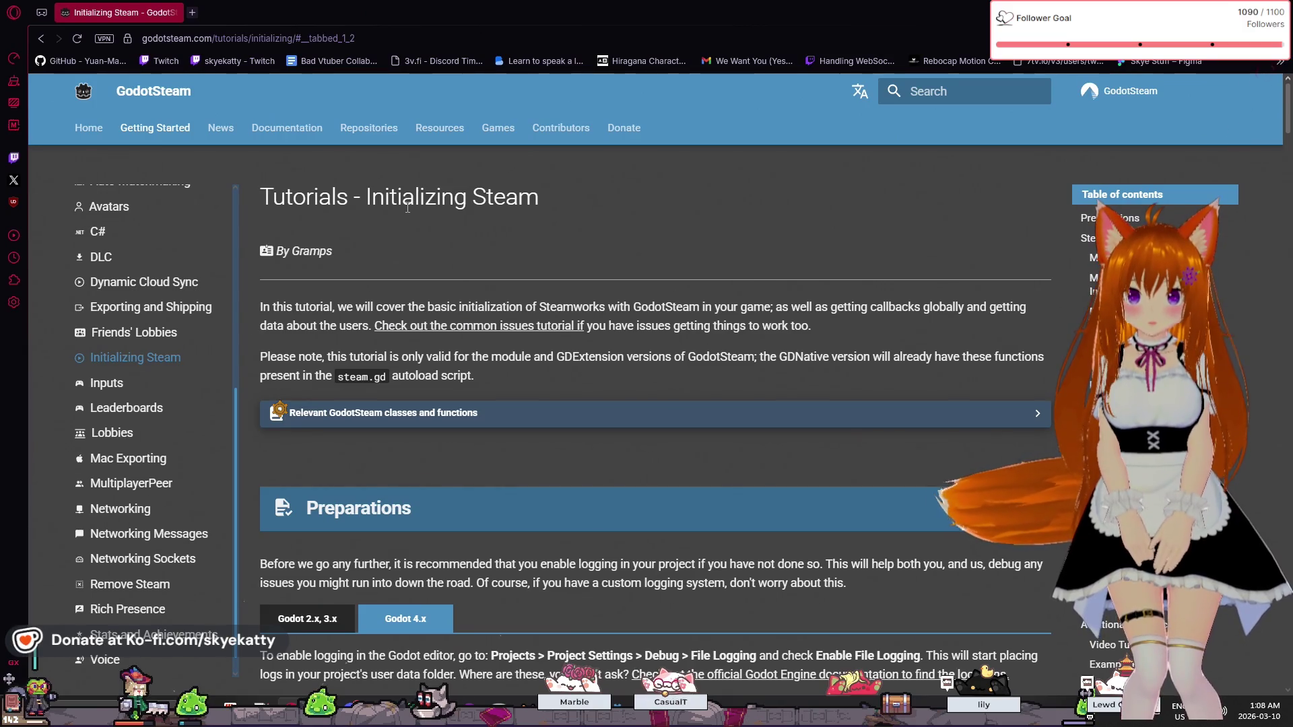
{"action": "left_click_drag", "start_coordinate": [471, 310], "coordinate": [774, 308]}
{"action": "left_click_drag", "start_coordinate": [878, 308], "coordinate": [998, 318]}
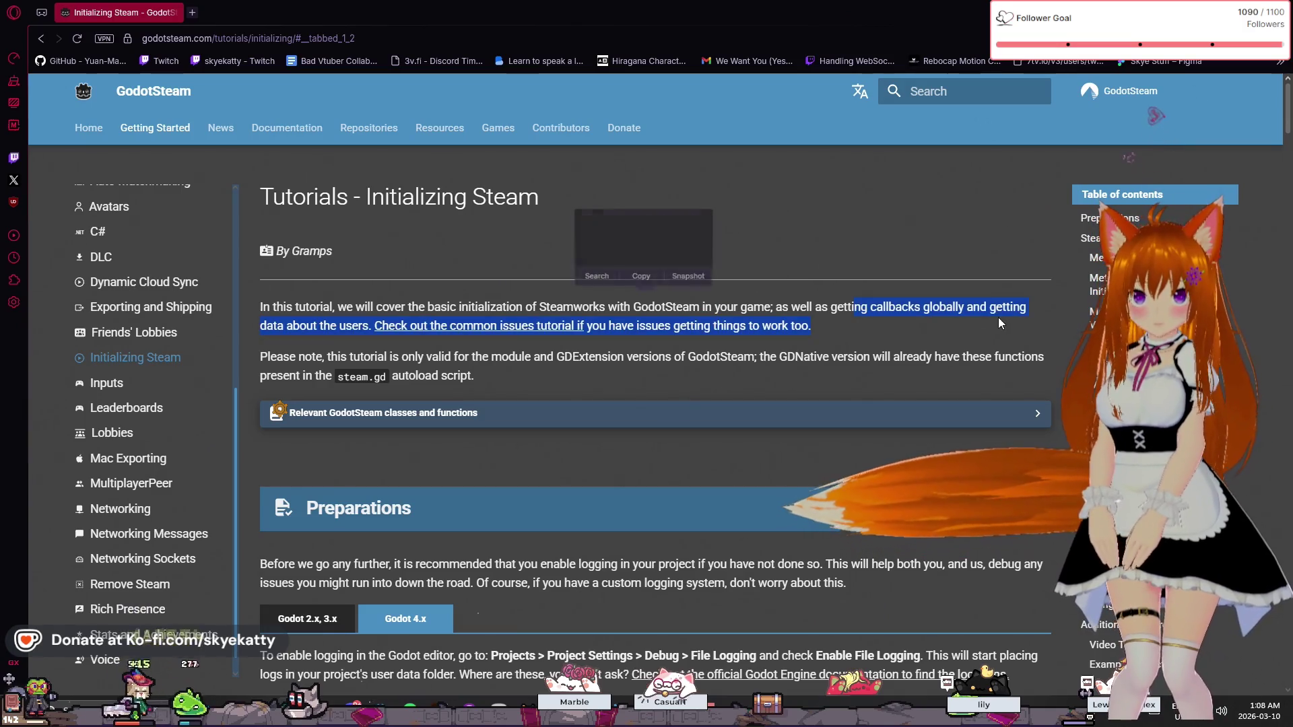
{"action": "left_click", "coordinate": [879, 308]}
{"action": "double_click", "coordinate": [879, 308]}
{"action": "left_click", "coordinate": [932, 317]}
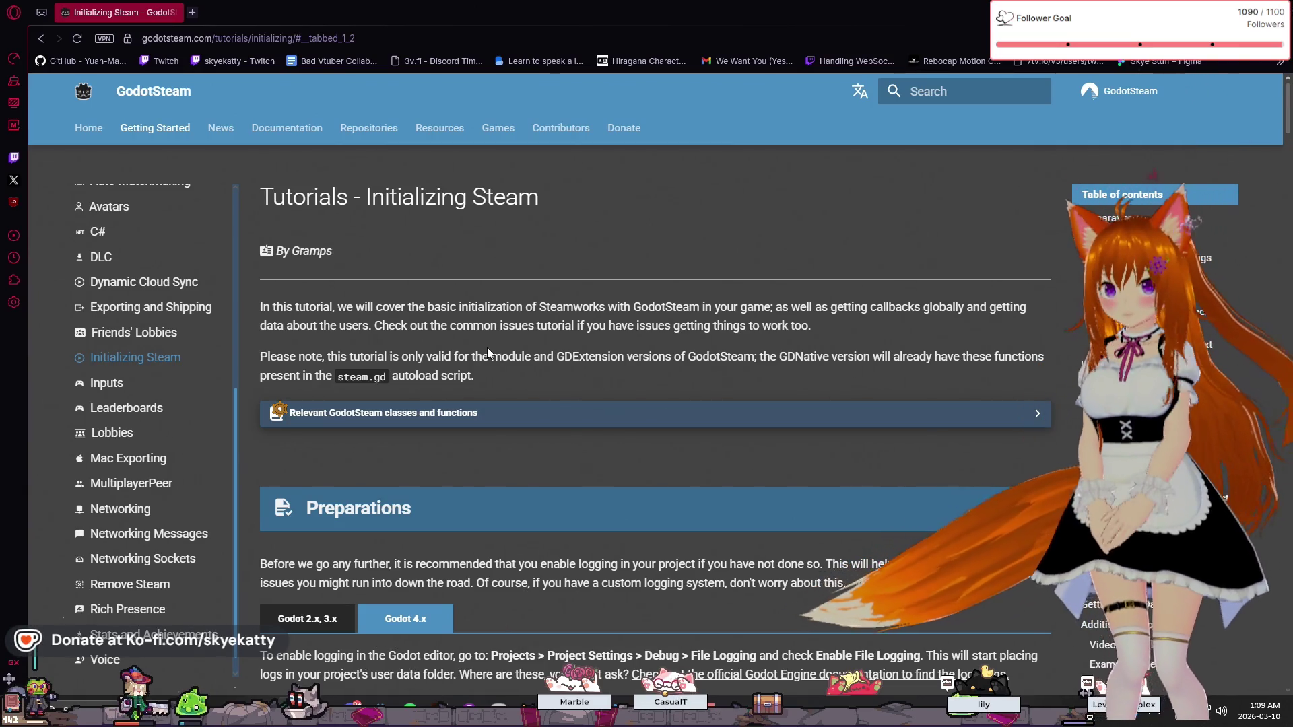
{"action": "scroll", "coordinate": [149, 405], "scroll_direction": "up", "scroll_amount": 3}
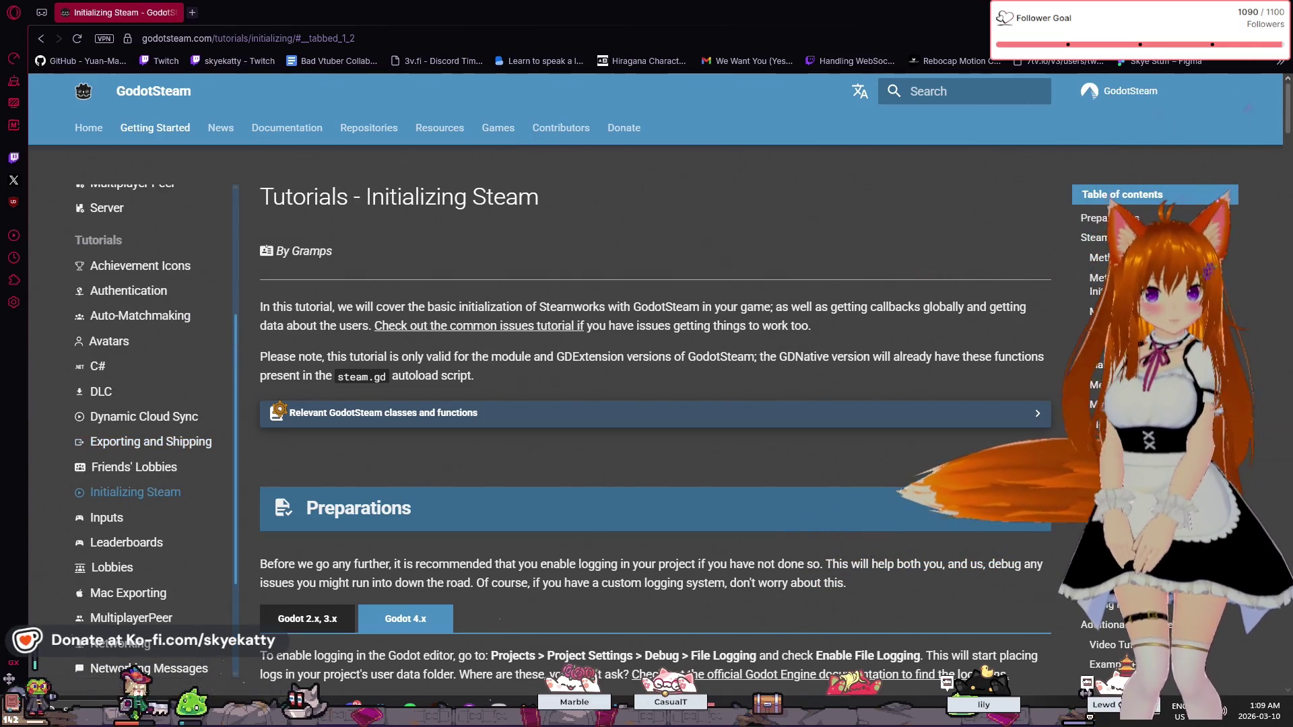
- Scroll the Initializing Steam page to the Godot 4.x Enable File Logging screenshot
{"action": "scroll", "coordinate": [994, 276], "scroll_direction": "down", "scroll_amount": 6}
{"action": "scroll", "coordinate": [947, 225], "scroll_direction": "up", "scroll_amount": 6}
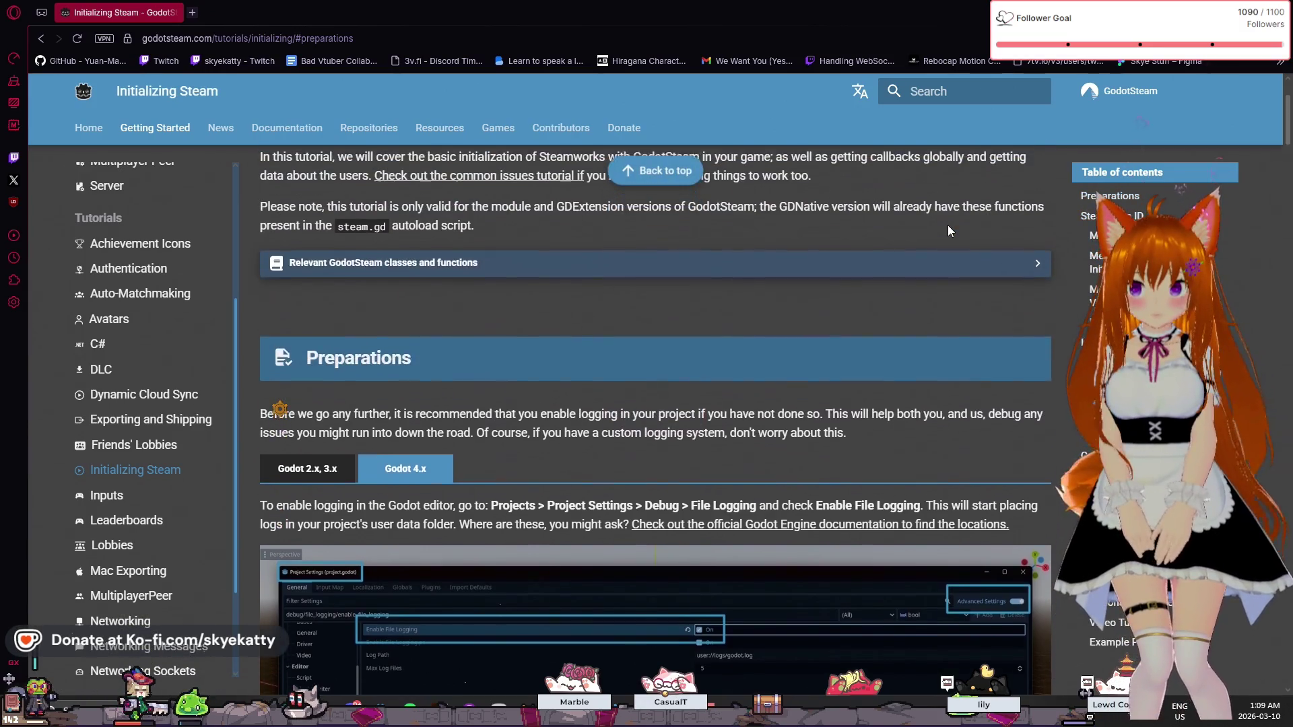
{"action": "scroll", "coordinate": [947, 225], "scroll_direction": "down", "scroll_amount": 2}
{"action": "scroll", "coordinate": [947, 225], "scroll_direction": "up", "scroll_amount": 2}
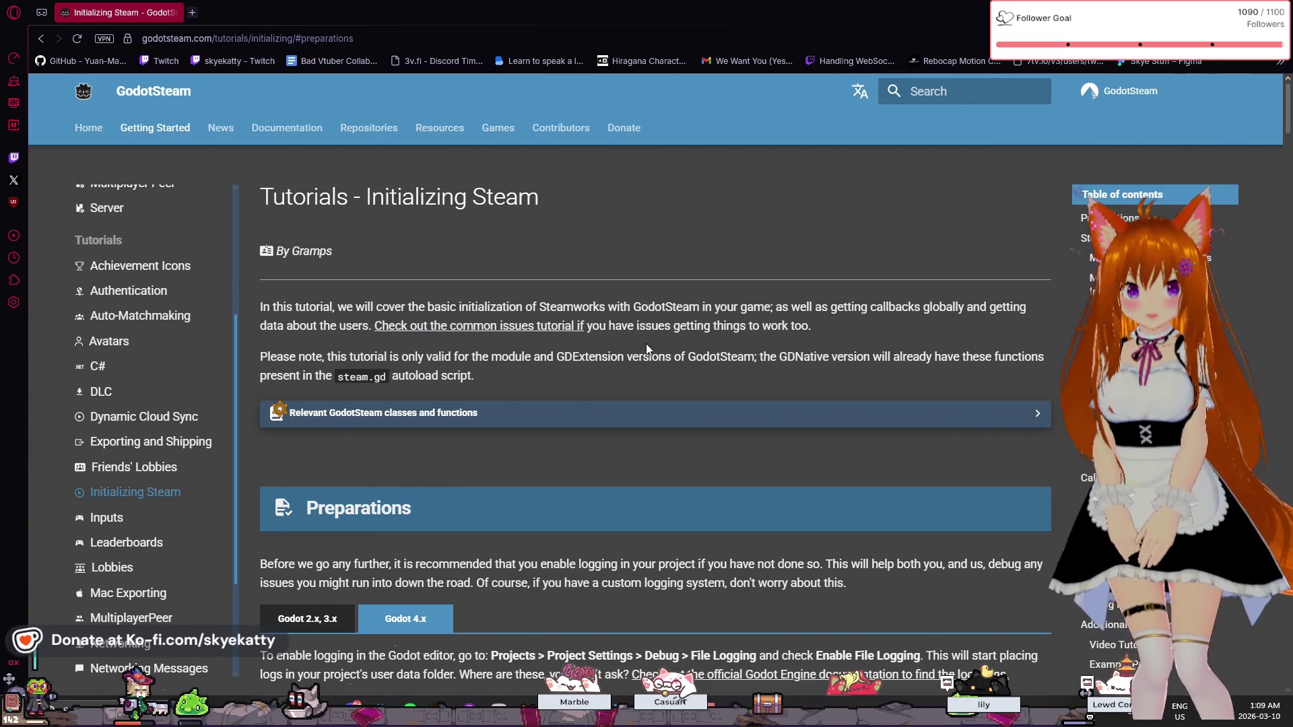
{"action": "scroll", "coordinate": [348, 352], "scroll_direction": "down", "scroll_amount": 1}
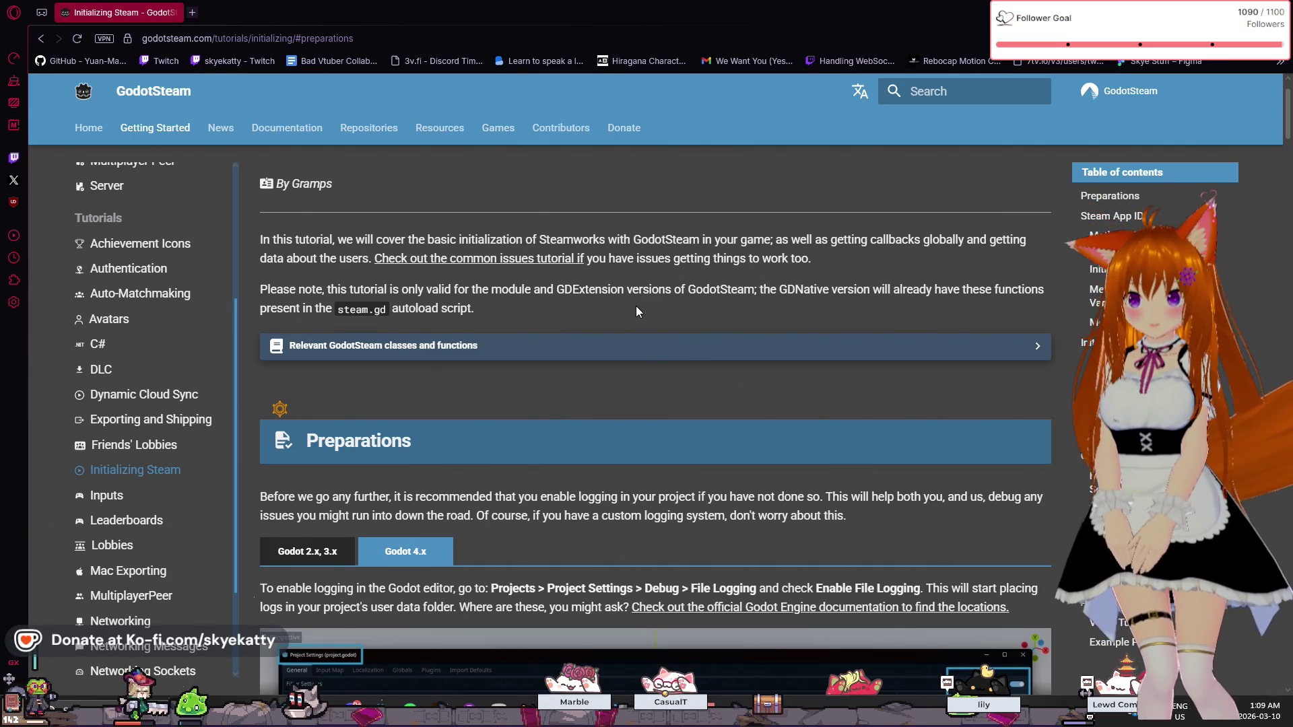
{"action": "scroll", "coordinate": [636, 311], "scroll_direction": "down", "scroll_amount": 1}
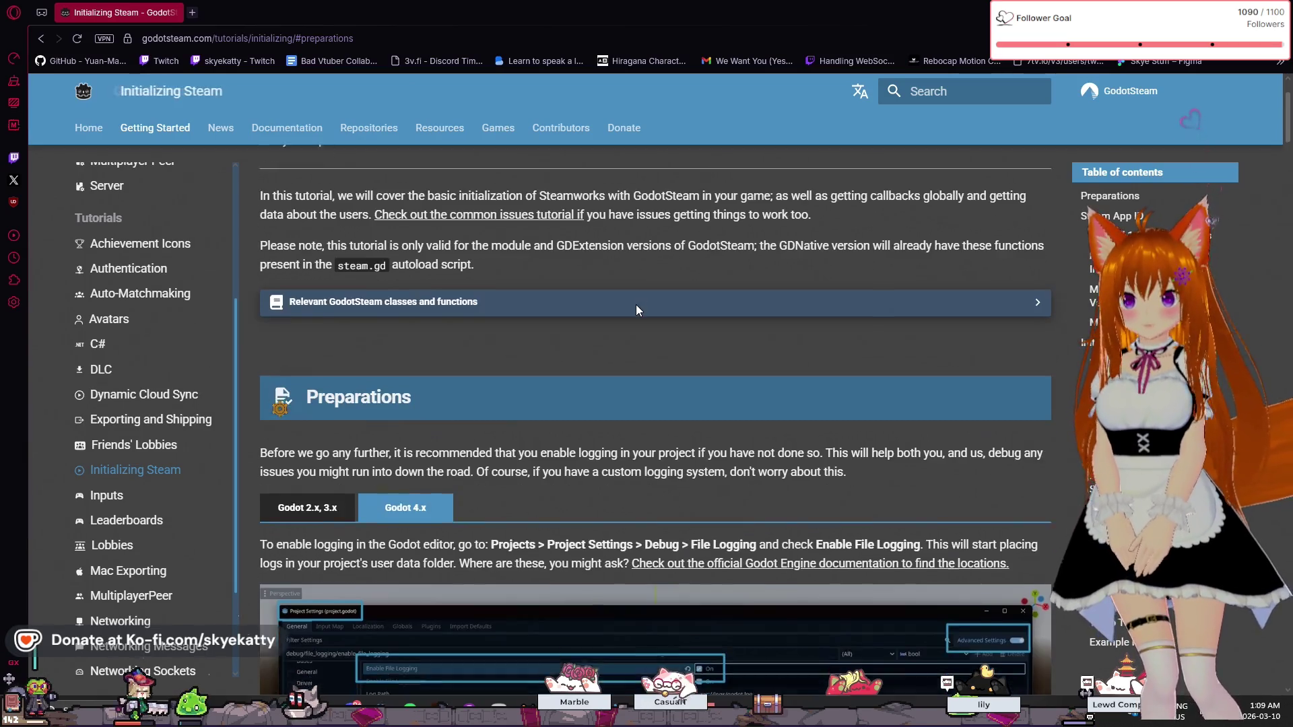
{"action": "scroll", "coordinate": [635, 304], "scroll_direction": "down", "scroll_amount": 1}
{"action": "scroll", "coordinate": [634, 304], "scroll_direction": "down", "scroll_amount": 1}
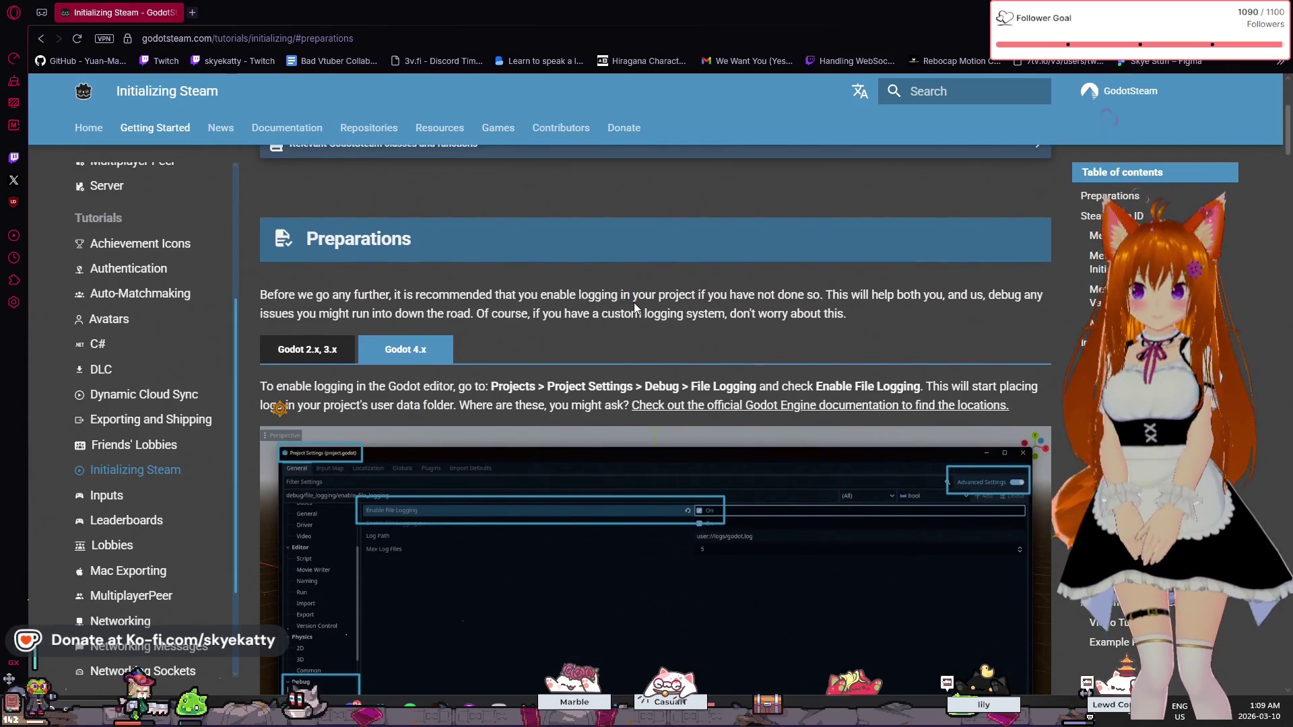
{"action": "scroll", "coordinate": [635, 309], "scroll_direction": "up", "scroll_amount": 2}
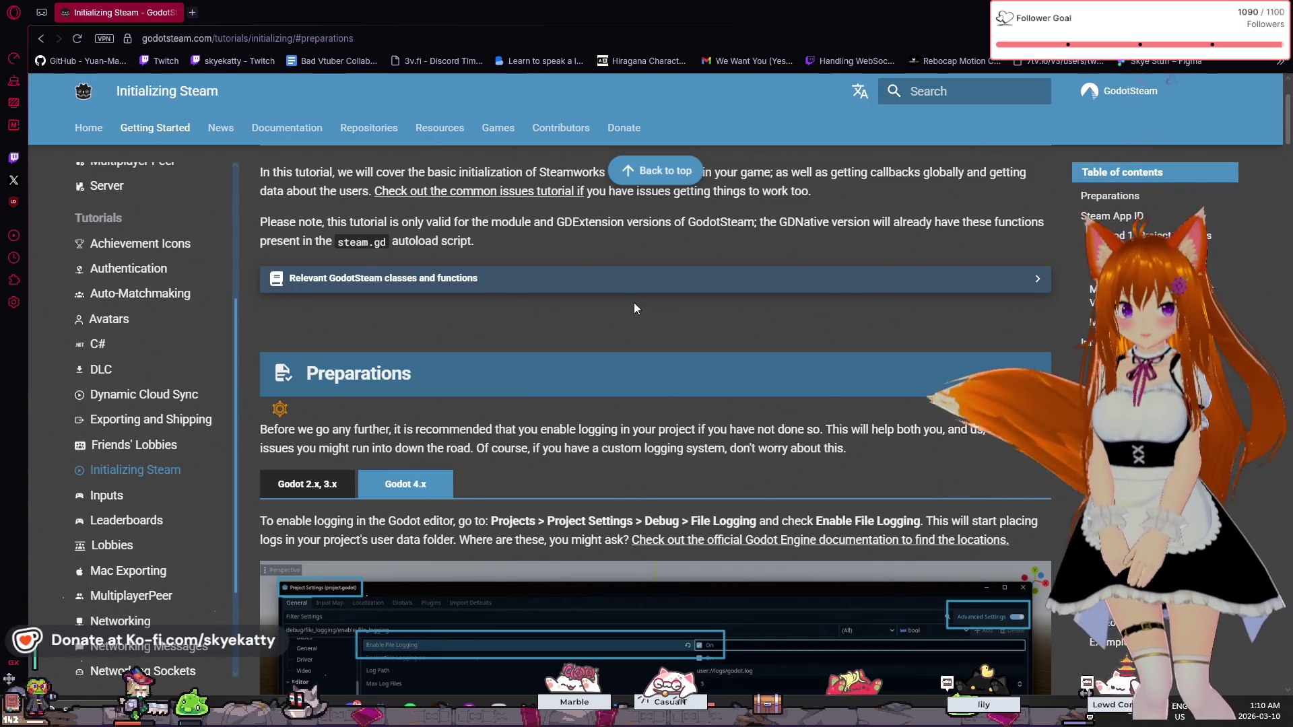
{"action": "scroll", "coordinate": [689, 266], "scroll_direction": "up", "scroll_amount": 1}
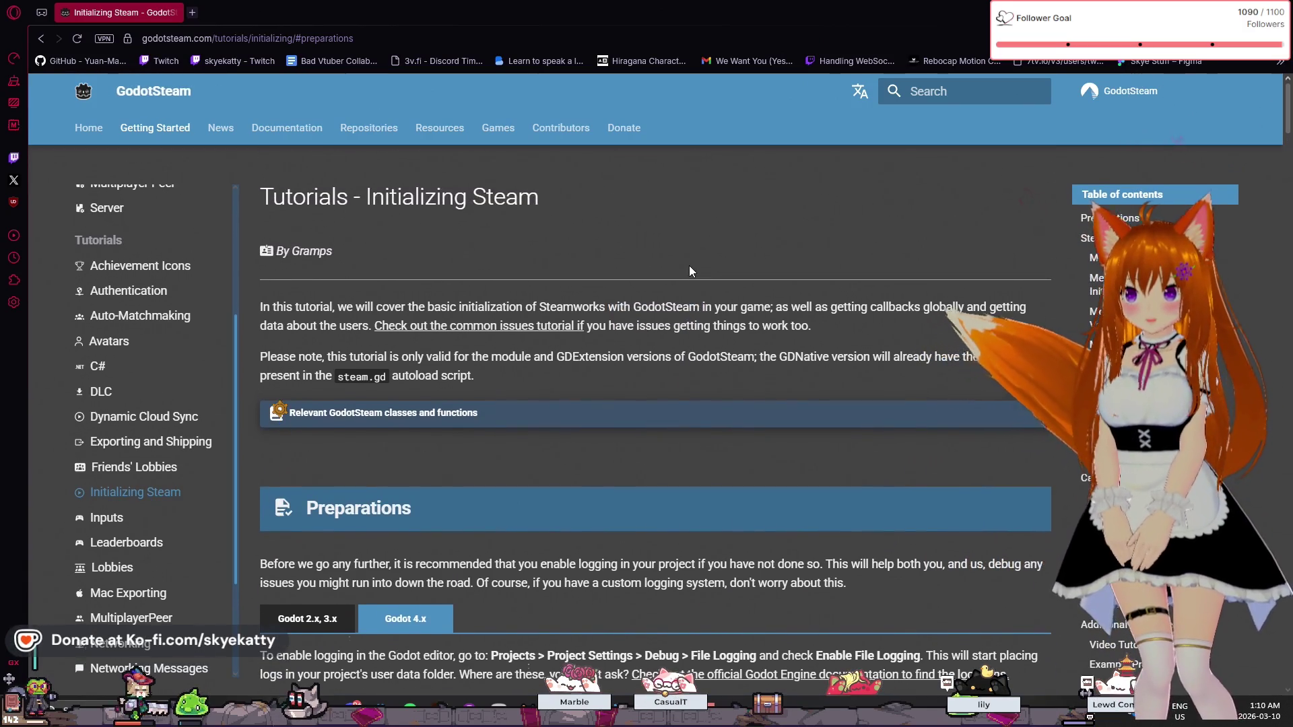
{"action": "scroll", "coordinate": [689, 271], "scroll_direction": "down", "scroll_amount": 1}
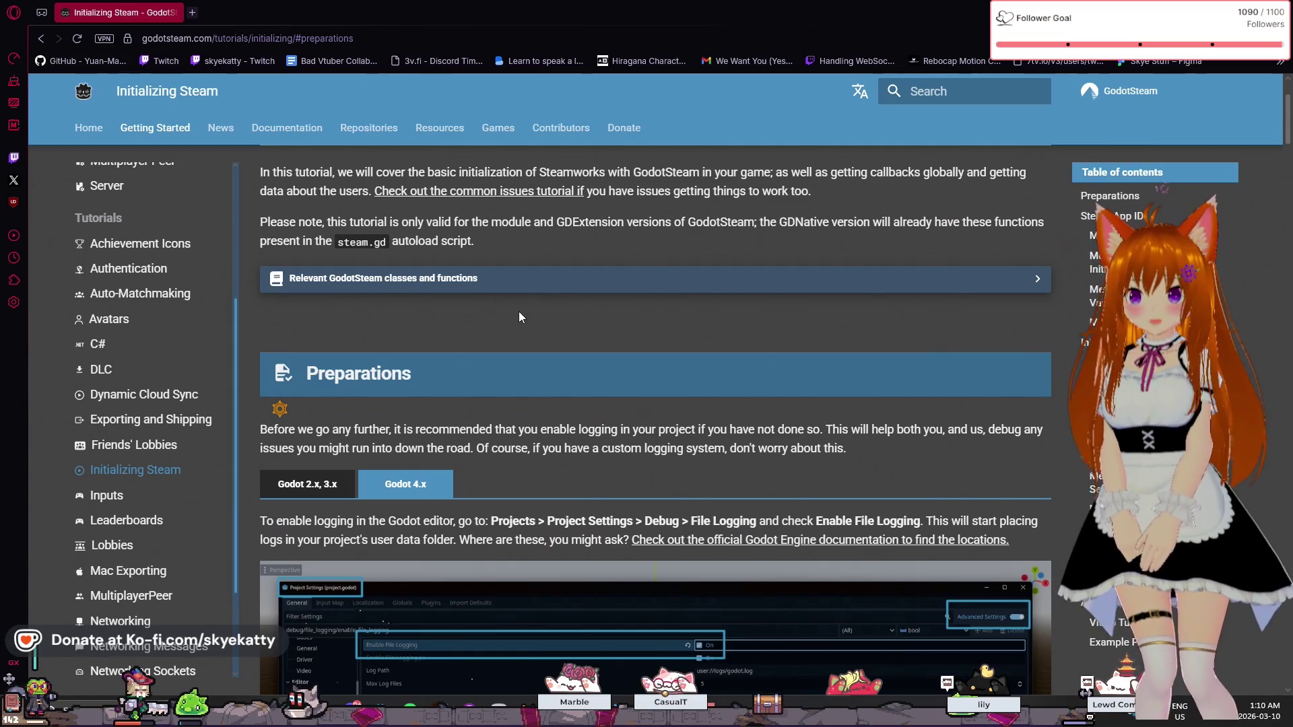
{"action": "scroll", "coordinate": [519, 311], "scroll_direction": "down", "scroll_amount": 3}
{"action": "scroll", "coordinate": [450, 309], "scroll_direction": "down", "scroll_amount": 2}
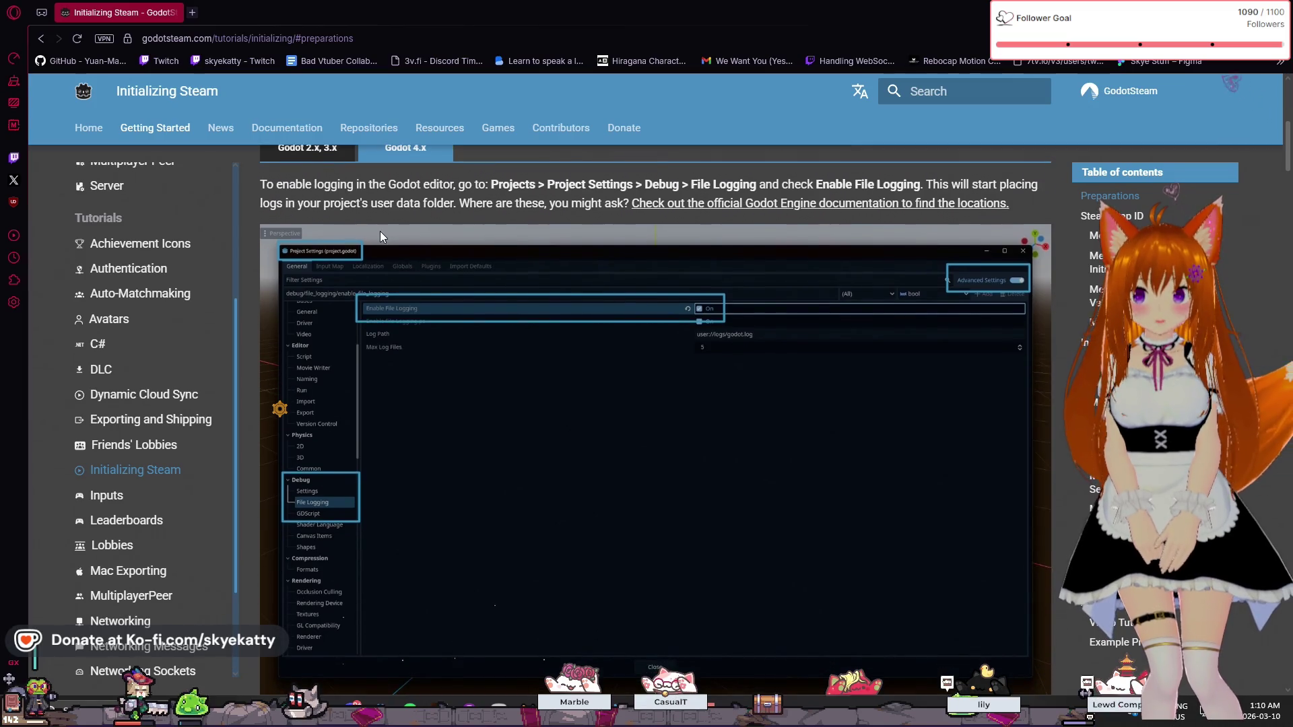
- Review the File Logging screenshot, then switch back to settings.gd in Godot
{"action": "scroll", "coordinate": [358, 220], "scroll_direction": "up", "scroll_amount": 1}
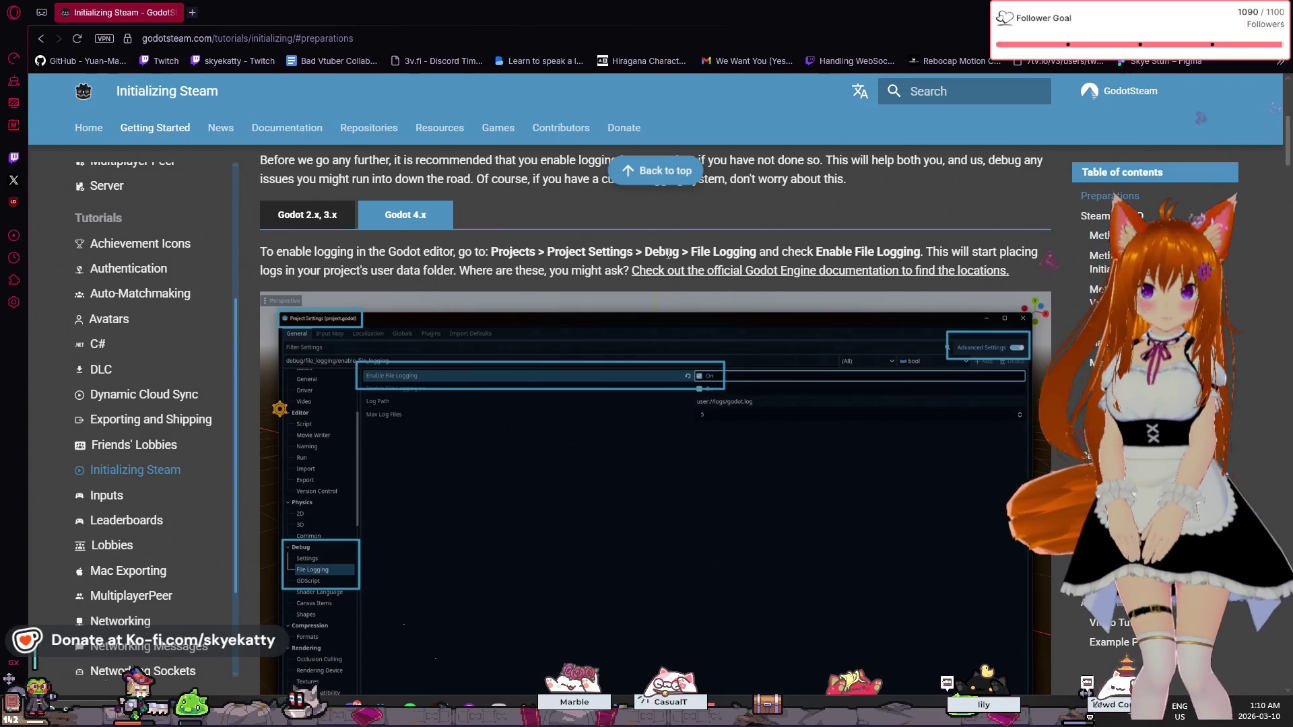
{"action": "scroll", "coordinate": [667, 254], "scroll_direction": "up", "scroll_amount": 1}
{"action": "scroll", "coordinate": [660, 244], "scroll_direction": "down", "scroll_amount": 1}
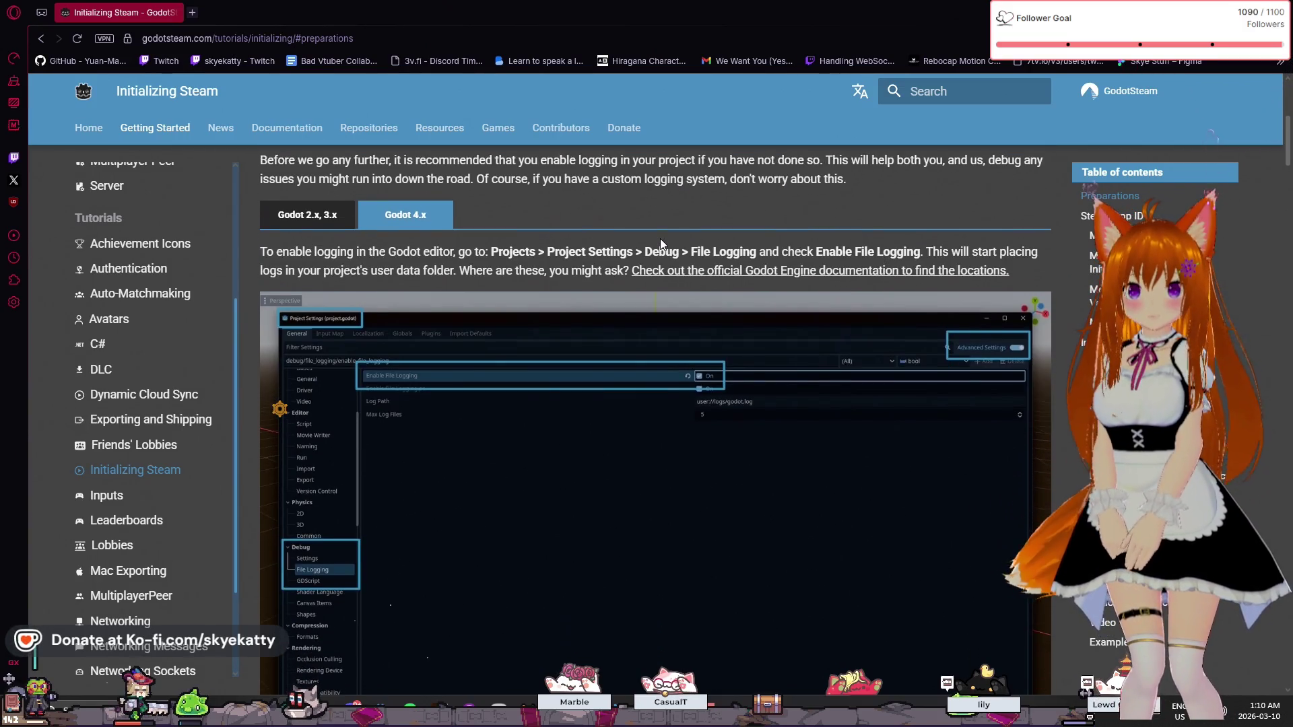
{"action": "scroll", "coordinate": [645, 250], "scroll_direction": "down", "scroll_amount": 1}
{"action": "scroll", "coordinate": [606, 248], "scroll_direction": "up", "scroll_amount": 1}
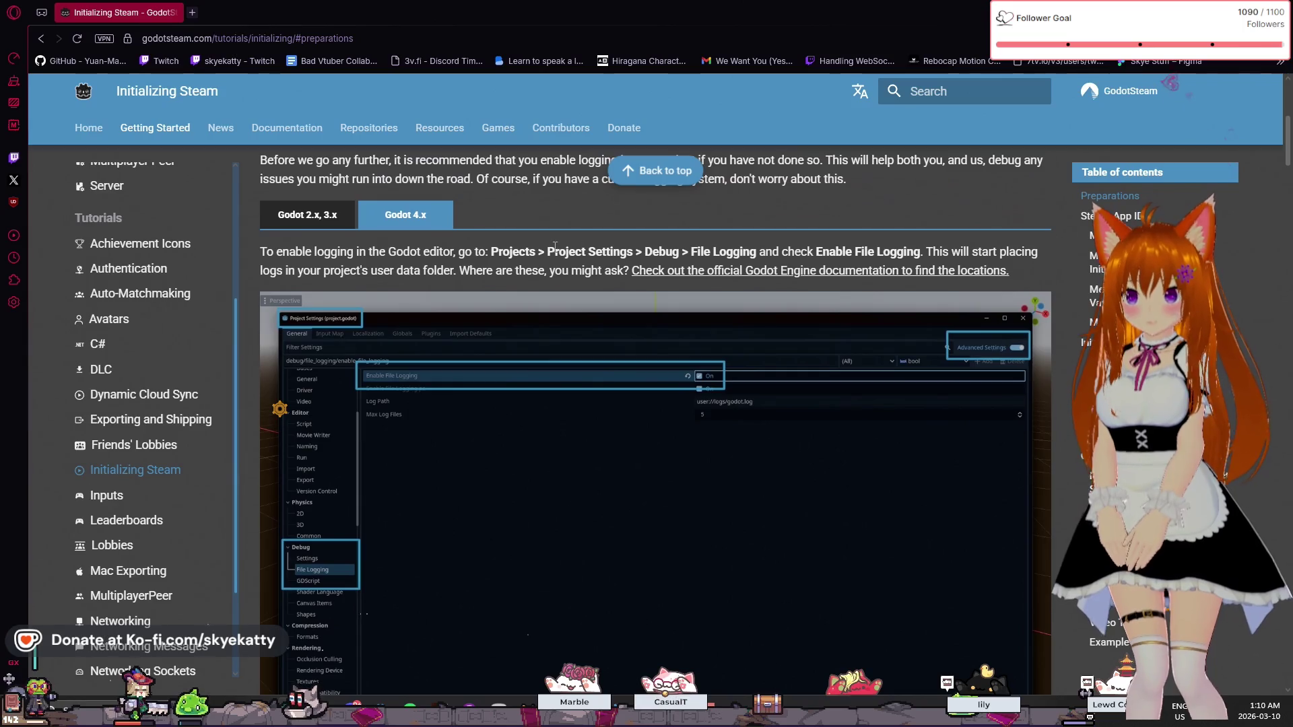
{"action": "scroll", "coordinate": [554, 247], "scroll_direction": "up", "scroll_amount": 2}
{"action": "scroll", "coordinate": [554, 249], "scroll_direction": "down", "scroll_amount": 1}
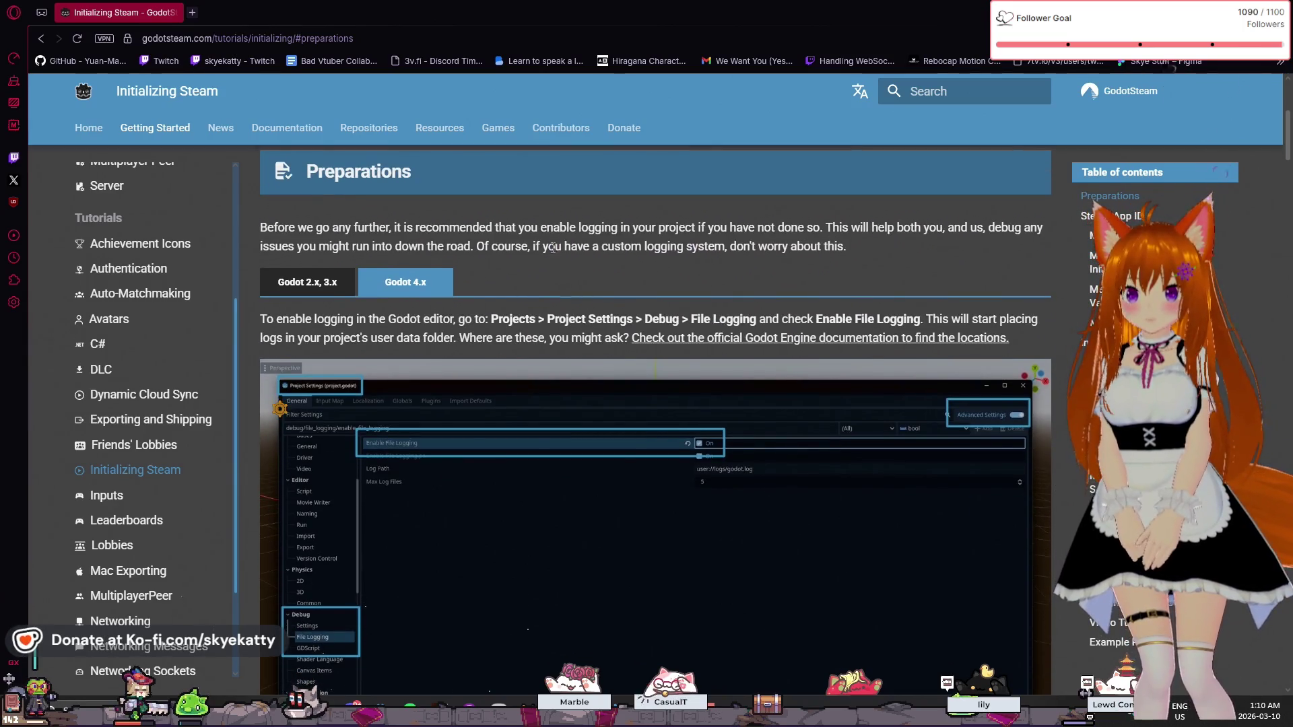
{"action": "scroll", "coordinate": [552, 248], "scroll_direction": "down", "scroll_amount": 2}
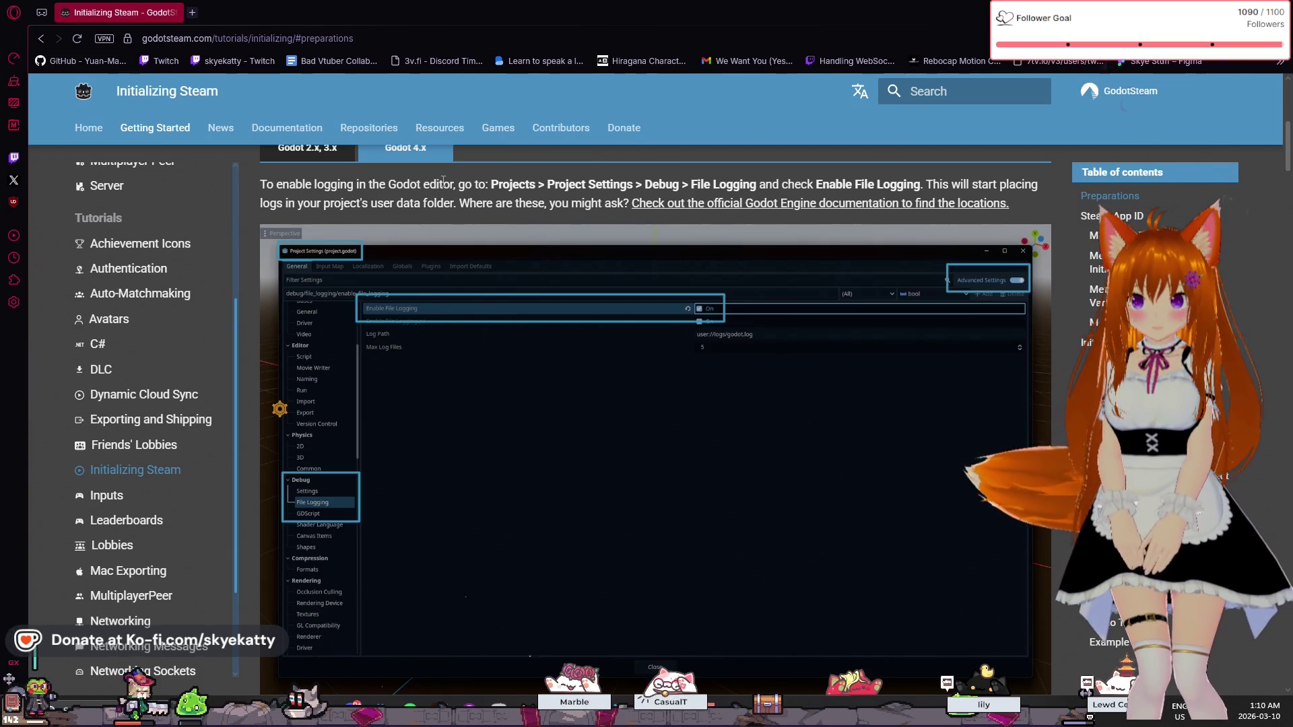
{"action": "scroll", "coordinate": [575, 191], "scroll_direction": "up", "scroll_amount": 1}
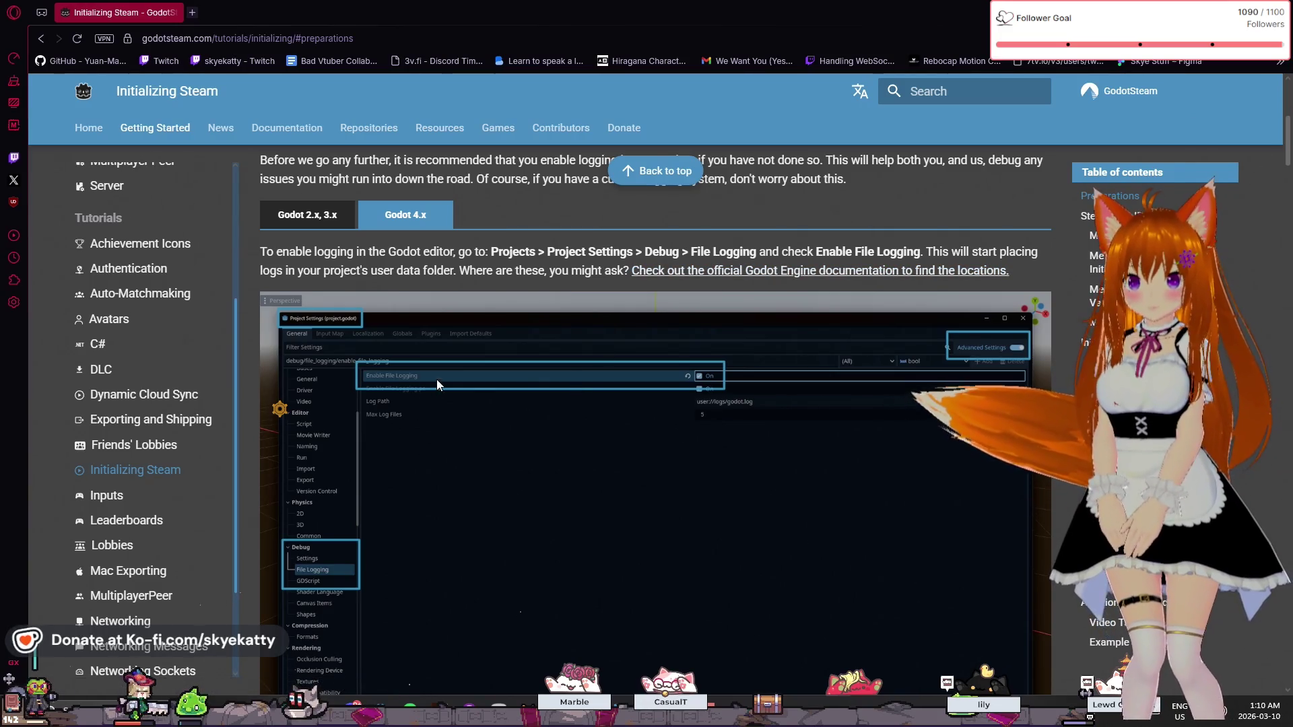
{"action": "scroll", "coordinate": [512, 343], "scroll_direction": "down", "scroll_amount": 1}
{"action": "scroll", "coordinate": [696, 317], "scroll_direction": "up", "scroll_amount": 1}
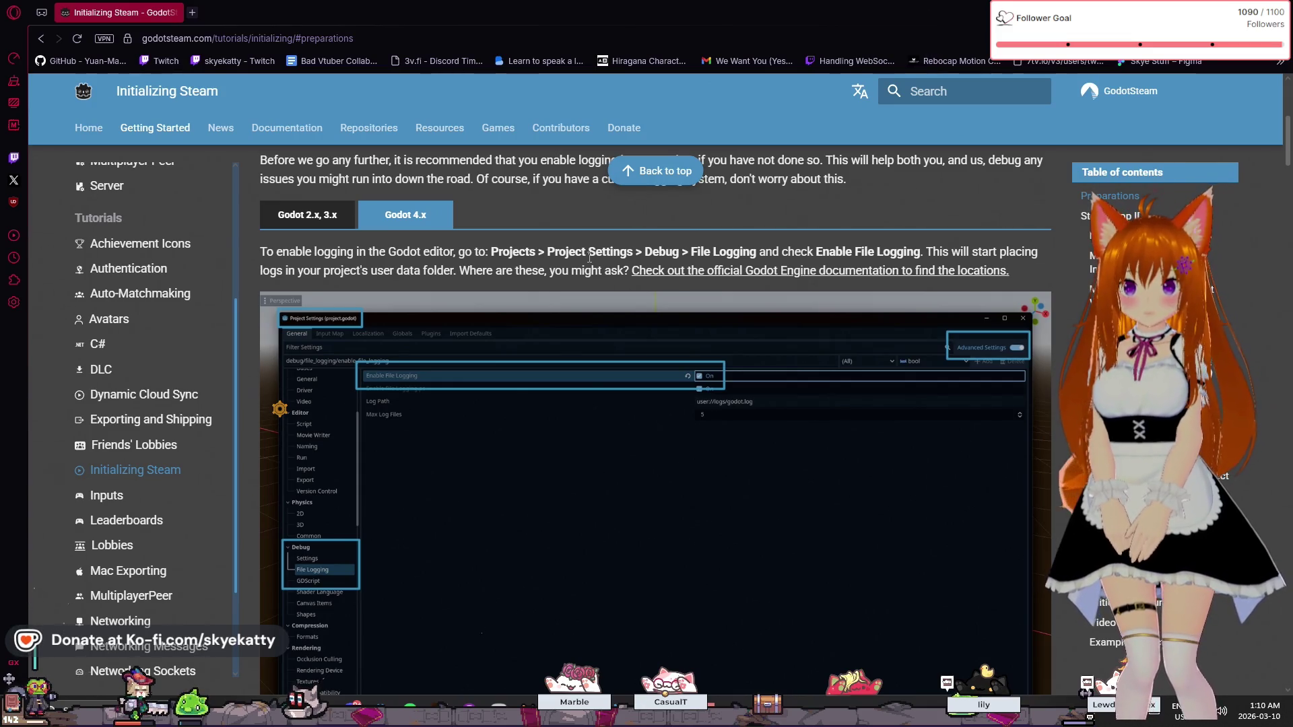
{"action": "scroll", "coordinate": [589, 257], "scroll_direction": "down", "scroll_amount": 2}
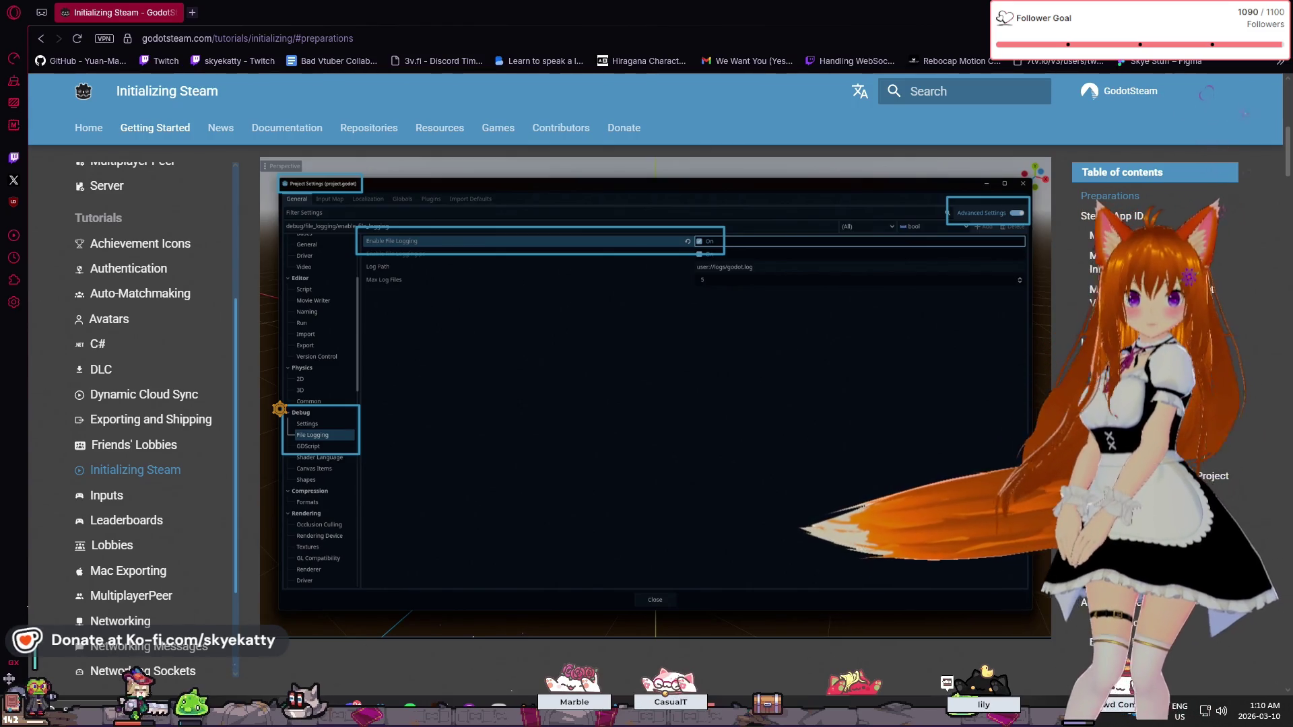
{"action": "key", "text": "alt+Tab"}
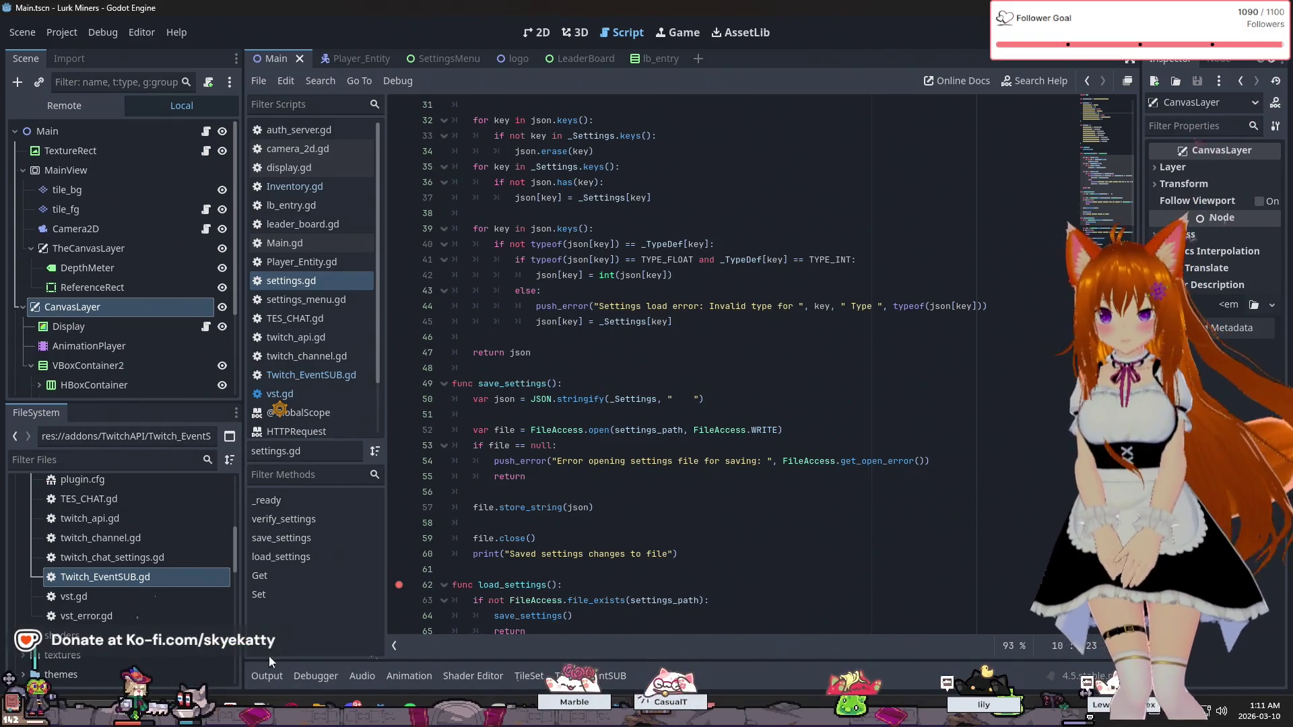
- Review the Twitch connection messages in the Output log, then open Inventory.gd
{"action": "left_click", "coordinate": [263, 676]}
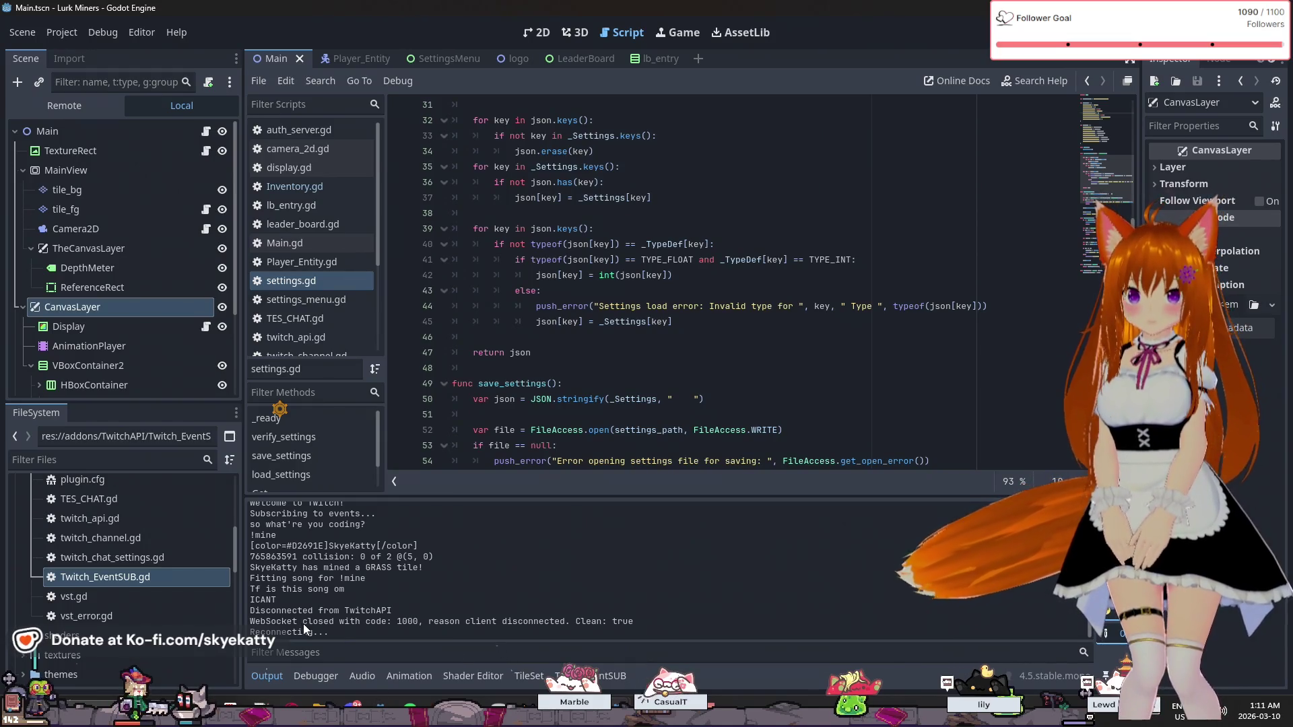
{"action": "scroll", "coordinate": [303, 623], "scroll_direction": "up", "scroll_amount": 2}
{"action": "scroll", "coordinate": [305, 620], "scroll_direction": "down", "scroll_amount": 2}
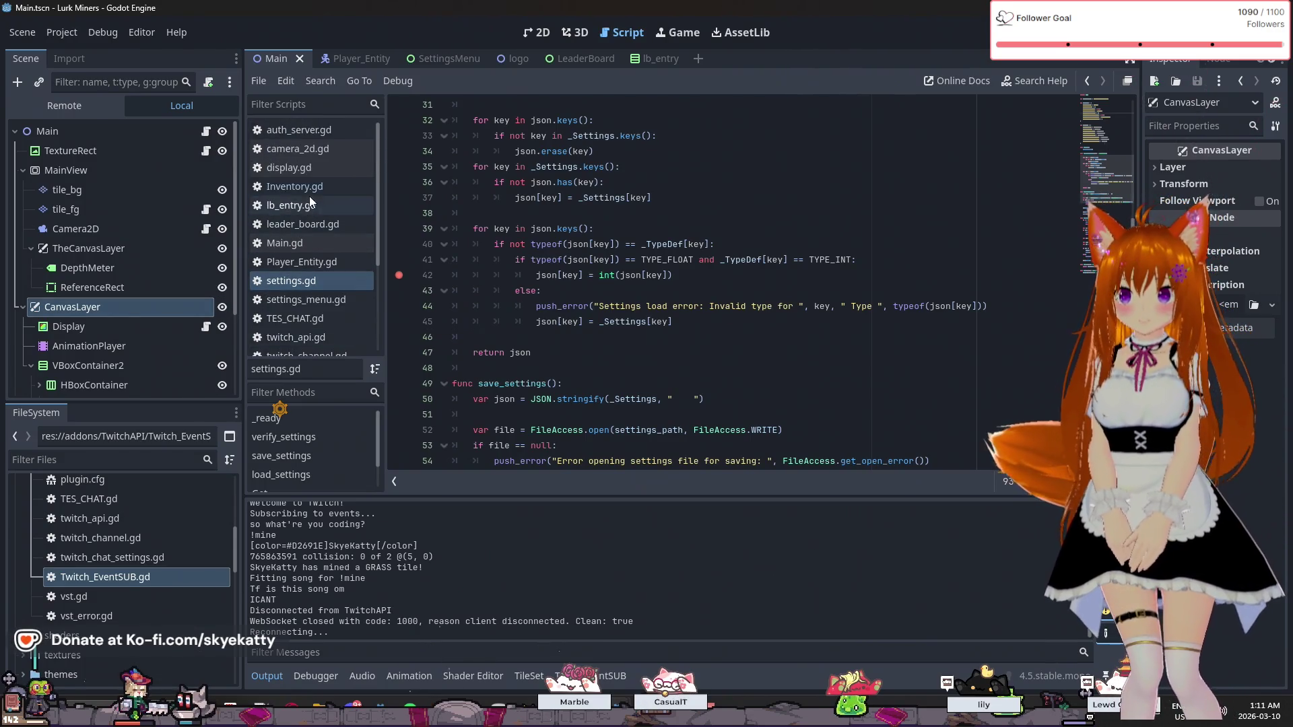
{"action": "left_click", "coordinate": [311, 191]}
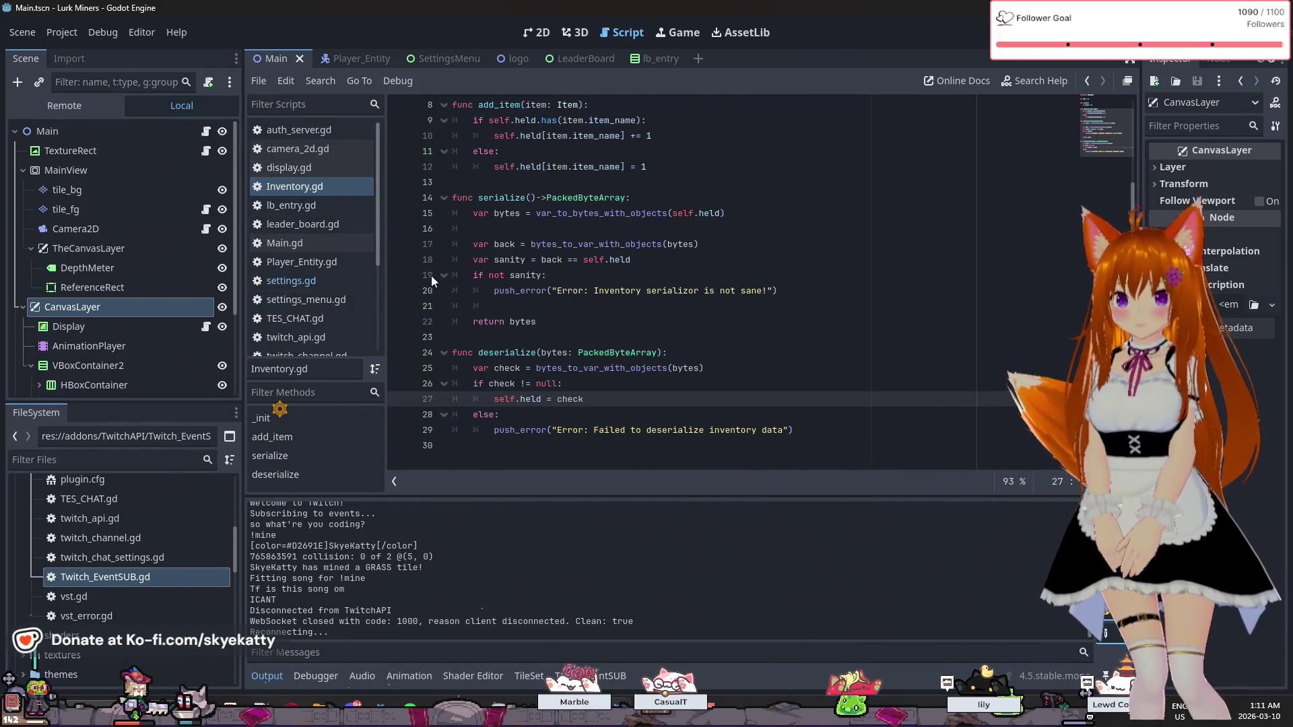
- Look over Inventory.gd and run the project with F5
{"action": "scroll", "coordinate": [412, 254], "scroll_direction": "up", "scroll_amount": 3}
{"action": "scroll", "coordinate": [413, 249], "scroll_direction": "down", "scroll_amount": 3}
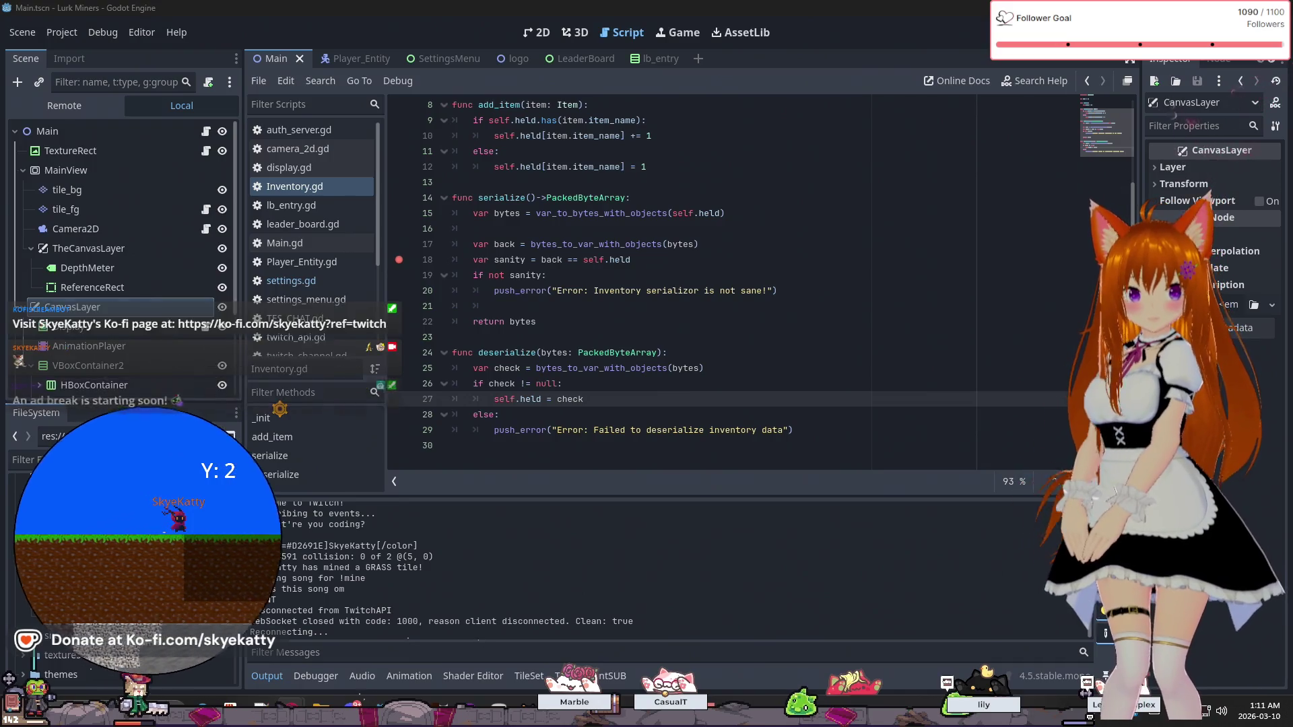
{"action": "key", "text": "F5"}
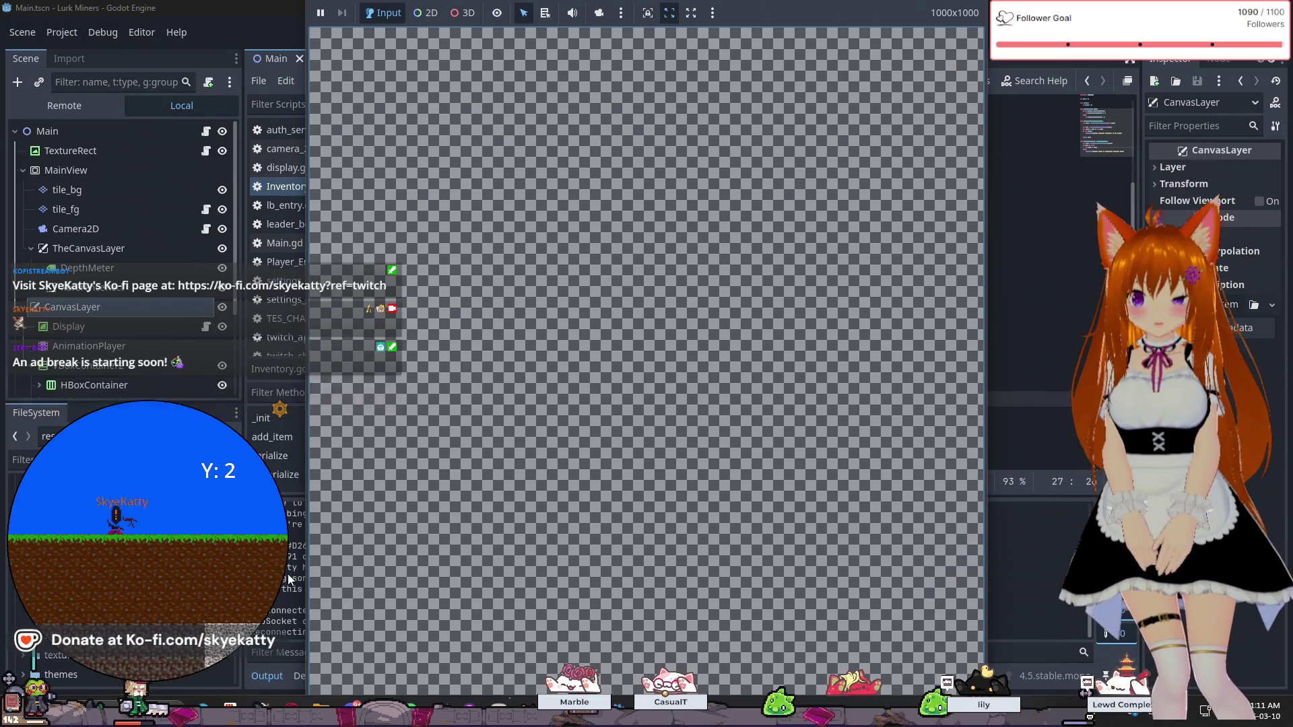
- Log the running game out of Twitch, reconnect it, close Settings, and stop the run with F8
{"action": "left_click", "coordinate": [949, 47]}
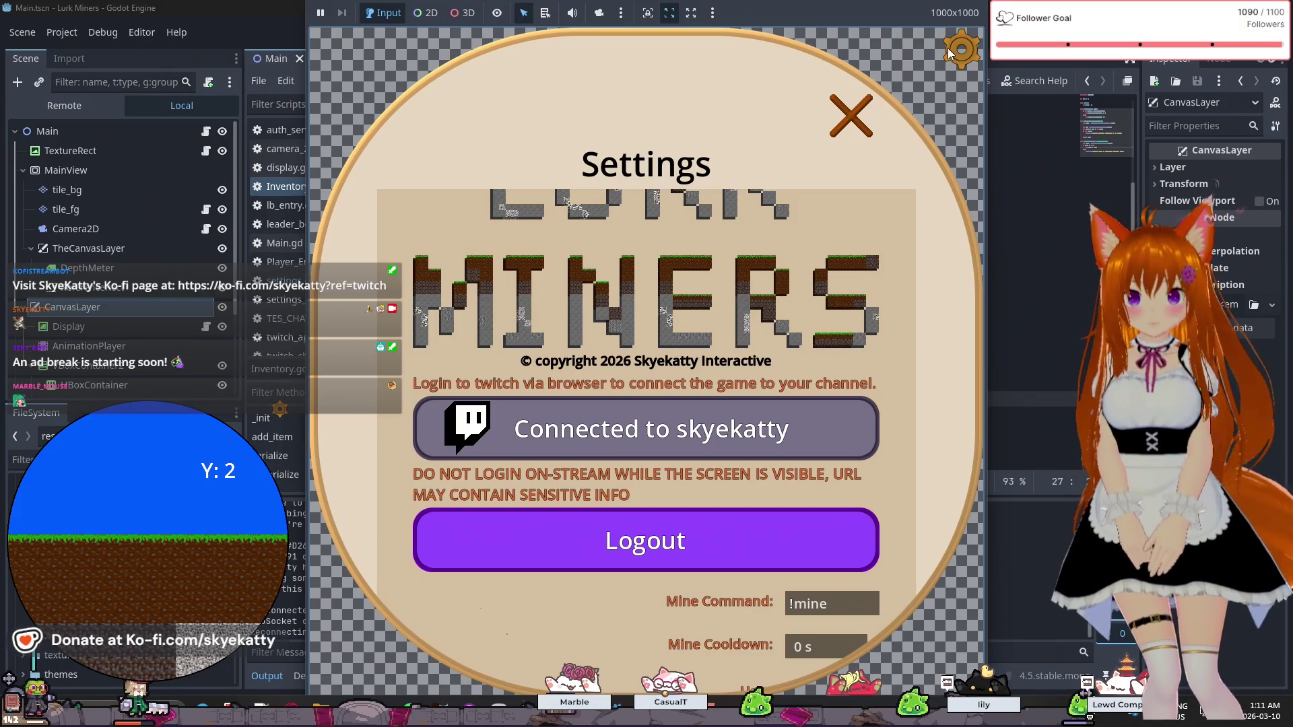
{"action": "left_click", "coordinate": [851, 123]}
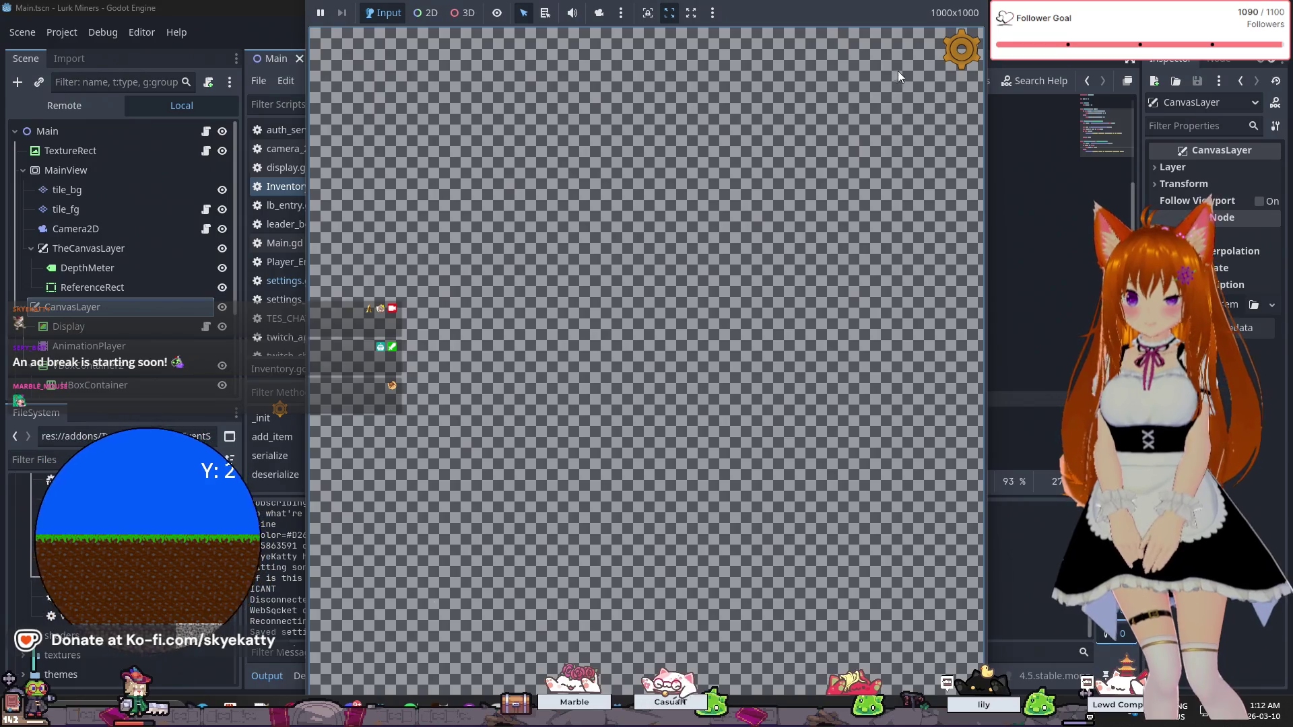
{"action": "left_click", "coordinate": [951, 57]}
{"action": "left_click", "coordinate": [750, 522]}
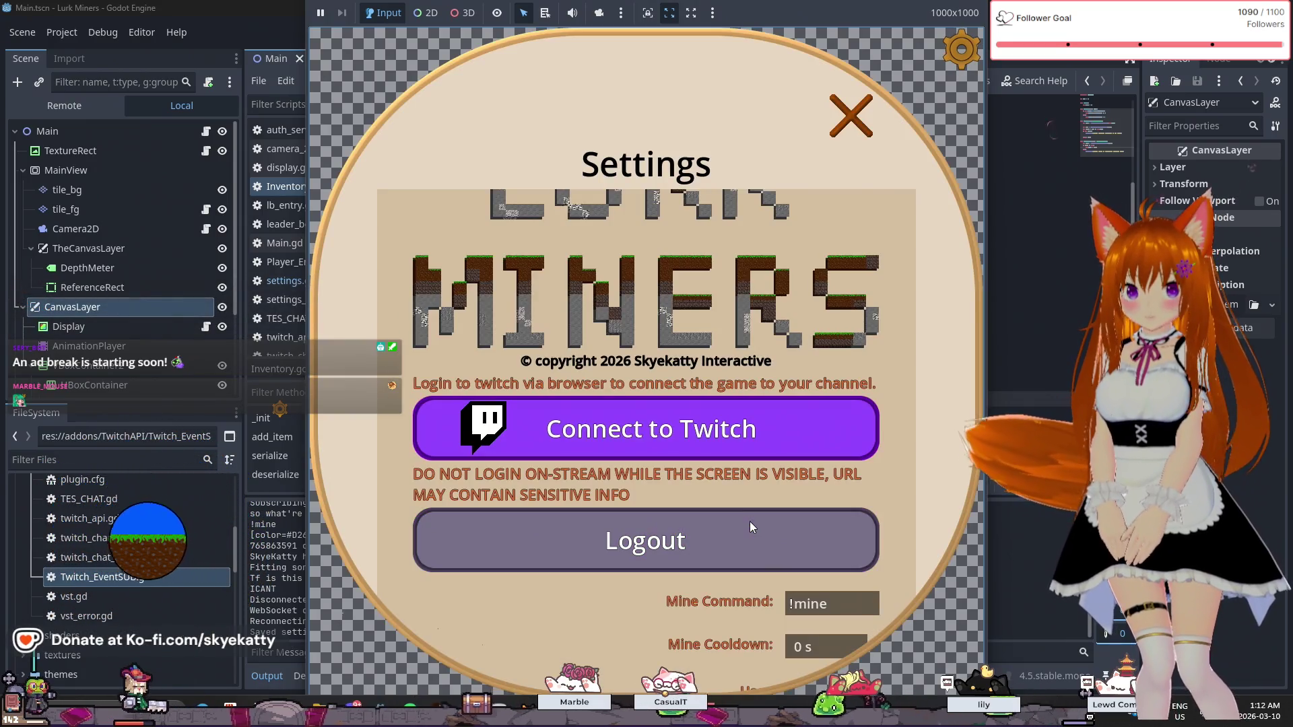
{"action": "left_click", "coordinate": [727, 448]}
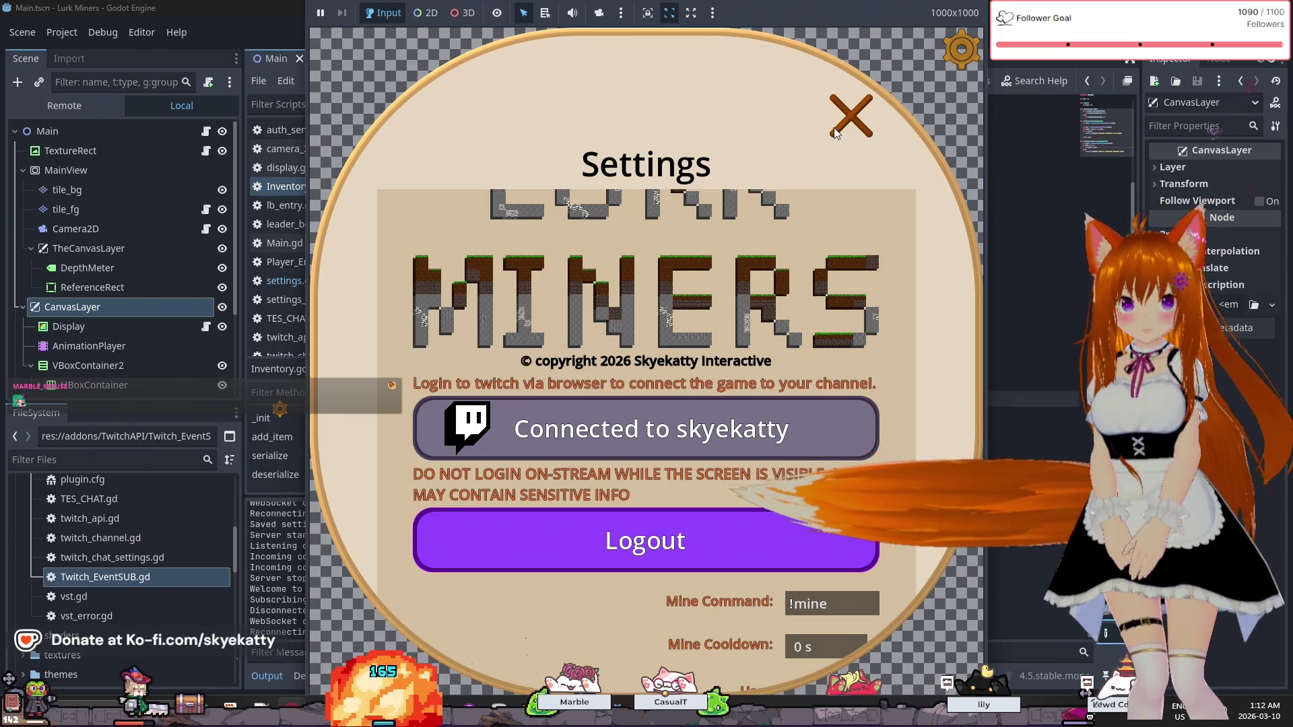
{"action": "left_click", "coordinate": [850, 115]}
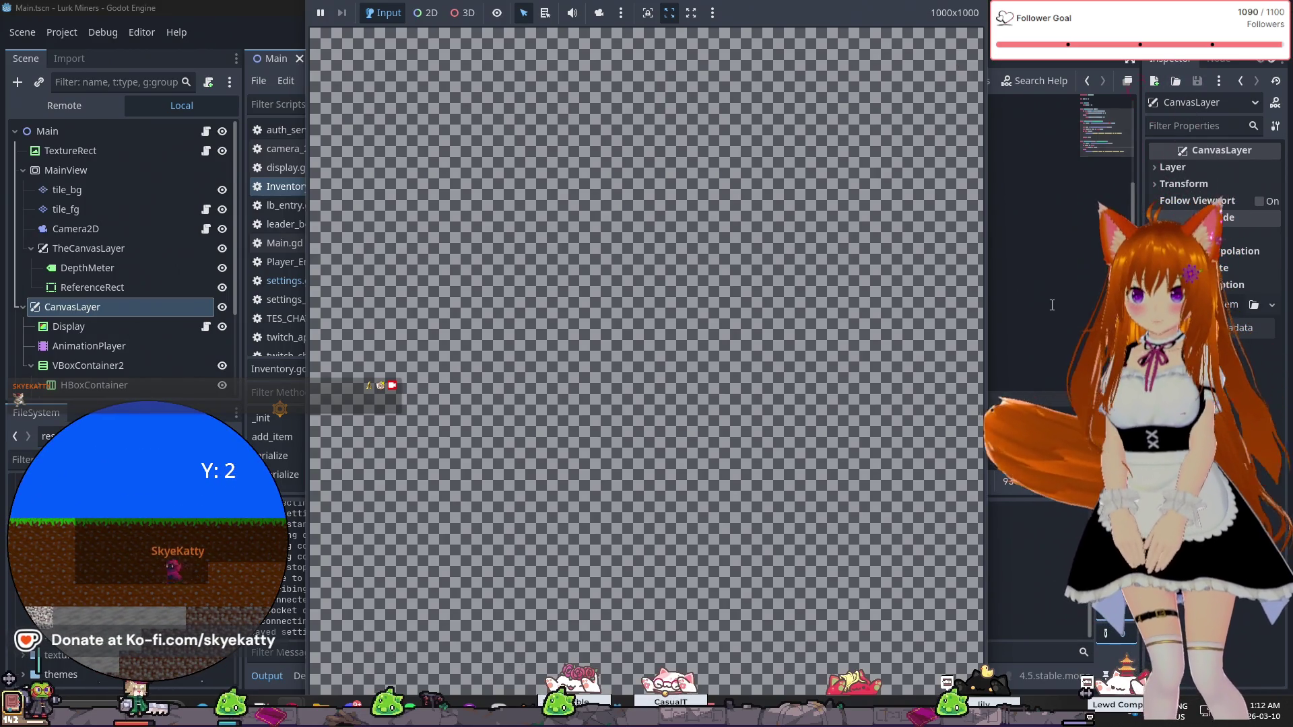
{"action": "key", "text": "F8"}
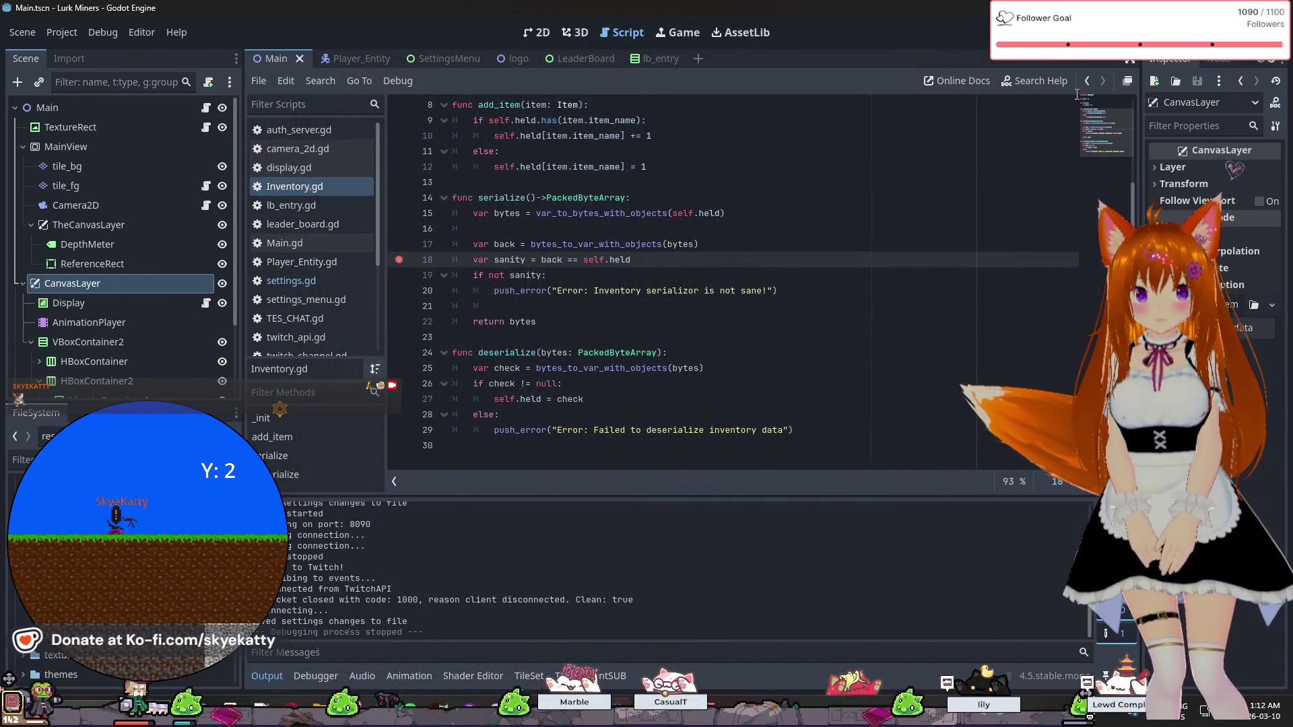
- Relaunch the scene, continue past the settings.gd breakpoint with F12, and view the Output log
{"action": "left_click", "coordinate": [1071, 34]}
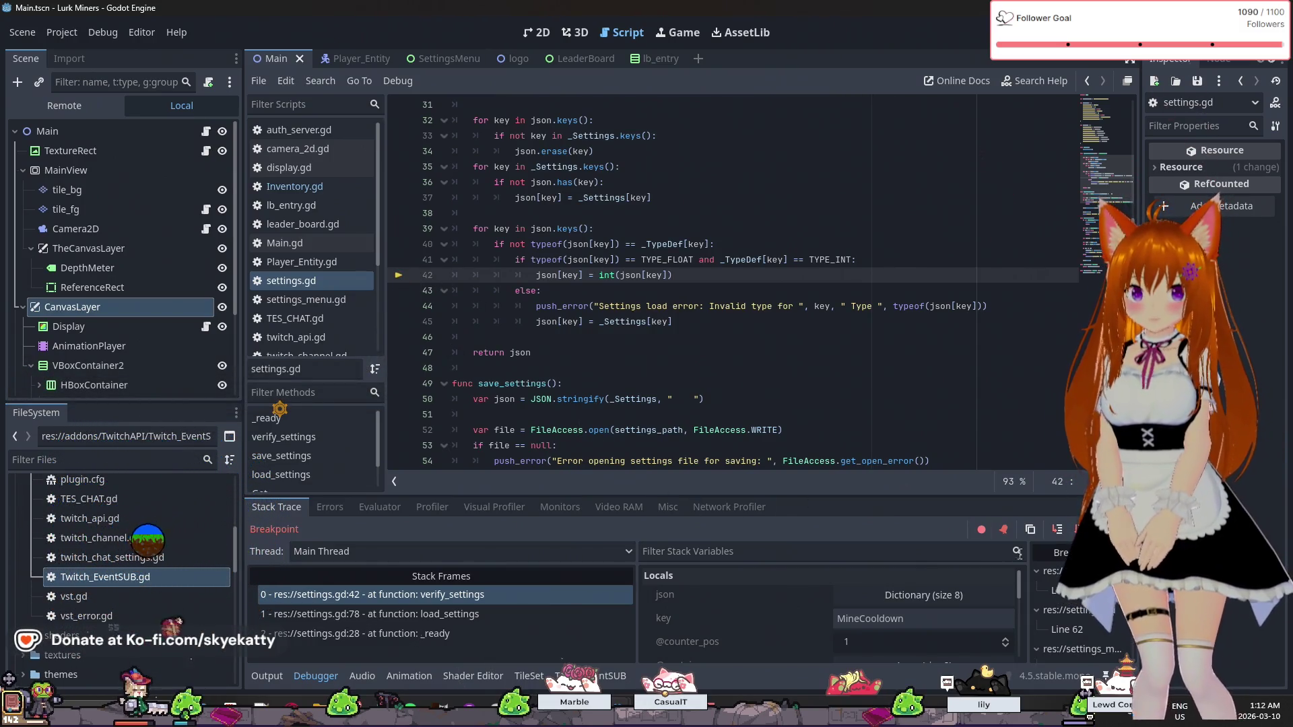
{"action": "key", "text": "F12"}
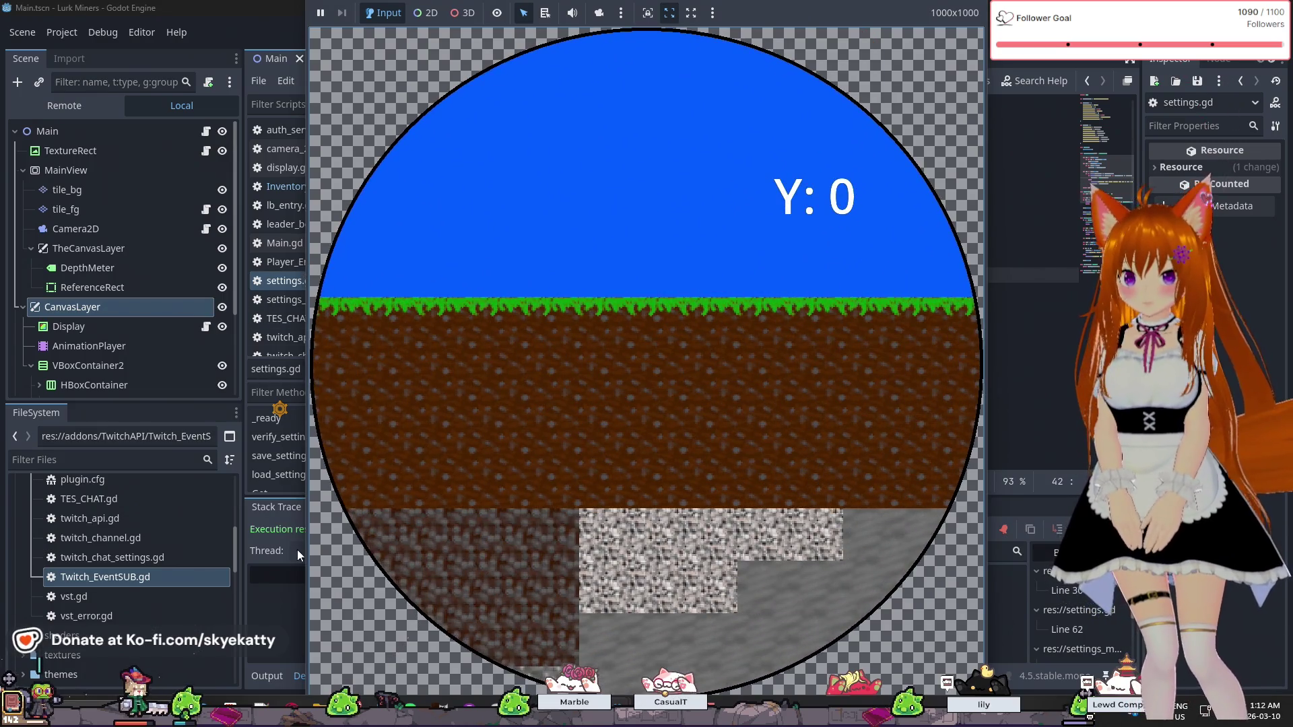
{"action": "left_click", "coordinate": [279, 679]}
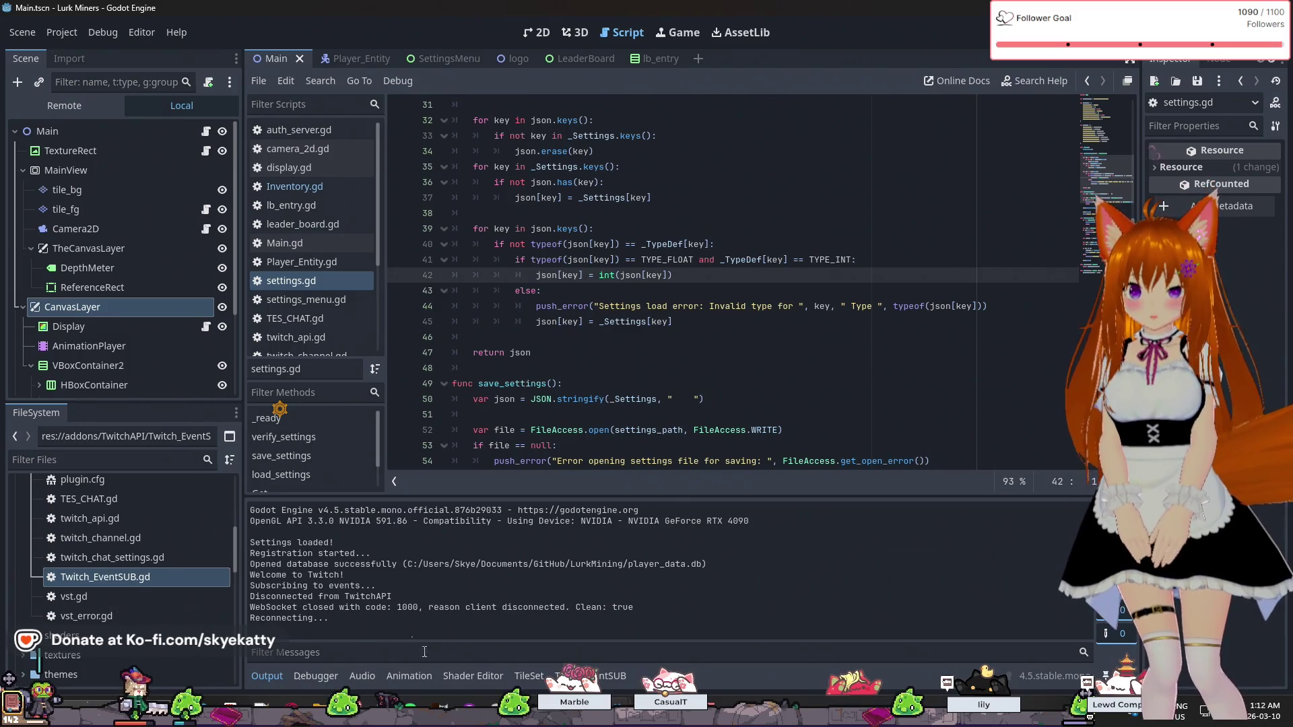
- Highlight the client-disconnected reason in the log, then scroll through settings.gd
{"action": "left_click", "coordinate": [554, 606]}
{"action": "mouse_move", "coordinate": [579, 607]}
{"action": "left_mouse_down"}
{"action": "mouse_move", "coordinate": [510, 629]}
{"action": "mouse_move", "coordinate": [504, 609]}
{"action": "mouse_move", "coordinate": [439, 607]}
{"action": "left_mouse_up"}
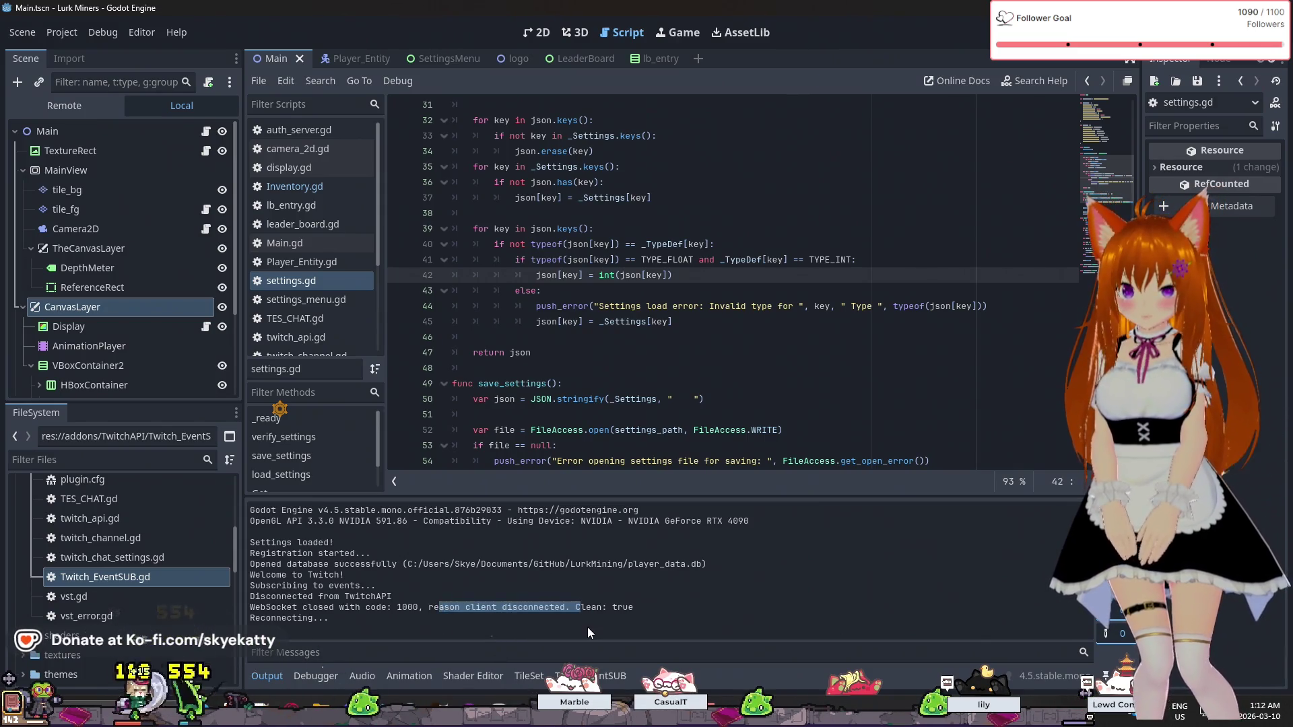
{"action": "left_click", "coordinate": [643, 595]}
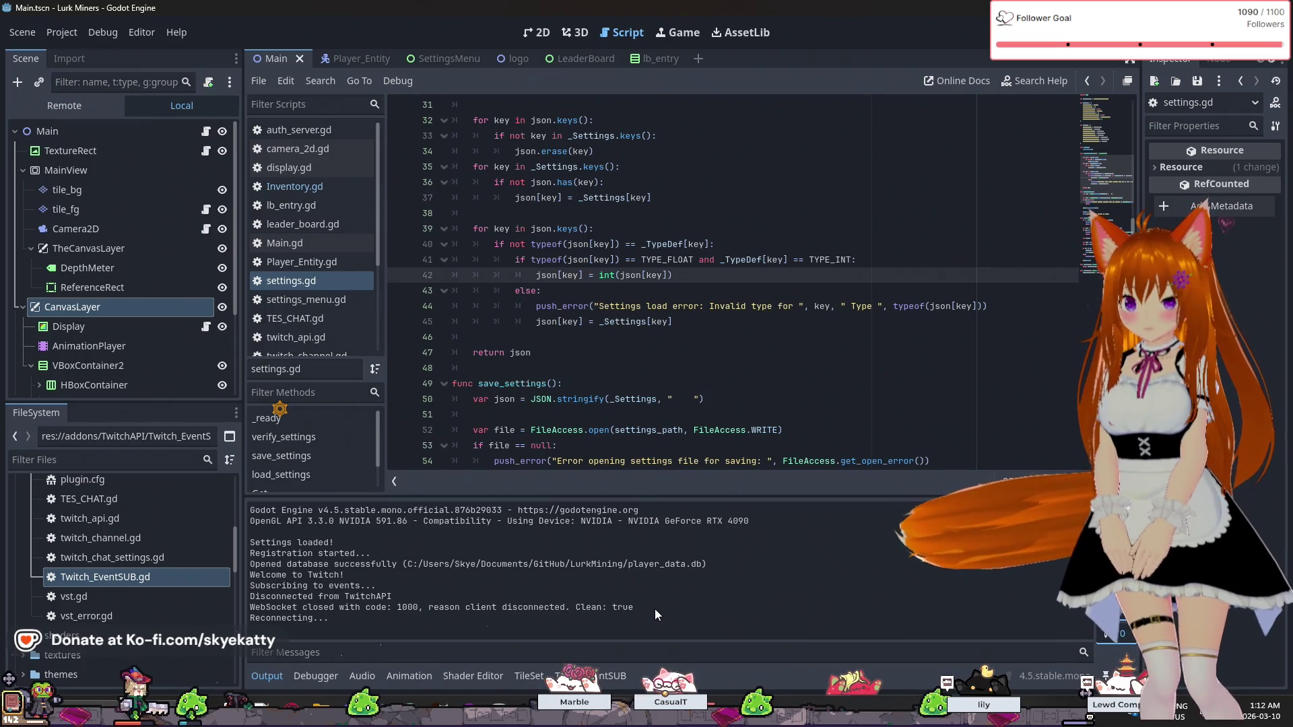
{"action": "scroll", "coordinate": [693, 340], "scroll_direction": "up", "scroll_amount": 2}
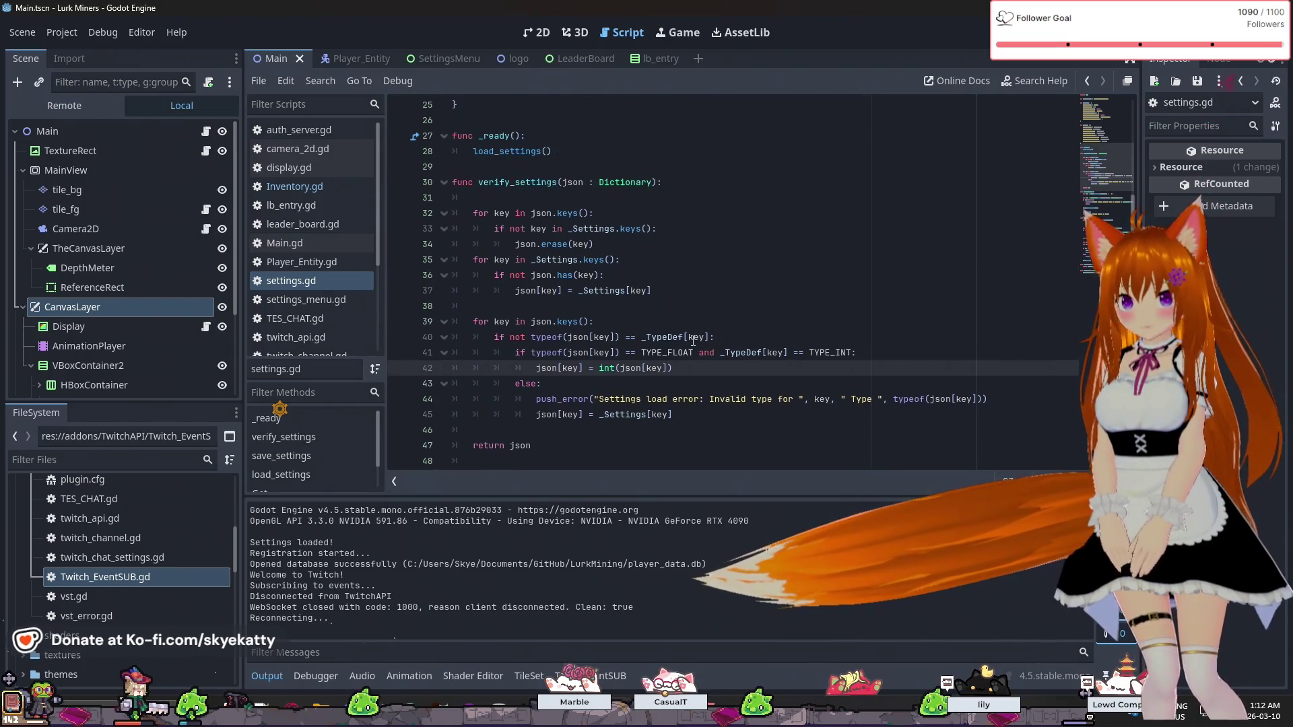
{"action": "scroll", "coordinate": [693, 340], "scroll_direction": "up", "scroll_amount": 5}
{"action": "scroll", "coordinate": [692, 340], "scroll_direction": "down", "scroll_amount": 4}
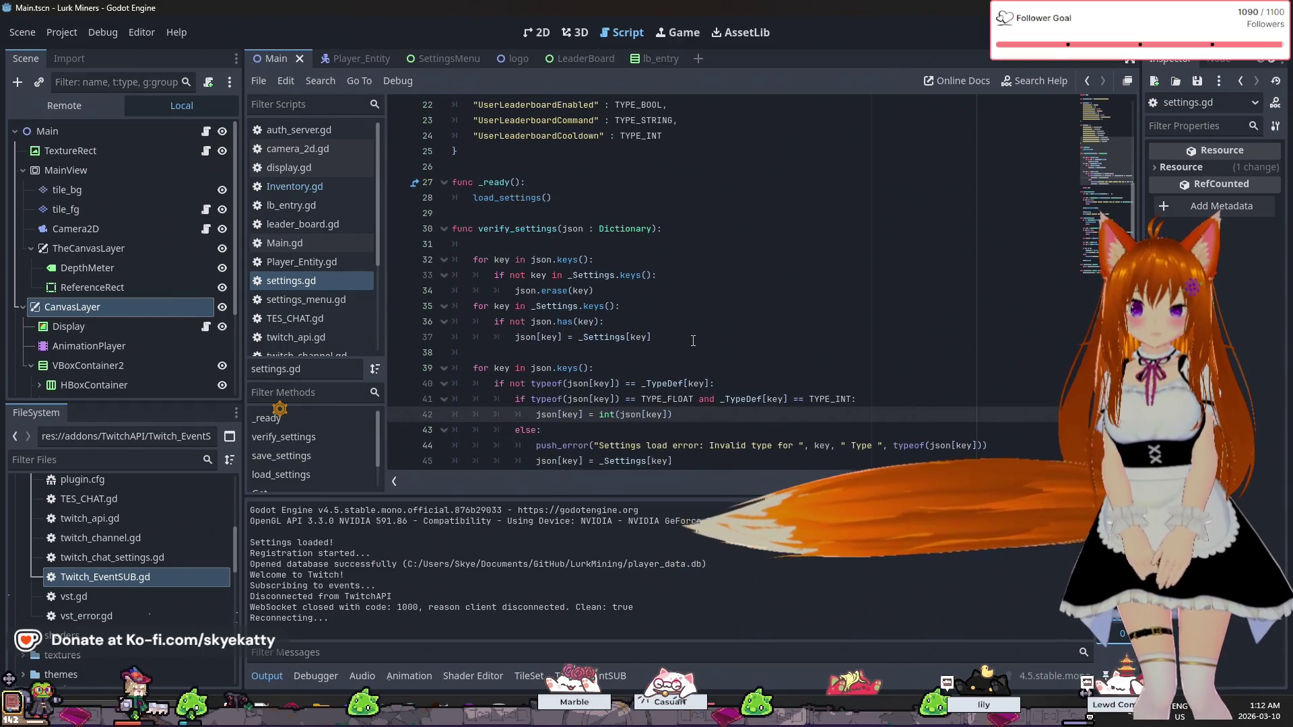
{"action": "scroll", "coordinate": [693, 340], "scroll_direction": "up", "scroll_amount": 2}
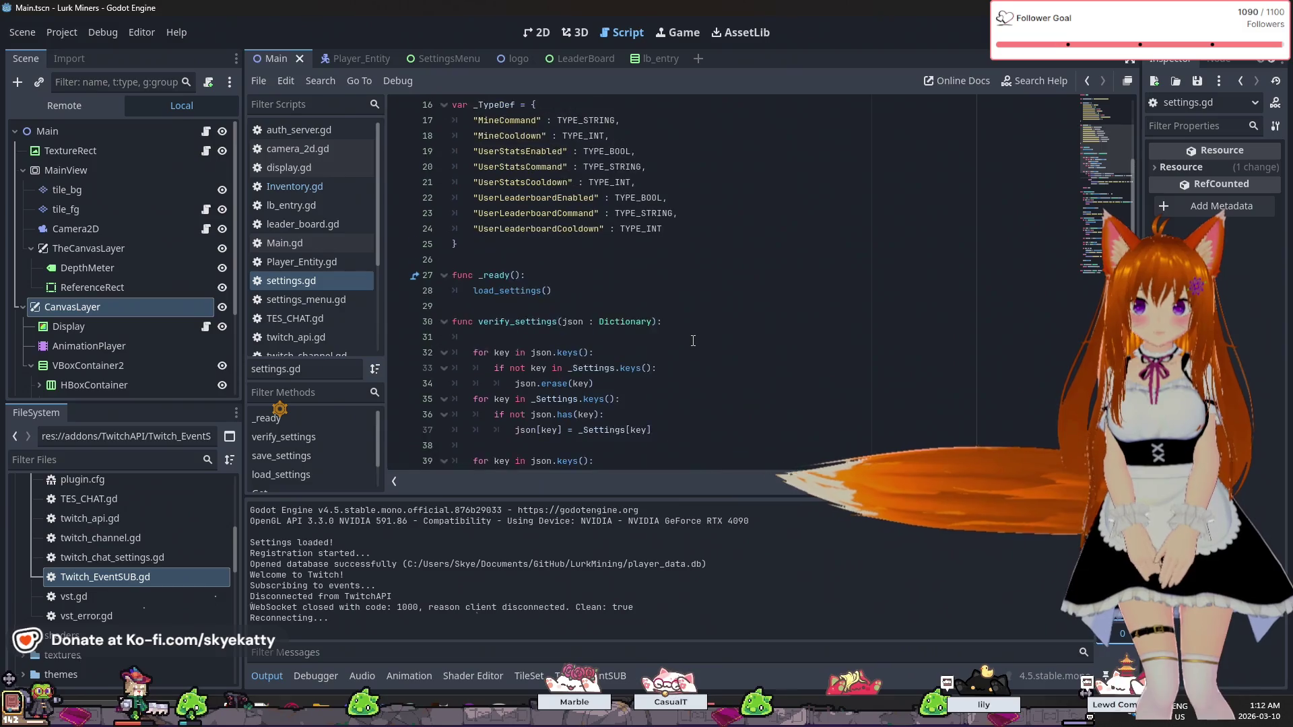
{"action": "scroll", "coordinate": [693, 341], "scroll_direction": "up", "scroll_amount": 5}
{"action": "scroll", "coordinate": [691, 335], "scroll_direction": "down", "scroll_amount": 6}
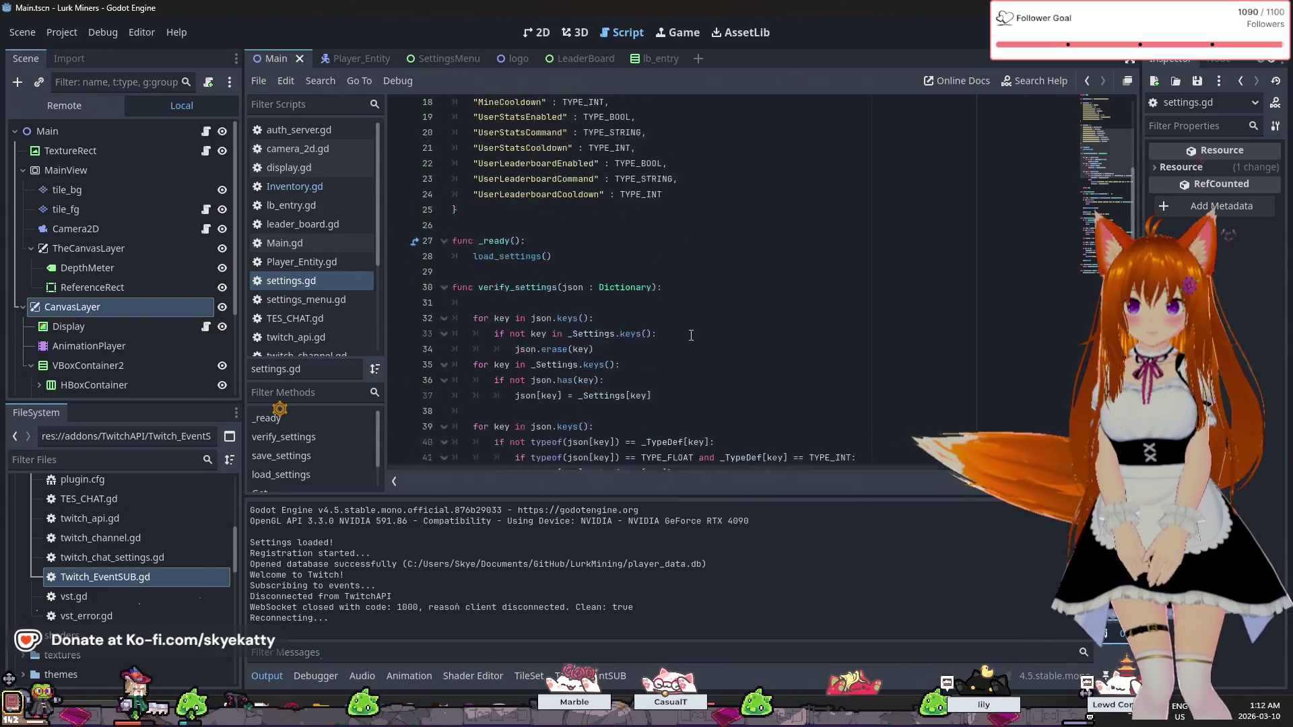
{"action": "scroll", "coordinate": [691, 334], "scroll_direction": "down", "scroll_amount": 9}
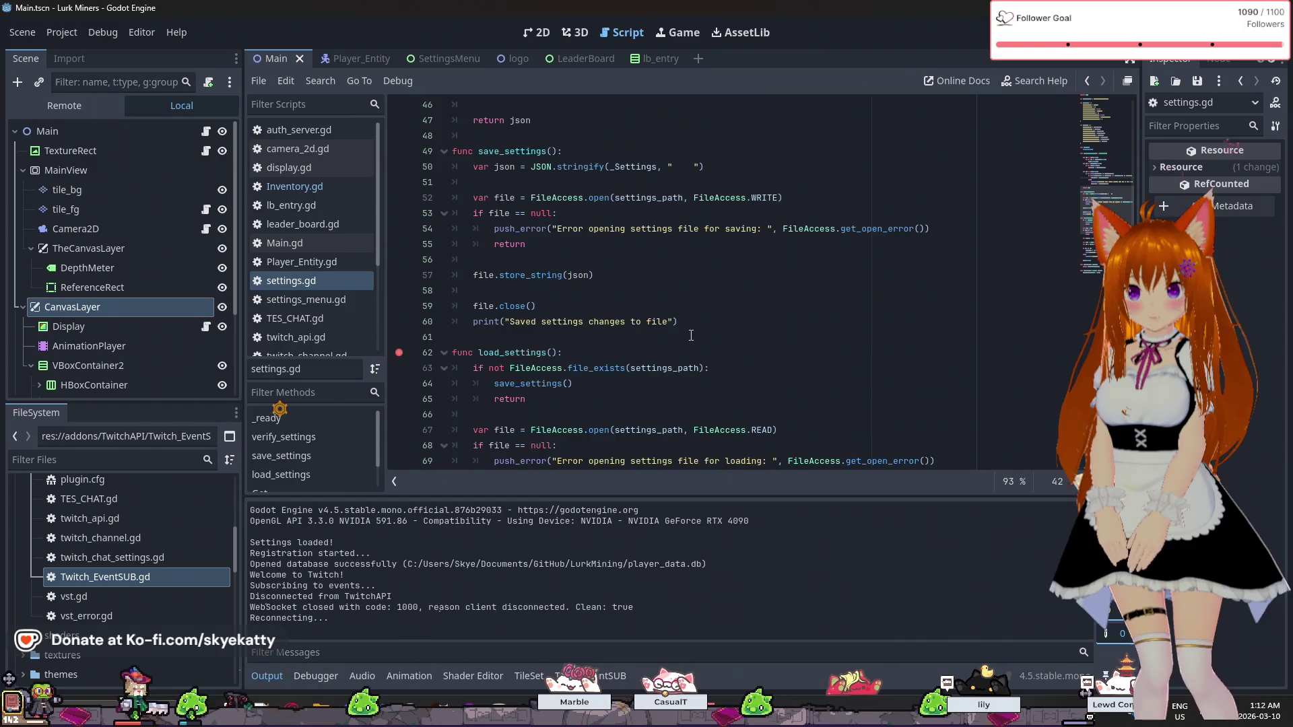
{"action": "scroll", "coordinate": [691, 335], "scroll_direction": "down", "scroll_amount": 3}
{"action": "scroll", "coordinate": [630, 309], "scroll_direction": "up", "scroll_amount": 14}
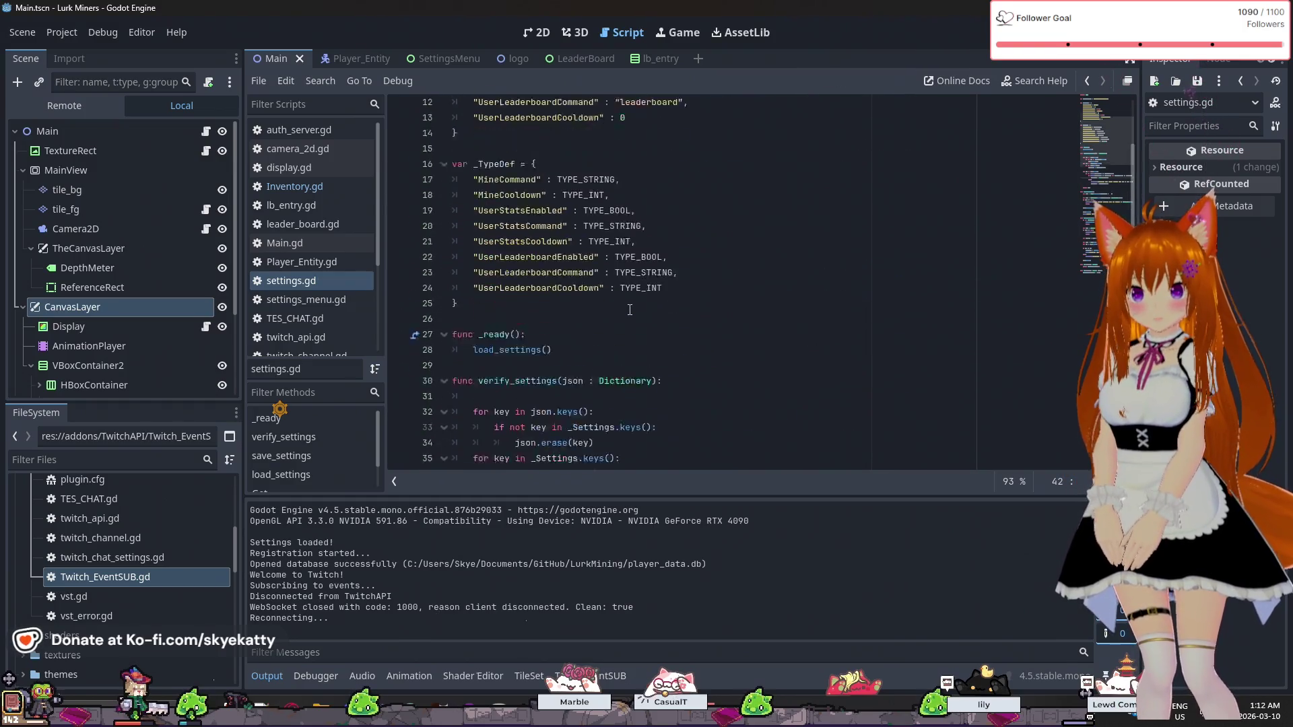
{"action": "scroll", "coordinate": [630, 309], "scroll_direction": "up", "scroll_amount": 5}
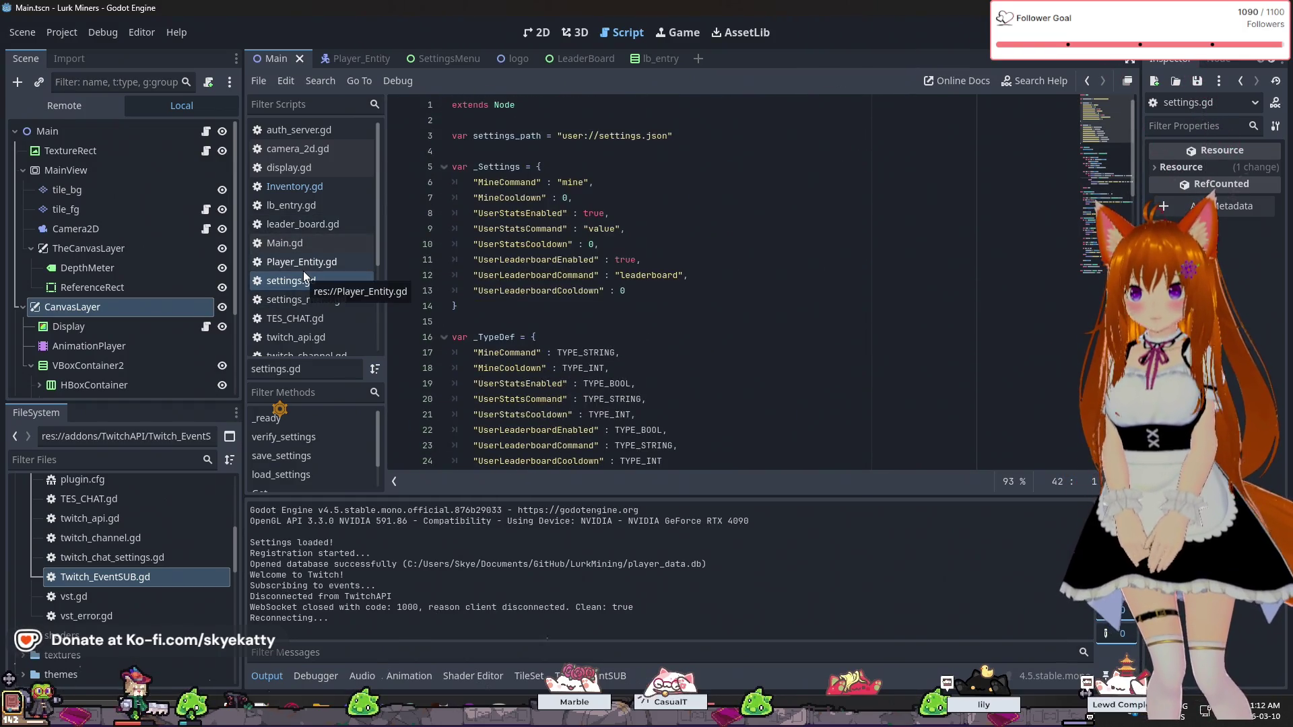
{"action": "scroll", "coordinate": [331, 202], "scroll_direction": "down", "scroll_amount": 2}
{"action": "scroll", "coordinate": [330, 212], "scroll_direction": "down", "scroll_amount": 1}
- Open Twitch_EventSUB.gd and select the last_recieved_data + keepalive_timeout expression on line 46
{"action": "left_click", "coordinate": [316, 288]}
{"action": "scroll", "coordinate": [591, 269], "scroll_direction": "down", "scroll_amount": 15}
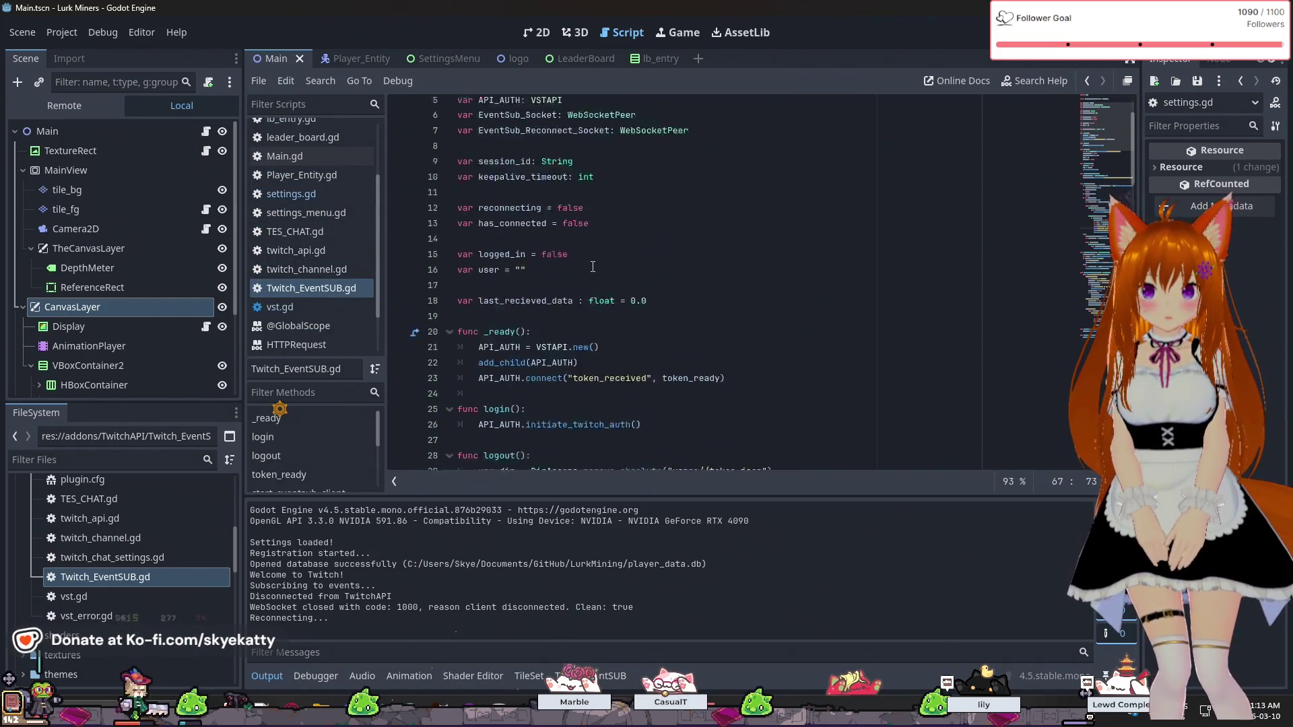
{"action": "scroll", "coordinate": [590, 256], "scroll_direction": "up", "scroll_amount": 3}
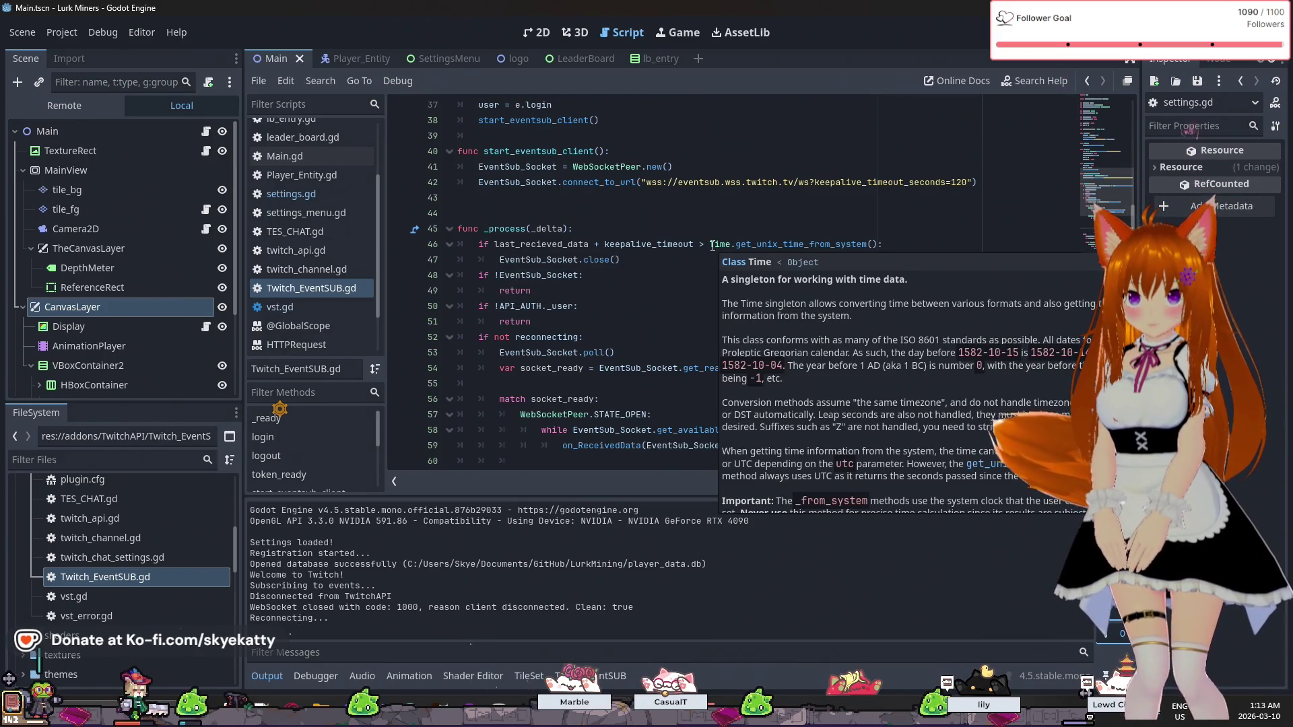
{"action": "scroll", "coordinate": [633, 294], "scroll_direction": "up", "scroll_amount": 1}
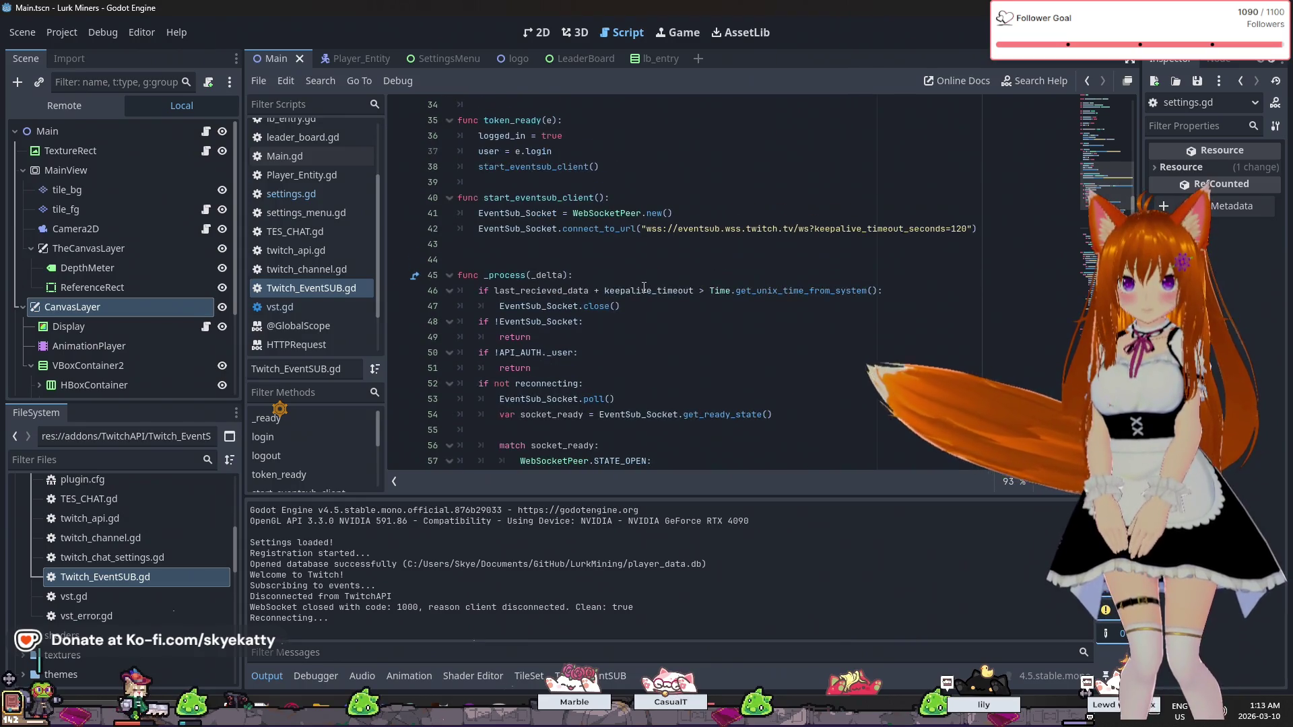
{"action": "scroll", "coordinate": [619, 304], "scroll_direction": "up", "scroll_amount": 1}
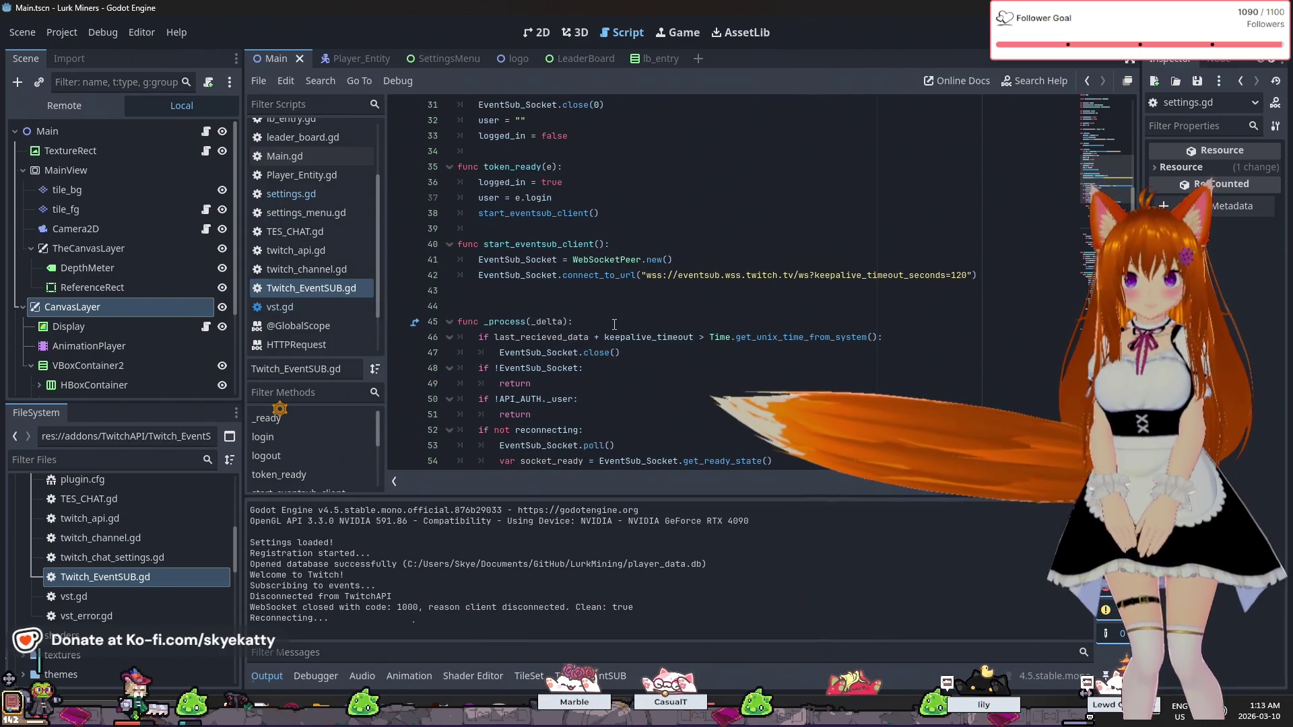
{"action": "left_click", "coordinate": [591, 338]}
{"action": "left_click_drag", "start_coordinate": [591, 338], "coordinate": [573, 338]}
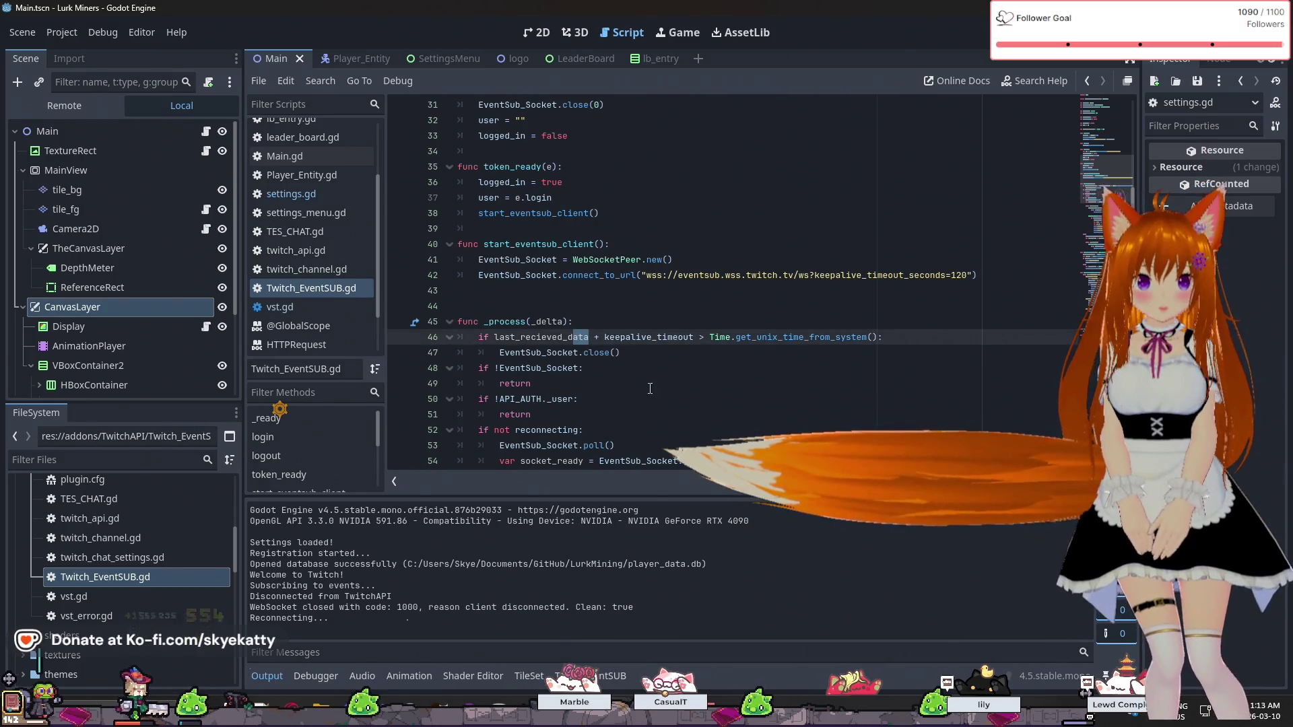
{"action": "left_click_drag", "start_coordinate": [695, 343], "coordinate": [499, 345]}
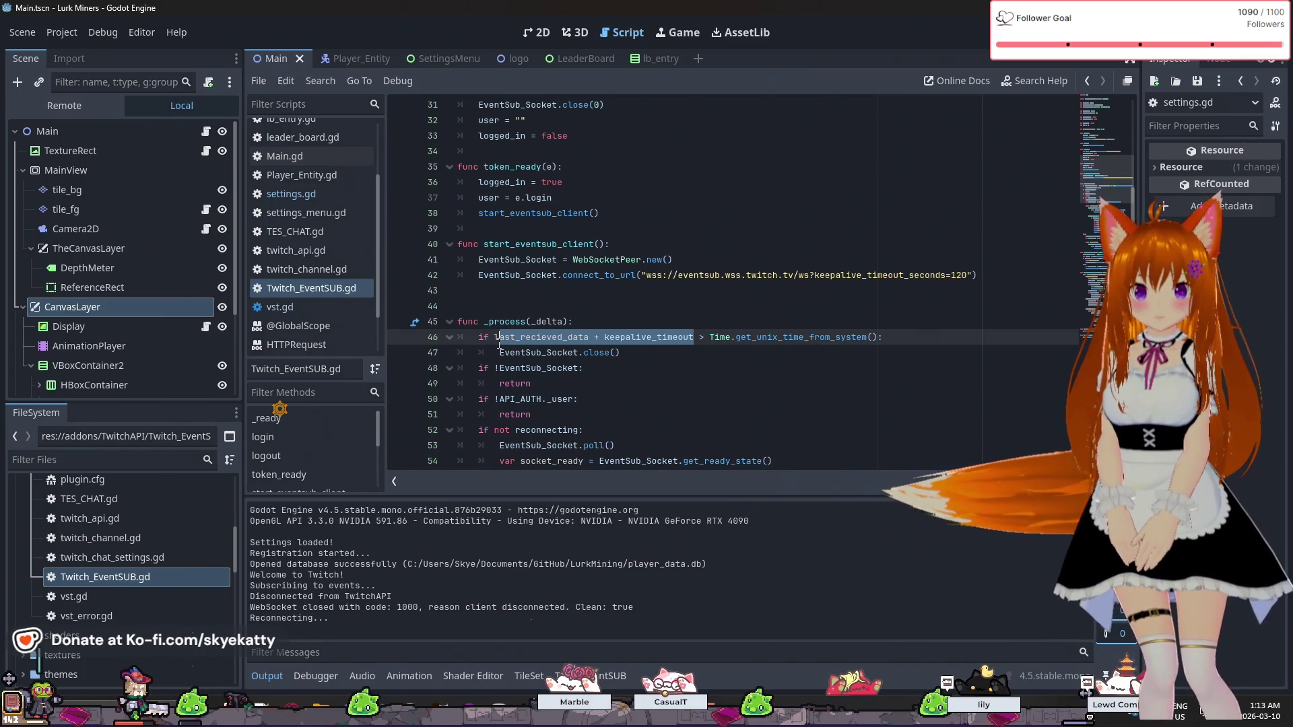
{"action": "scroll", "coordinate": [674, 352], "scroll_direction": "up", "scroll_amount": 10}
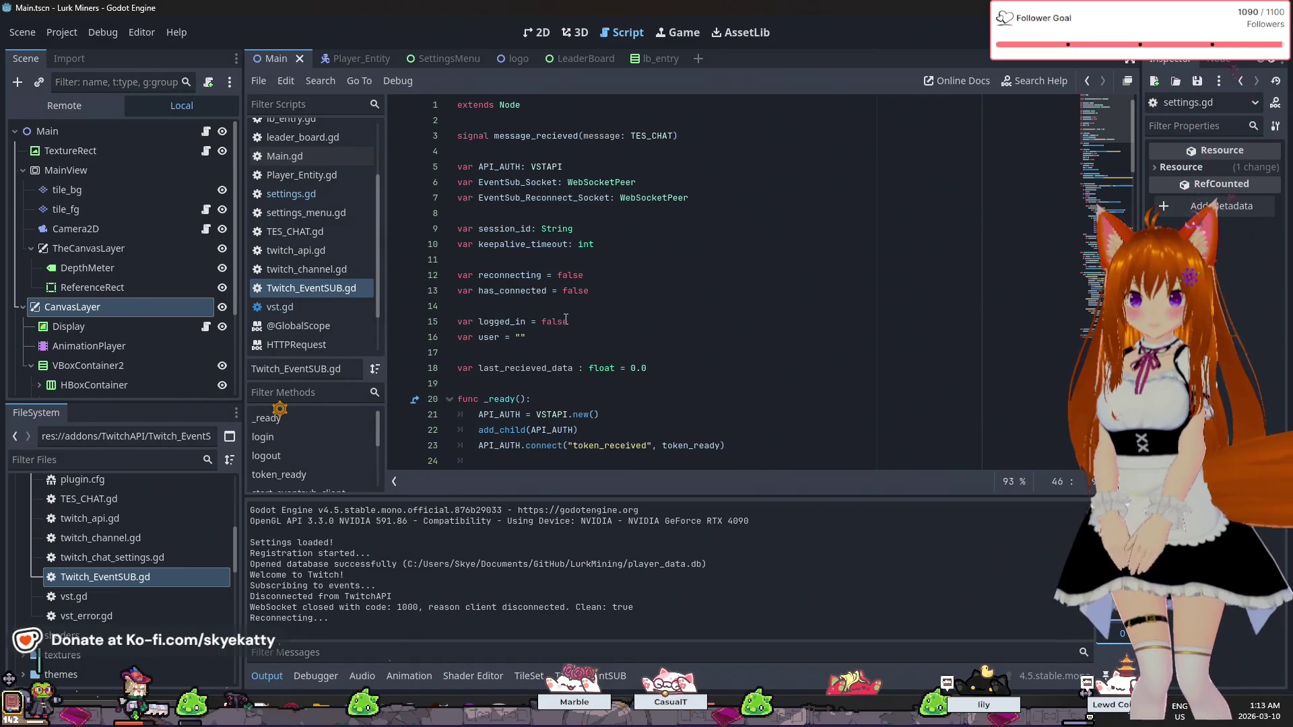
{"action": "scroll", "coordinate": [548, 318], "scroll_direction": "down", "scroll_amount": 4}
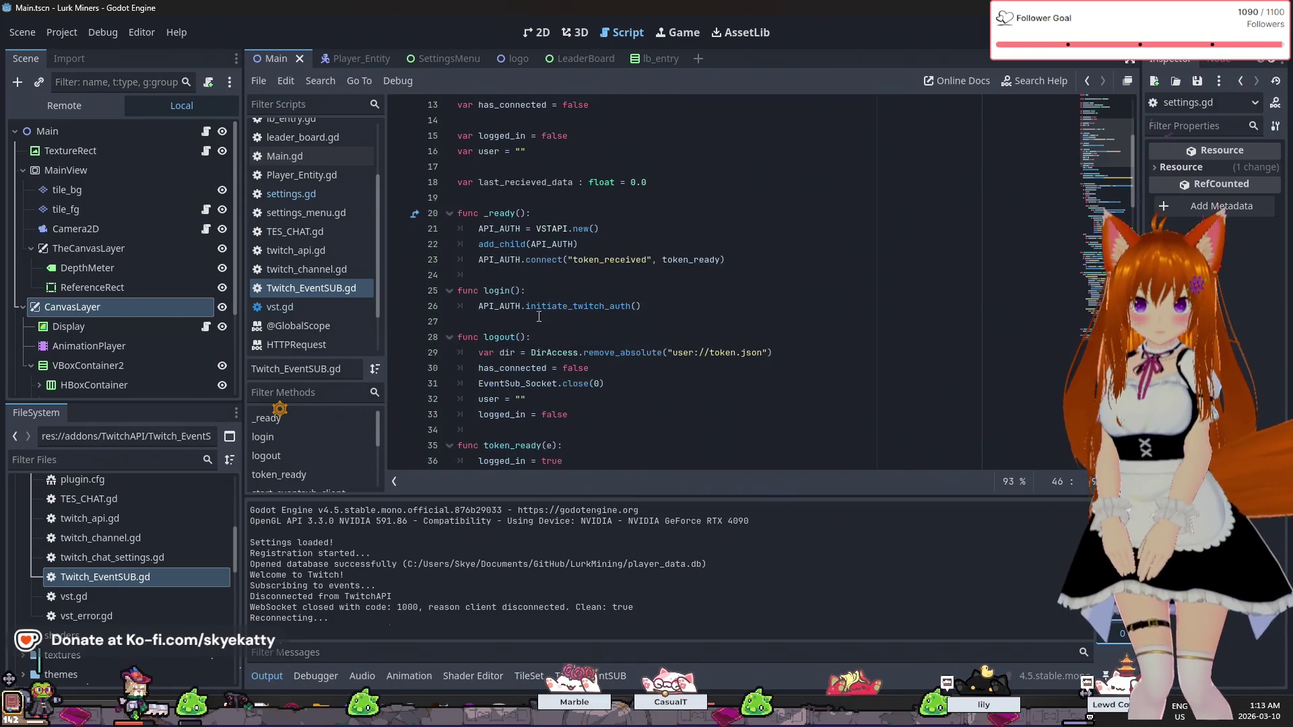
{"action": "scroll", "coordinate": [544, 298], "scroll_direction": "up", "scroll_amount": 3}
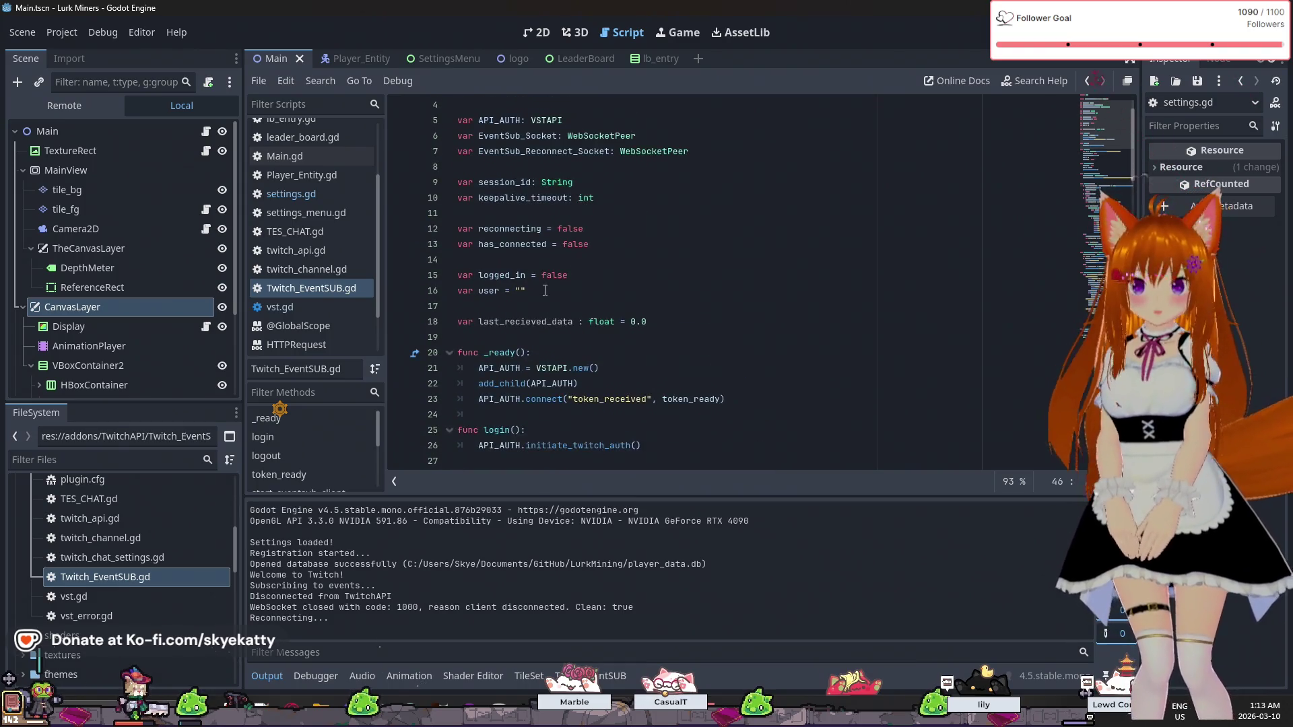
{"action": "scroll", "coordinate": [545, 291], "scroll_direction": "down", "scroll_amount": 10}
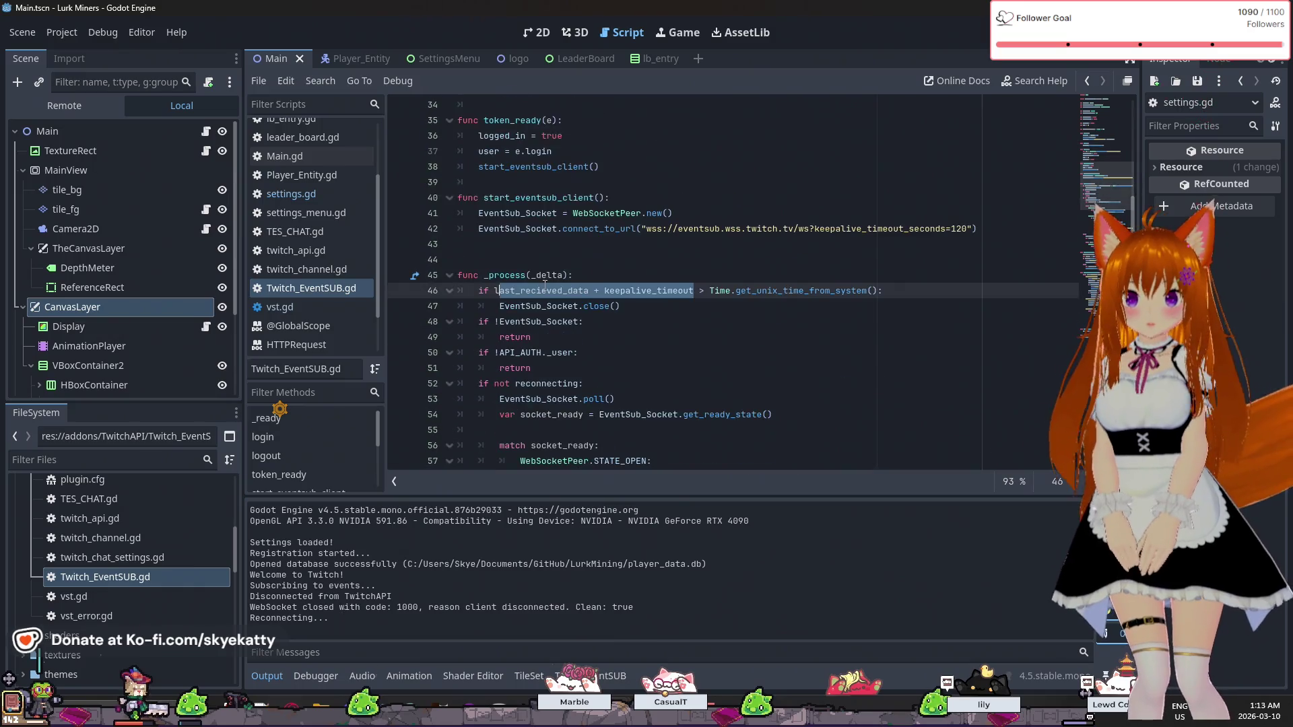
{"action": "scroll", "coordinate": [717, 276], "scroll_direction": "up", "scroll_amount": 3}
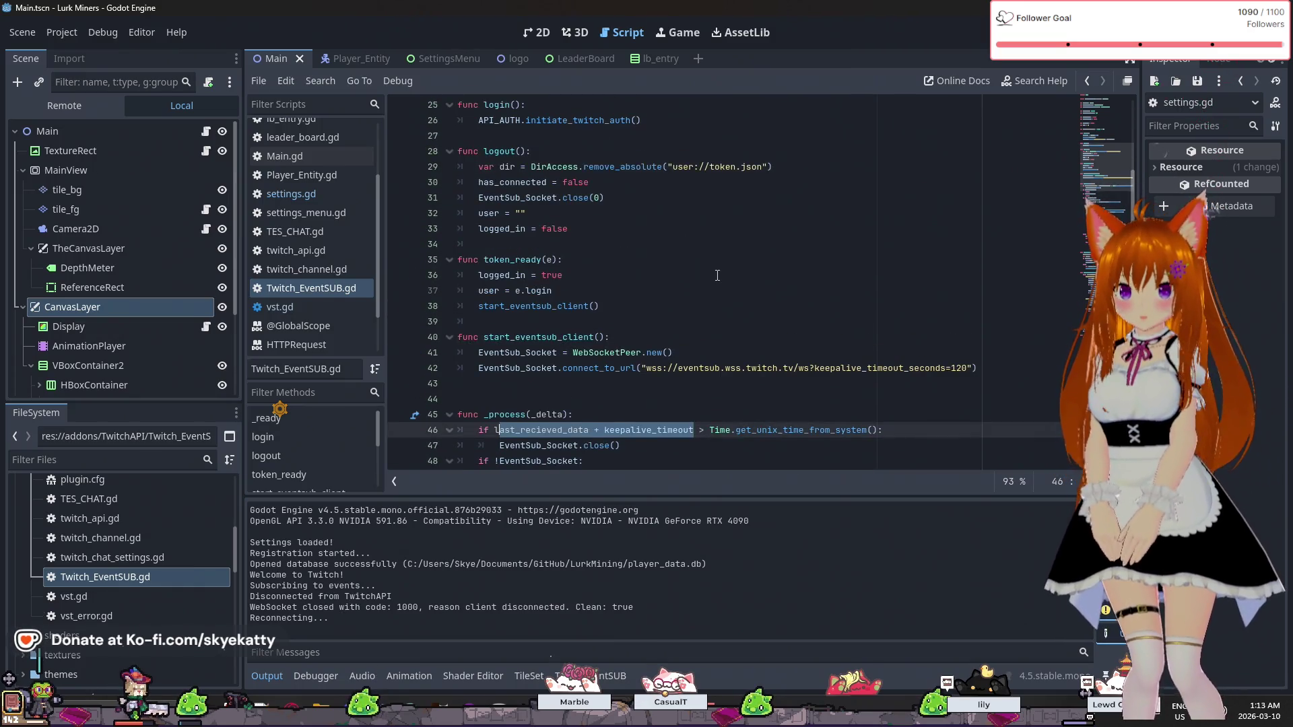
{"action": "scroll", "coordinate": [717, 276], "scroll_direction": "down", "scroll_amount": 2}
{"action": "scroll", "coordinate": [717, 276], "scroll_direction": "up", "scroll_amount": 1}
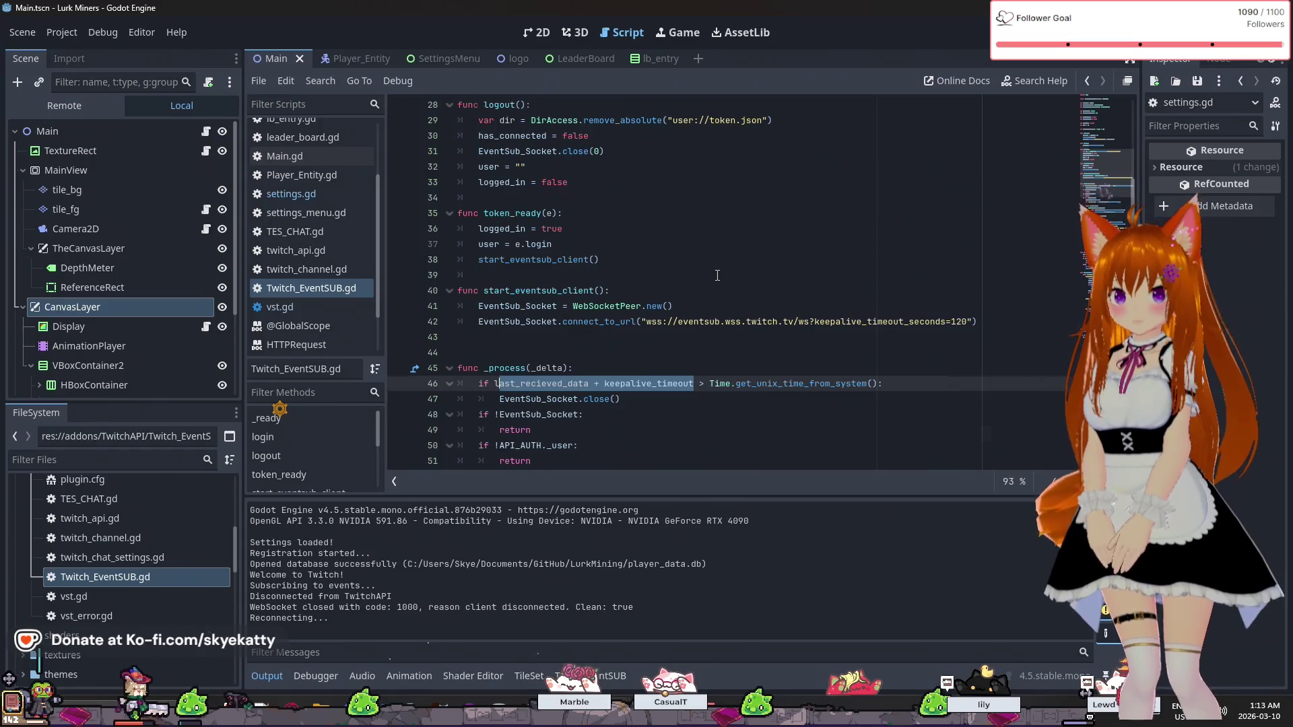
{"action": "scroll", "coordinate": [717, 276], "scroll_direction": "up", "scroll_amount": 2}
{"action": "scroll", "coordinate": [717, 275], "scroll_direction": "up", "scroll_amount": 5}
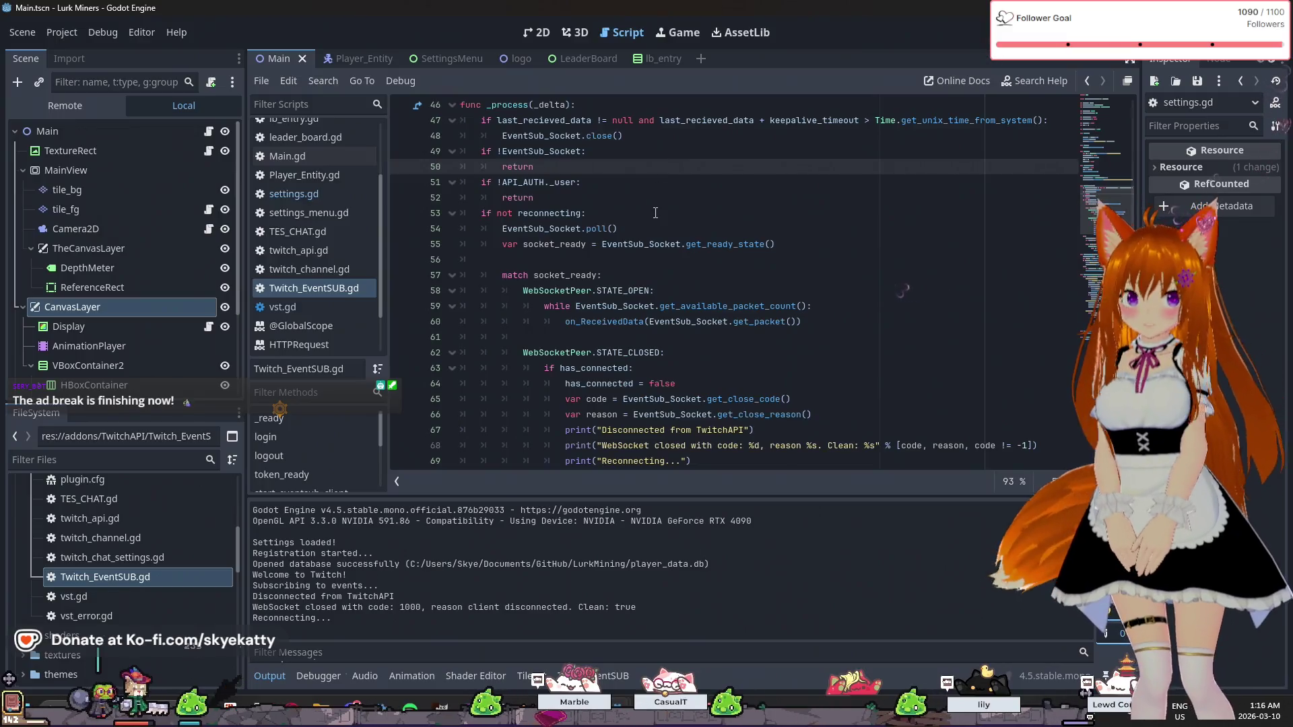
- Place the caret on the keepalive condition and the EventSub_Socket.close() call in _process
{"action": "scroll", "coordinate": [643, 281], "scroll_direction": "up", "scroll_amount": 1}
{"action": "left_click", "coordinate": [659, 182]}
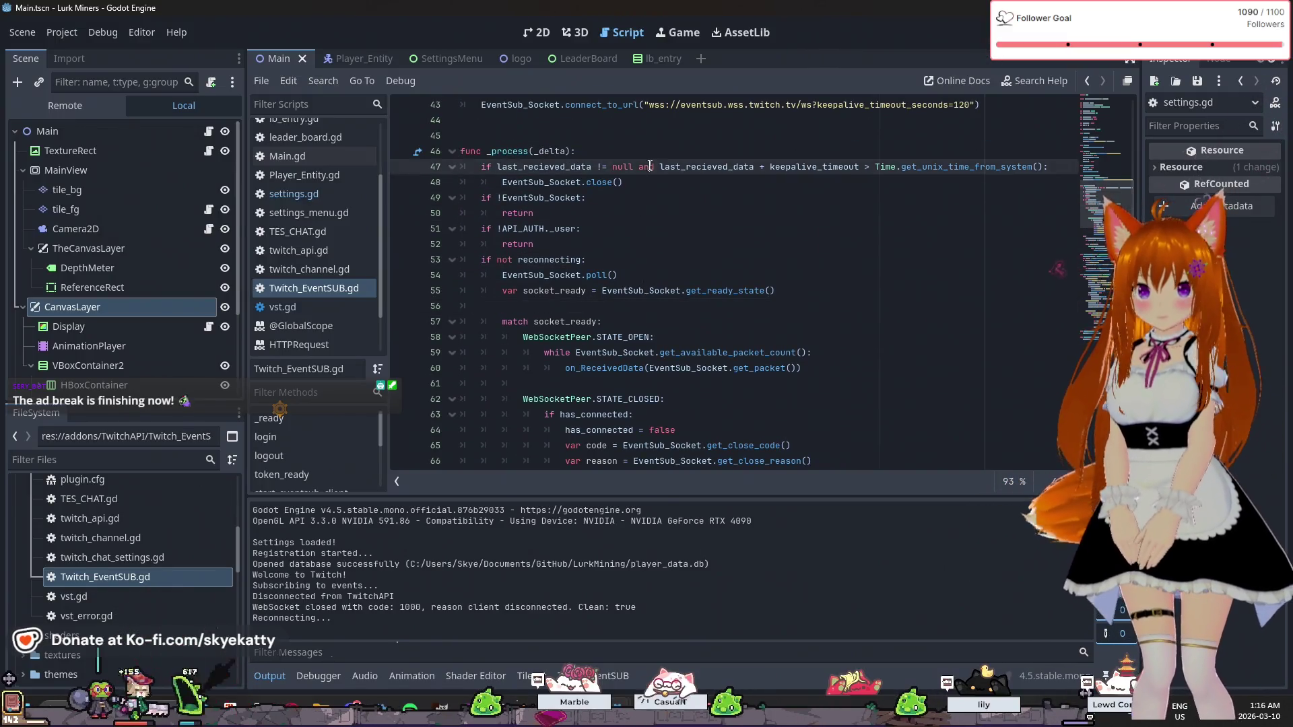
{"action": "scroll", "coordinate": [660, 236], "scroll_direction": "up", "scroll_amount": 1}
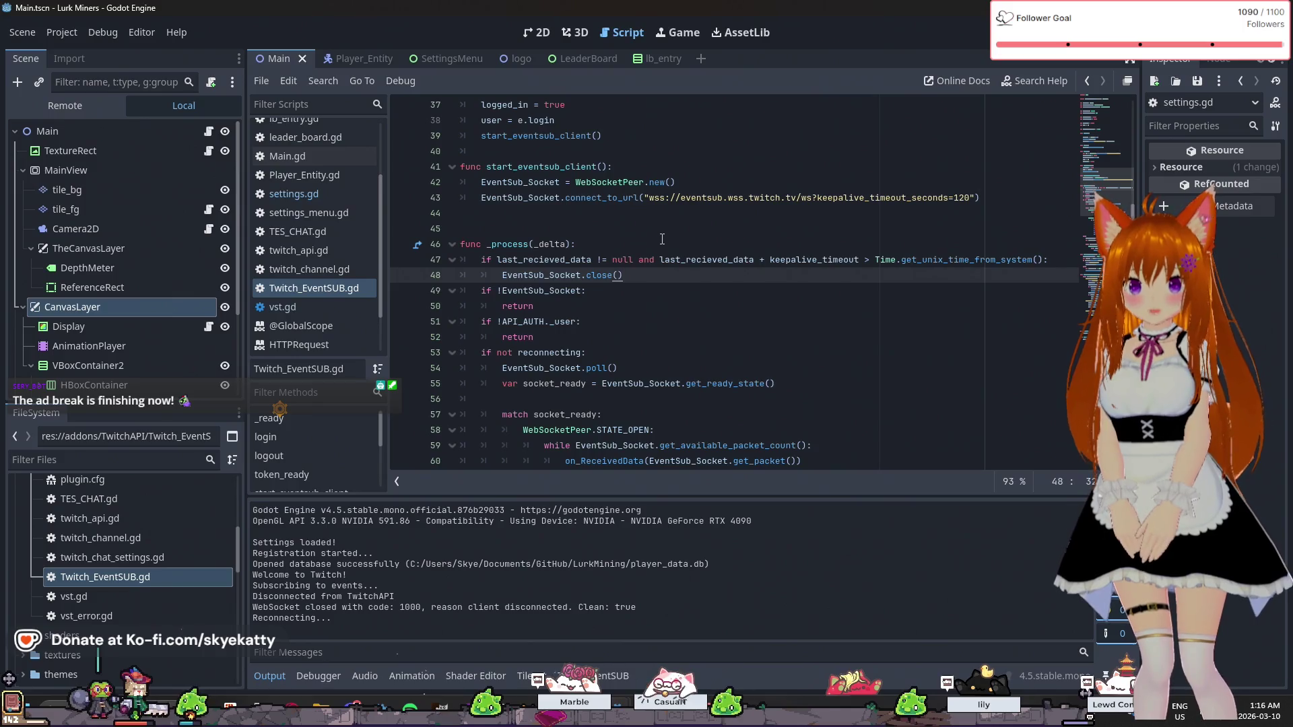
{"action": "left_click", "coordinate": [666, 260]}
{"action": "key", "text": "Down"}
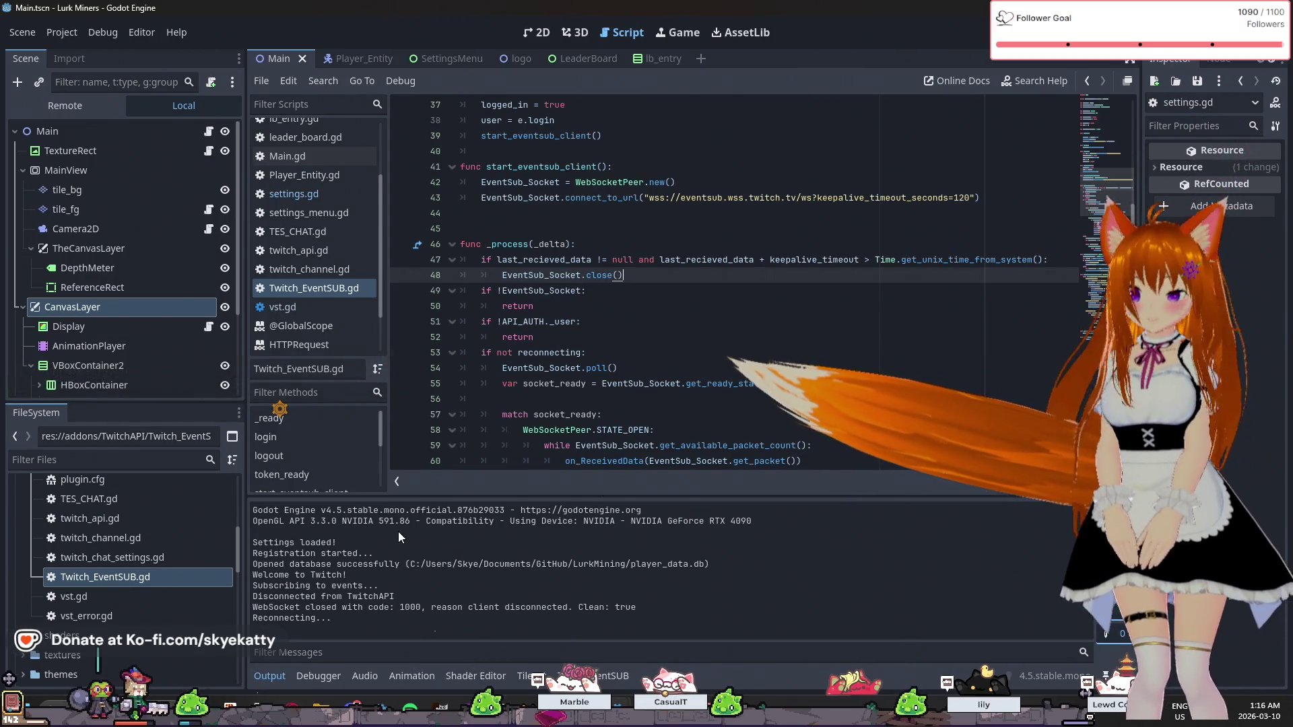
{"action": "left_click", "coordinate": [684, 336]}
{"action": "left_click", "coordinate": [674, 291]}
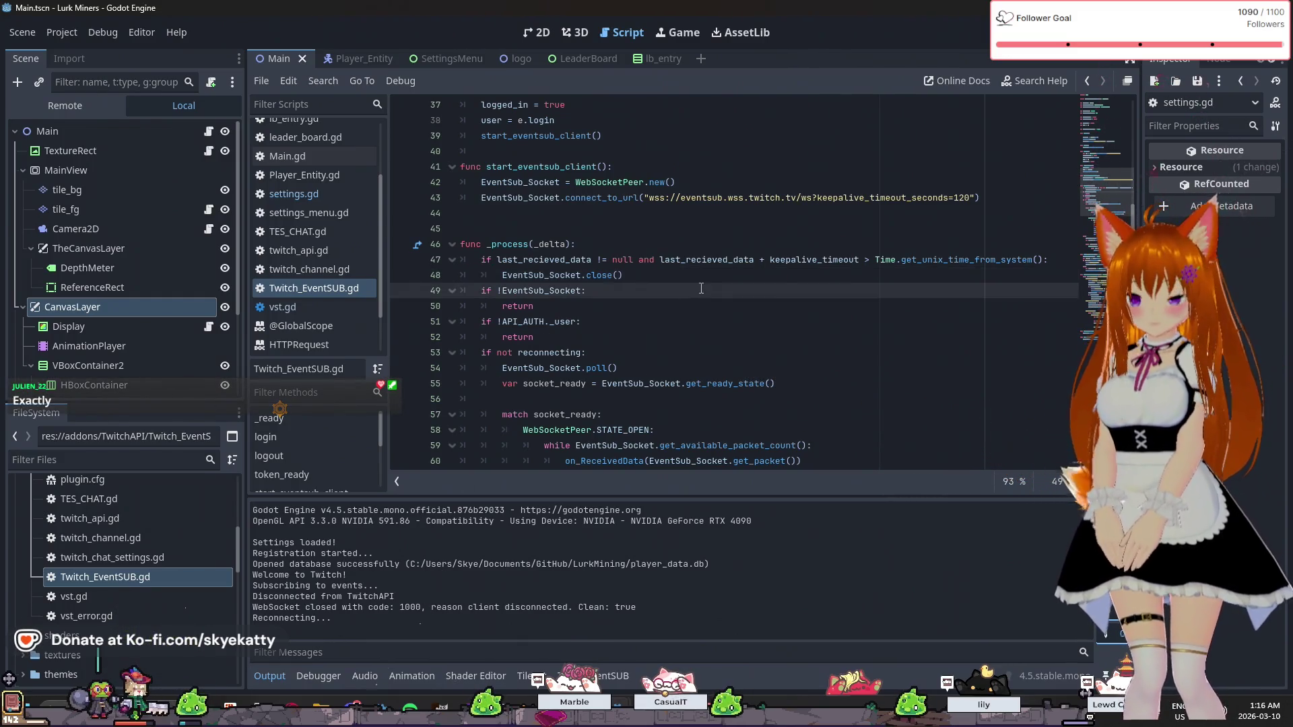
{"action": "left_click", "coordinate": [699, 280]}
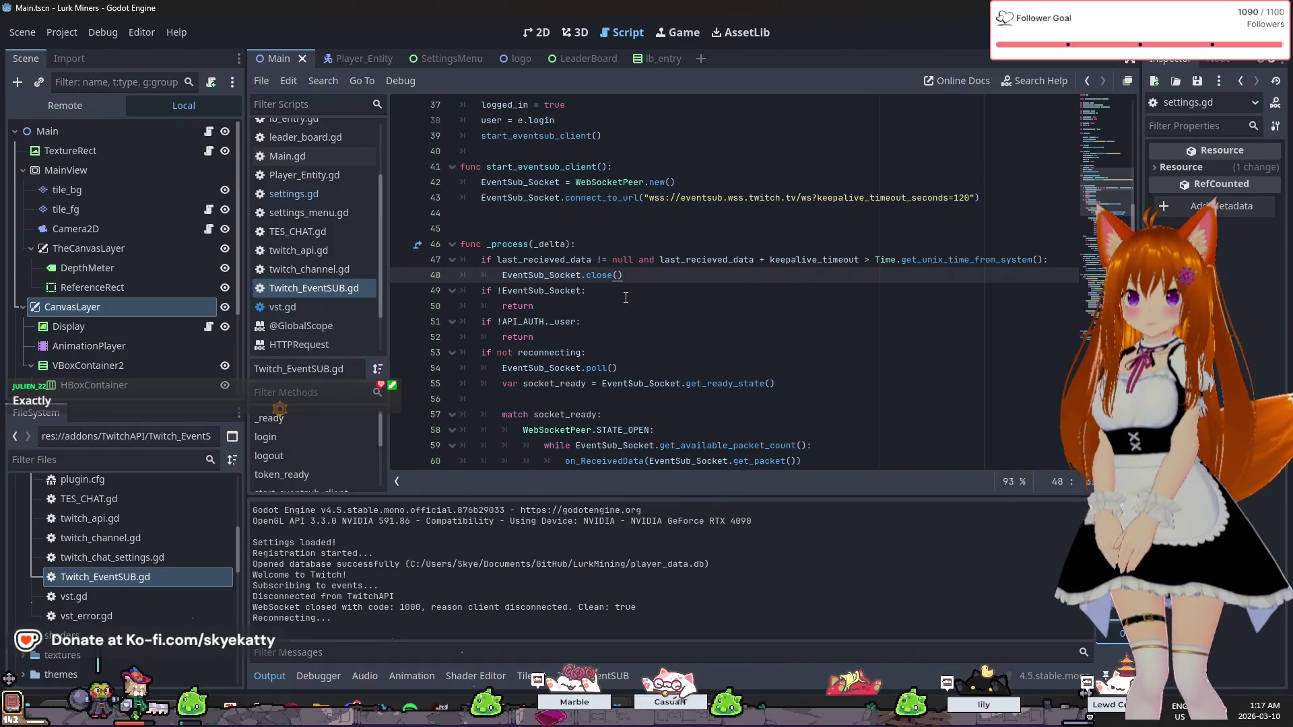
{"action": "scroll", "coordinate": [626, 298], "scroll_direction": "up", "scroll_amount": 1}
{"action": "scroll", "coordinate": [626, 297], "scroll_direction": "up", "scroll_amount": 2}
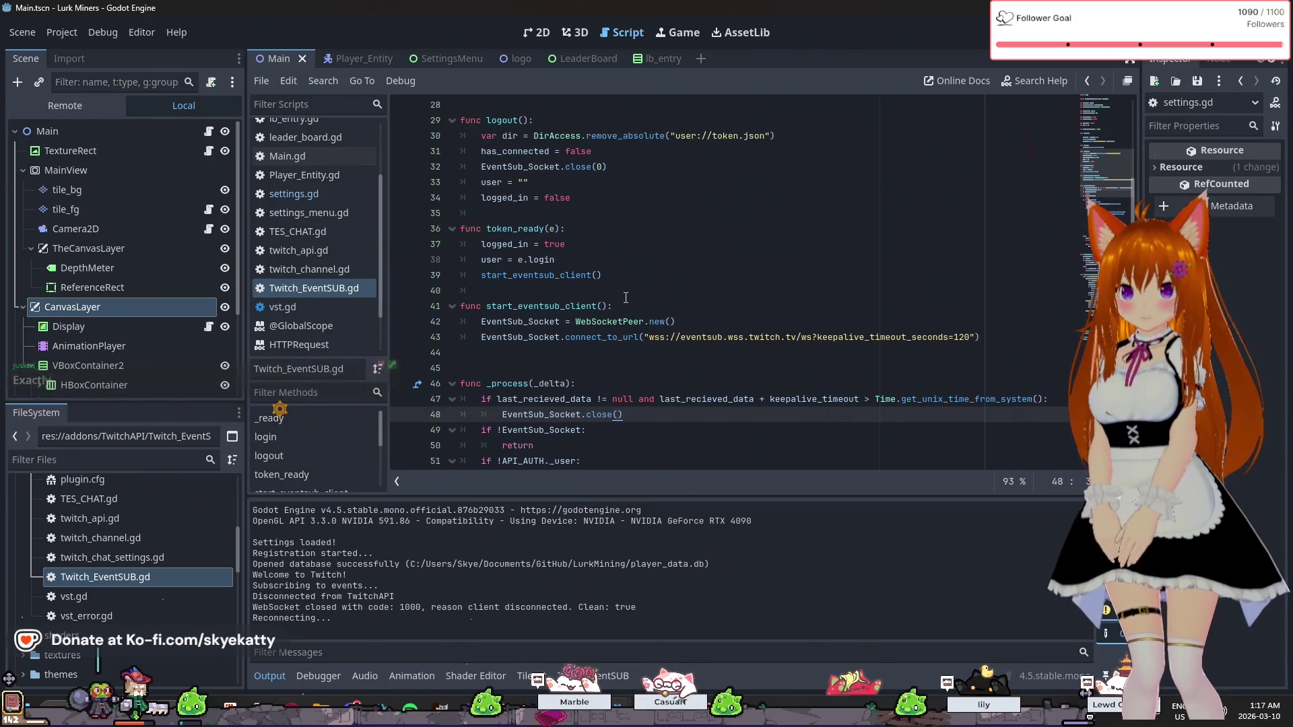
{"action": "scroll", "coordinate": [626, 298], "scroll_direction": "up", "scroll_amount": 6}
{"action": "scroll", "coordinate": [626, 298], "scroll_direction": "up", "scroll_amount": 3}
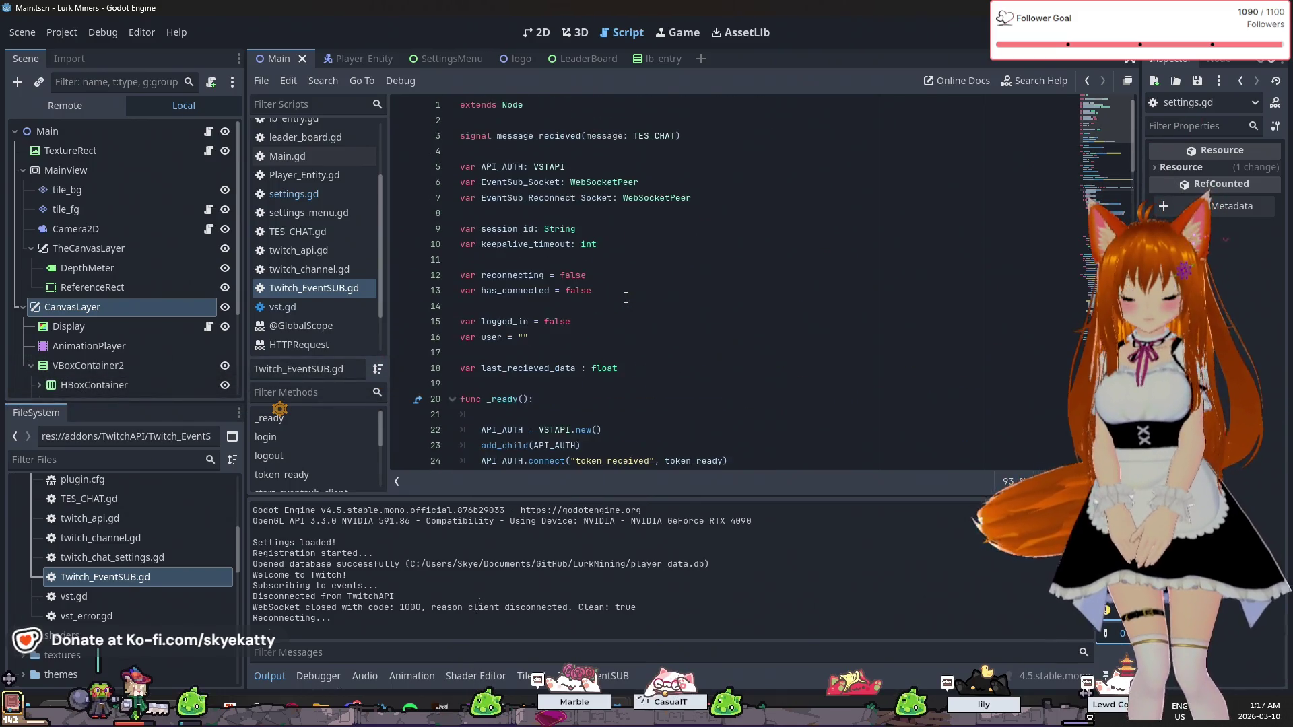
{"action": "left_click", "coordinate": [656, 383]}
{"action": "left_click", "coordinate": [657, 368]}
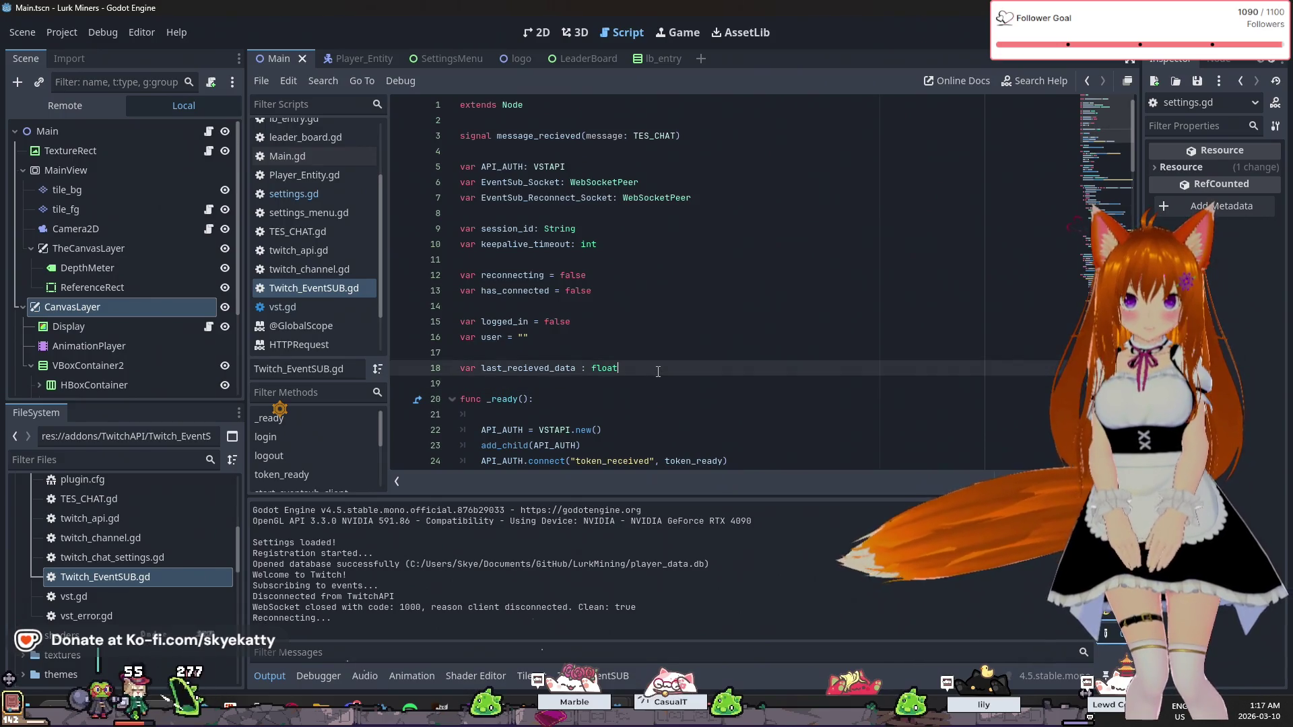
{"action": "scroll", "coordinate": [658, 371], "scroll_direction": "down", "scroll_amount": 1}
{"action": "scroll", "coordinate": [657, 367], "scroll_direction": "down", "scroll_amount": 6}
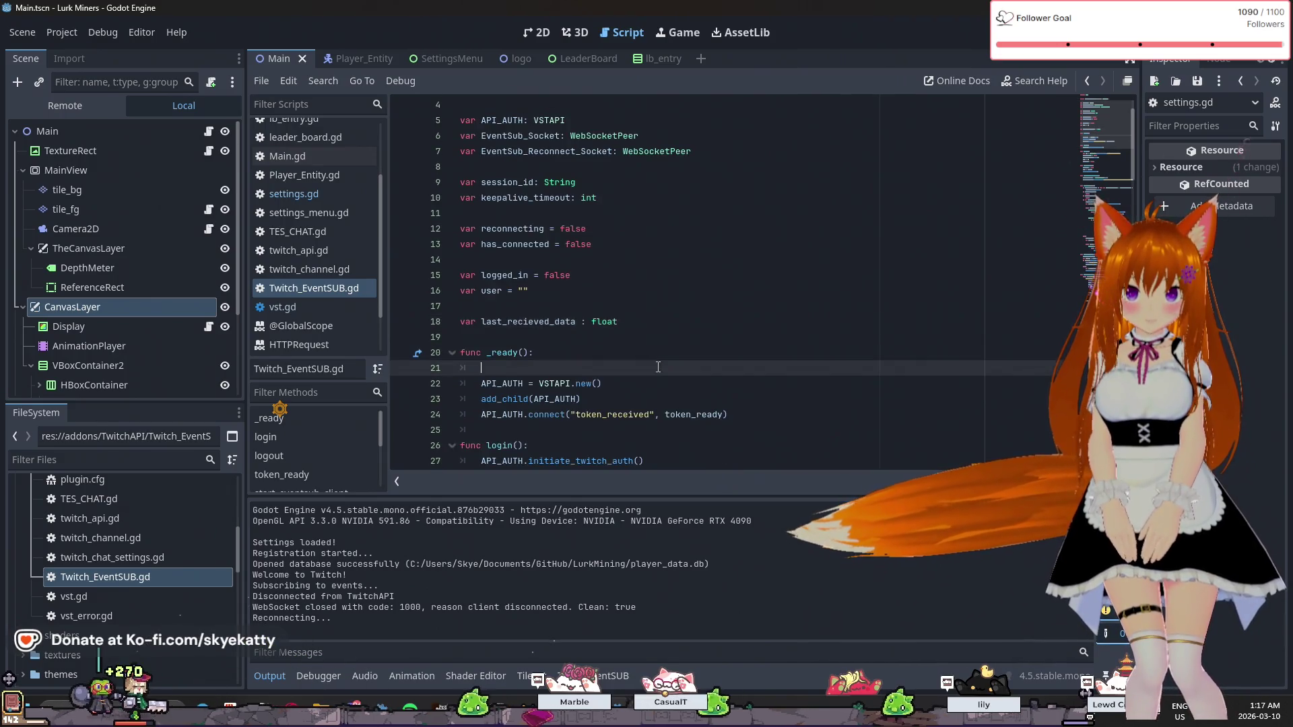
{"action": "scroll", "coordinate": [656, 359], "scroll_direction": "up", "scroll_amount": 3}
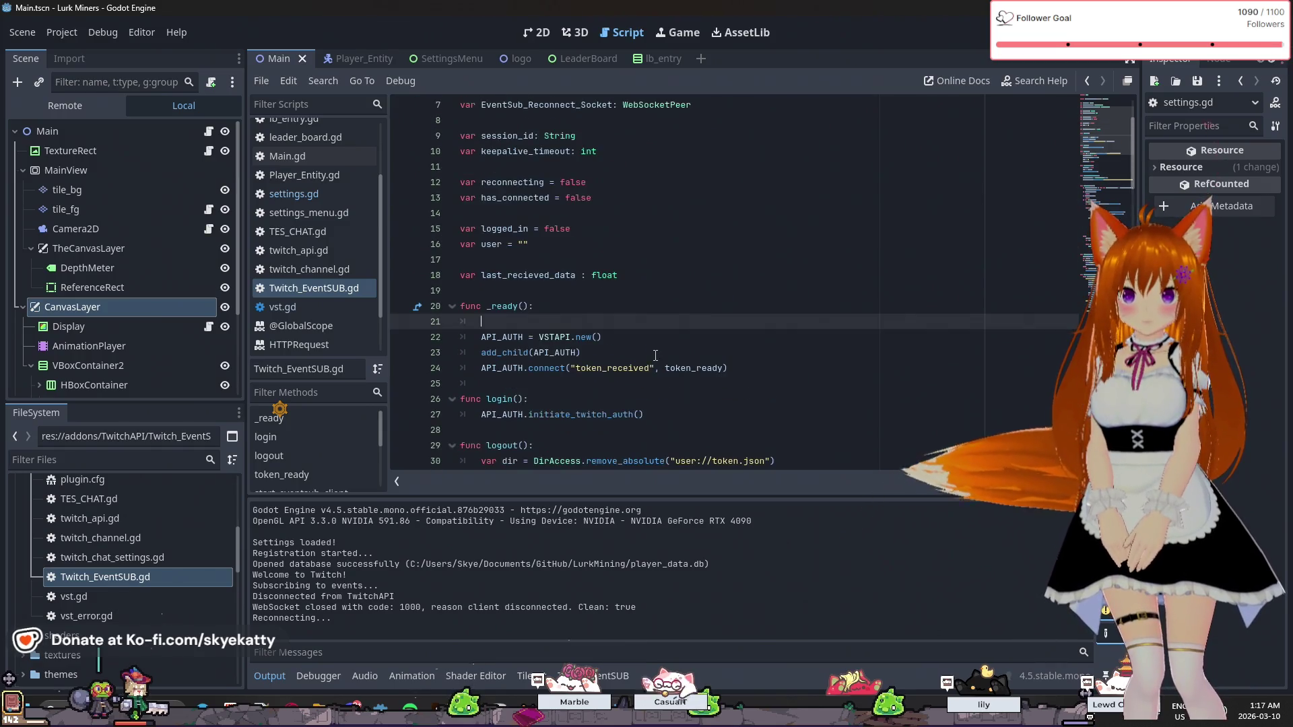
{"action": "scroll", "coordinate": [655, 331], "scroll_direction": "down", "scroll_amount": 4}
{"action": "scroll", "coordinate": [655, 331], "scroll_direction": "down", "scroll_amount": 4}
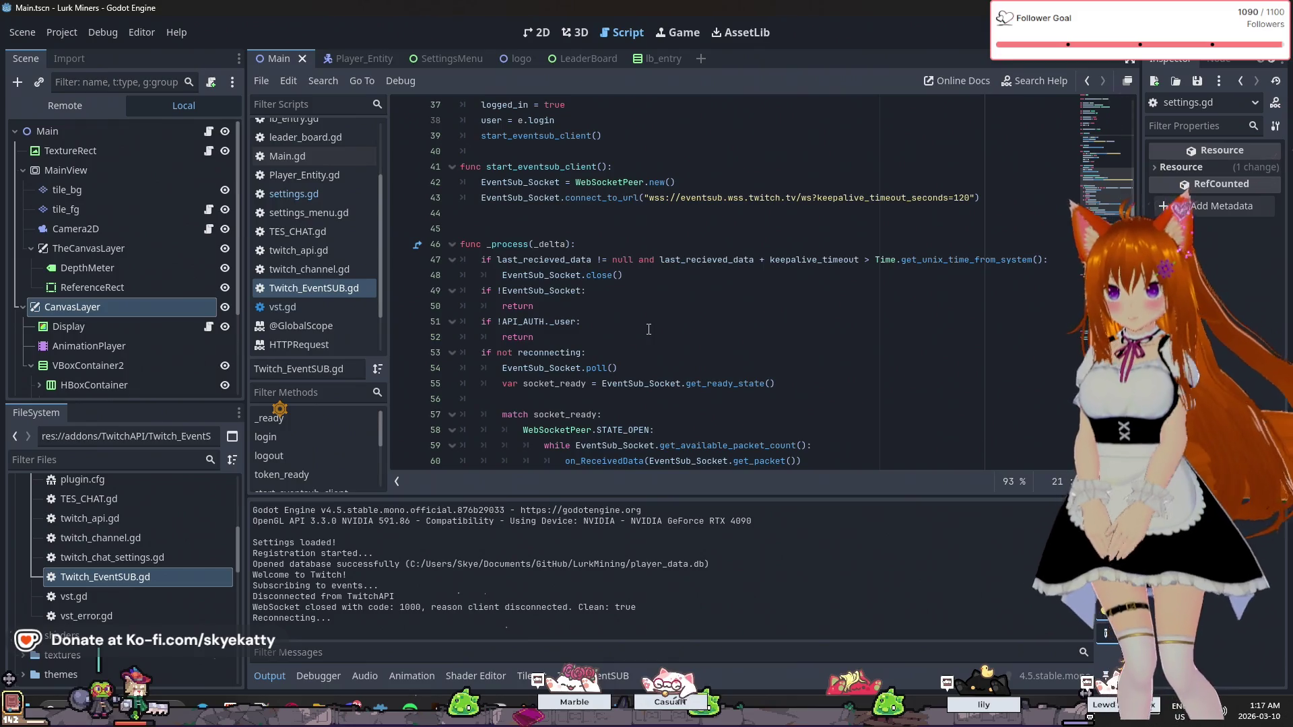
{"action": "scroll", "coordinate": [658, 319], "scroll_direction": "down", "scroll_amount": 3}
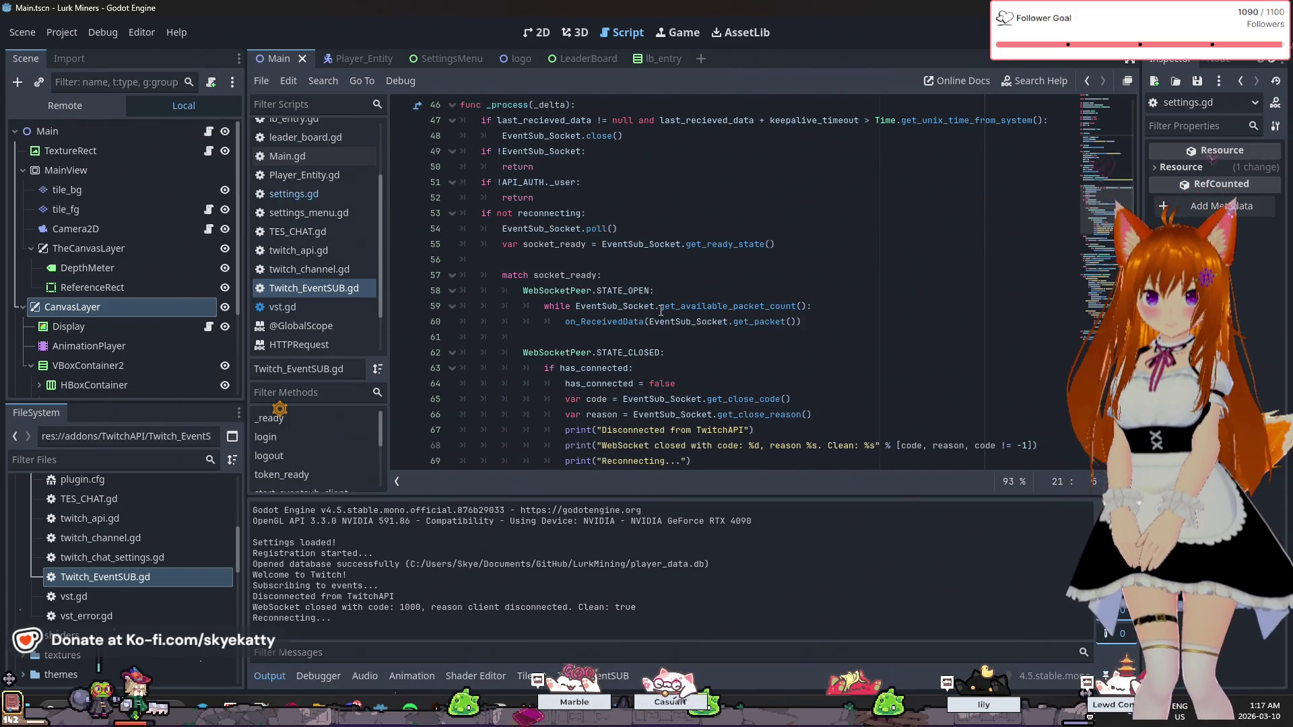
{"action": "scroll", "coordinate": [671, 300], "scroll_direction": "up", "scroll_amount": 3}
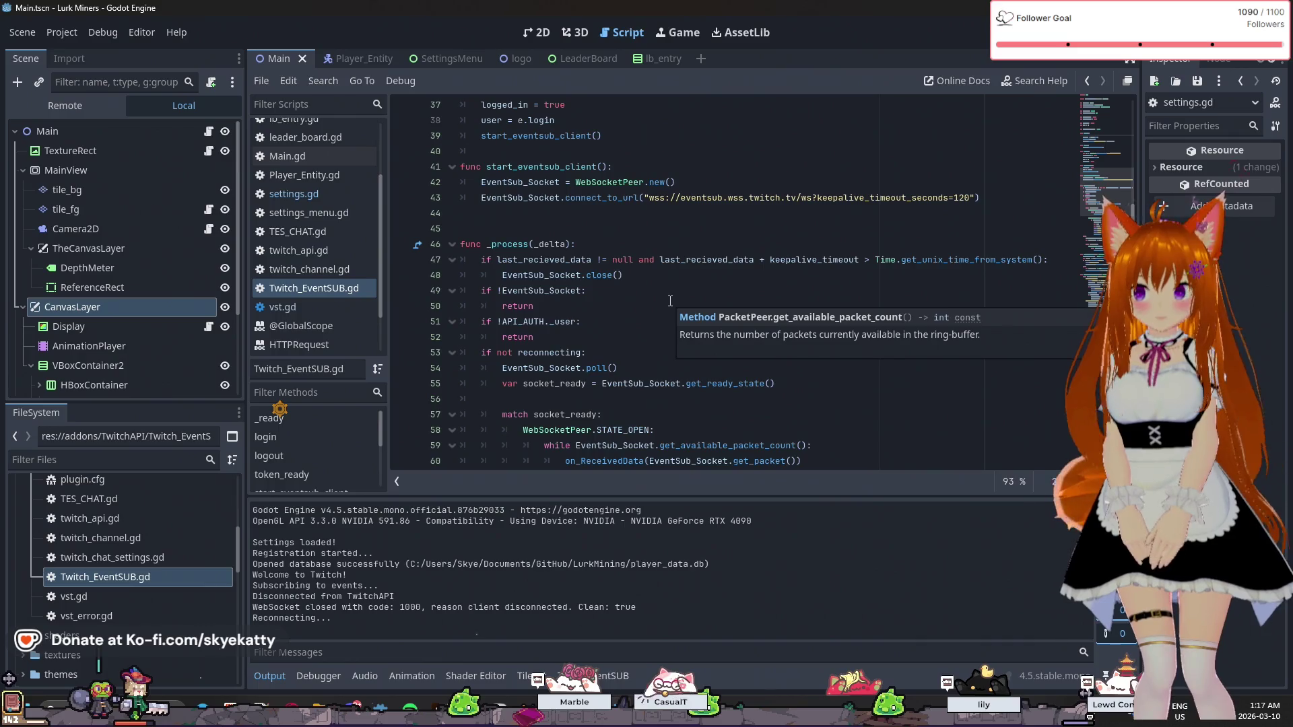
{"action": "scroll", "coordinate": [670, 301], "scroll_direction": "down", "scroll_amount": 6}
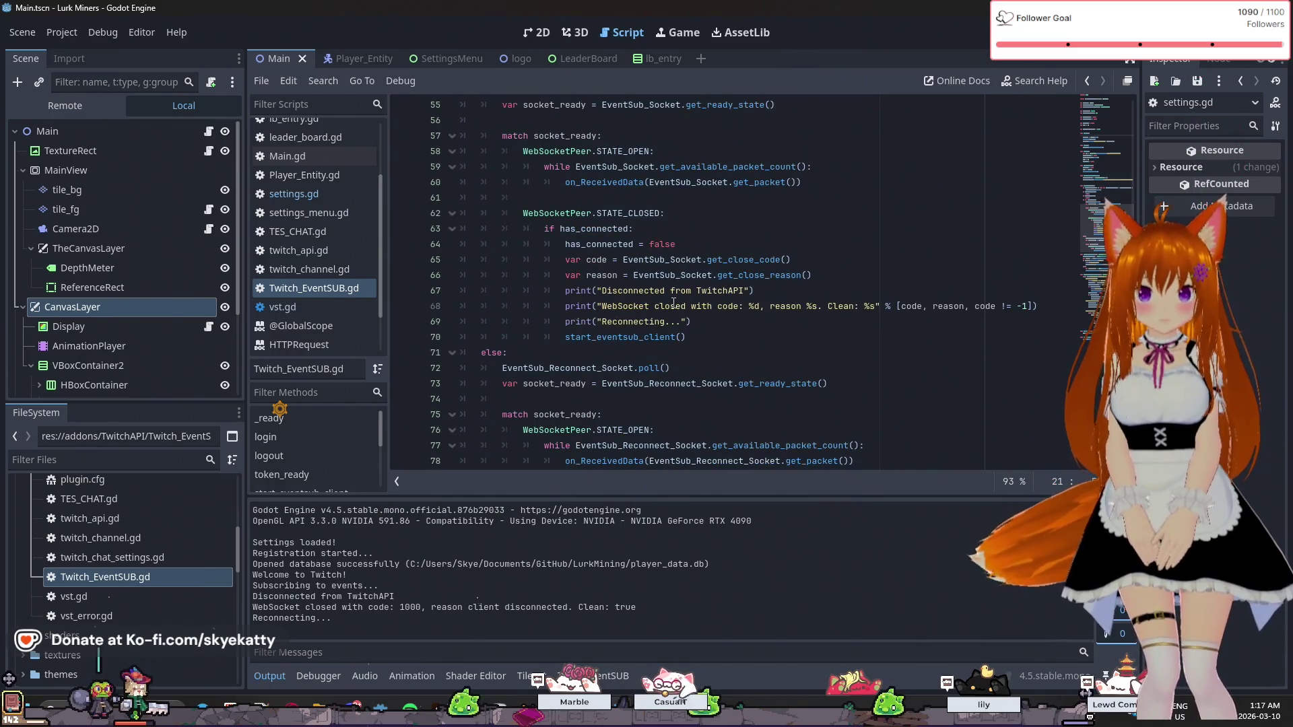
{"action": "scroll", "coordinate": [673, 302], "scroll_direction": "up", "scroll_amount": 1}
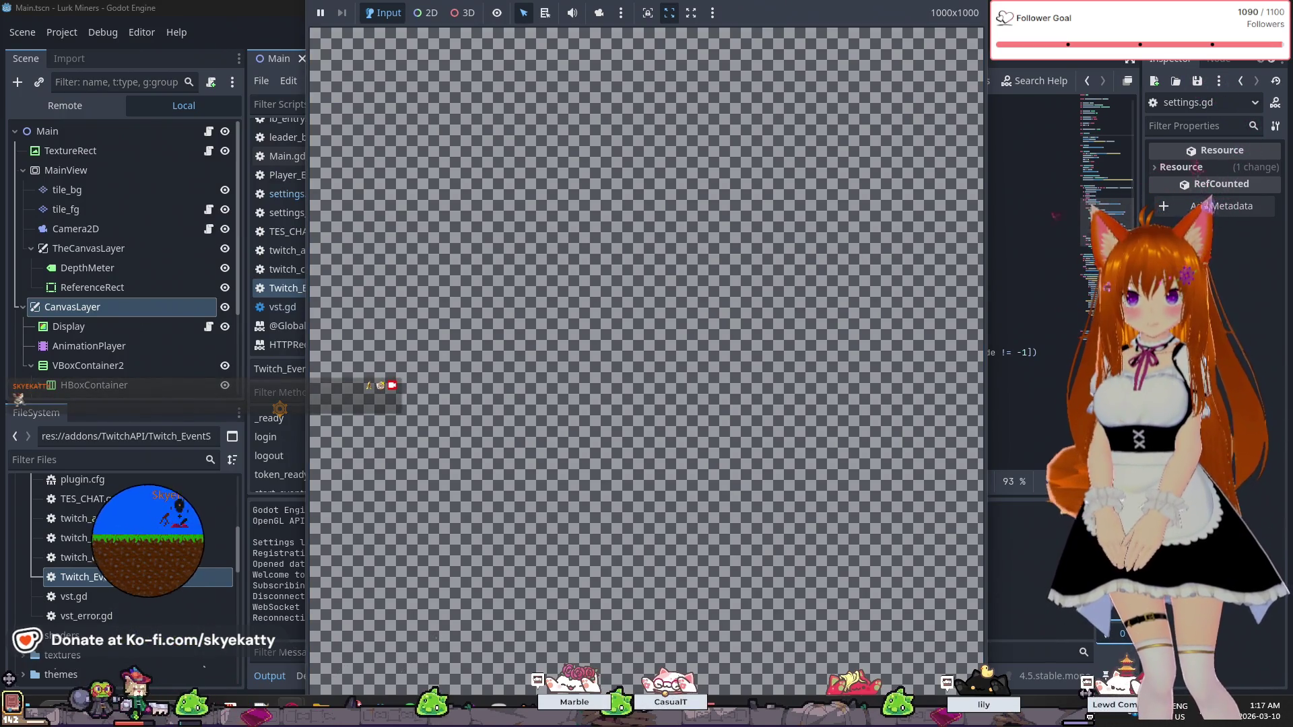
- Log the game out of Twitch, reconnect it, and close the Settings panel
{"action": "left_click", "coordinate": [959, 54]}
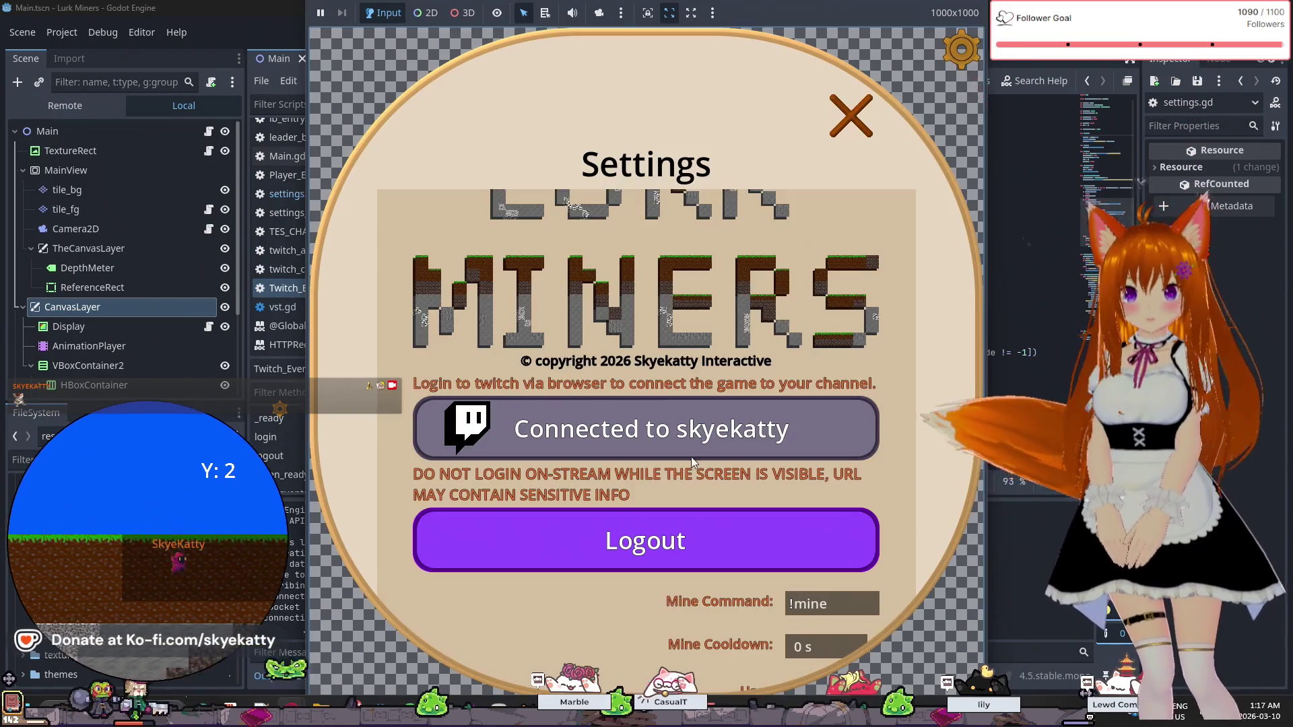
{"action": "left_click", "coordinate": [700, 518]}
{"action": "left_click", "coordinate": [661, 442]}
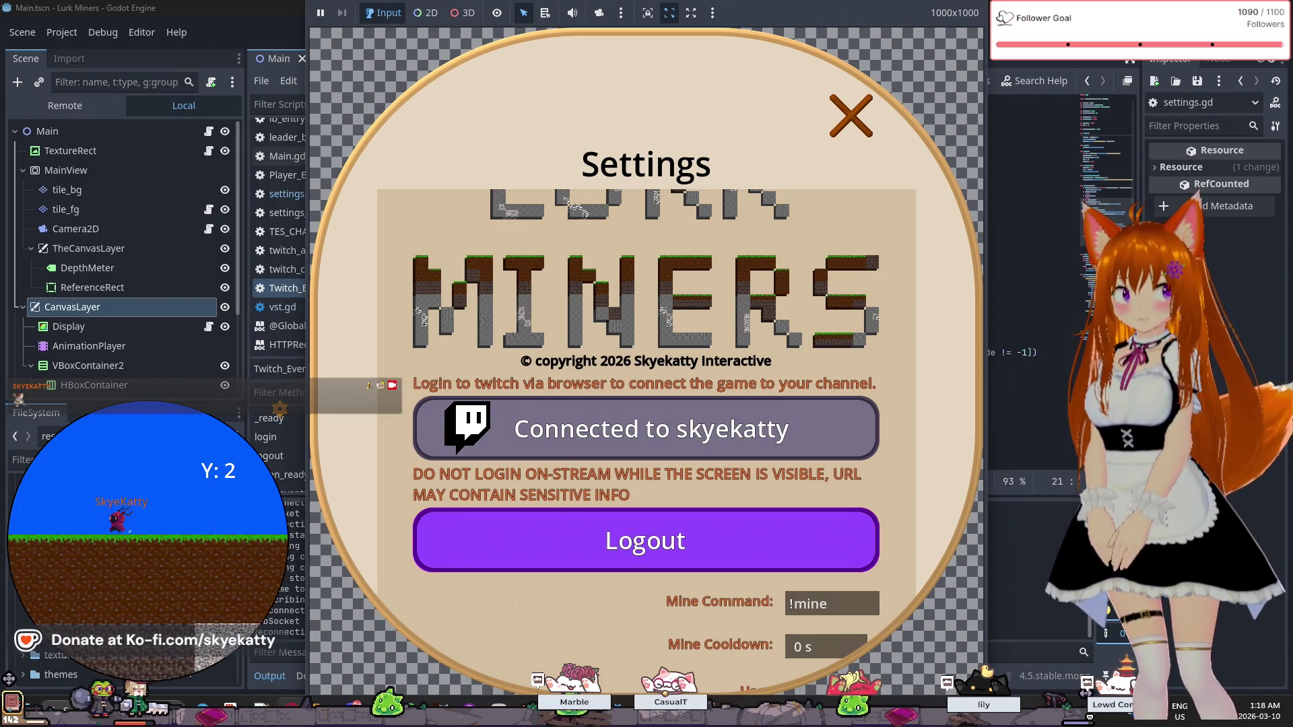
{"action": "left_click", "coordinate": [851, 115]}
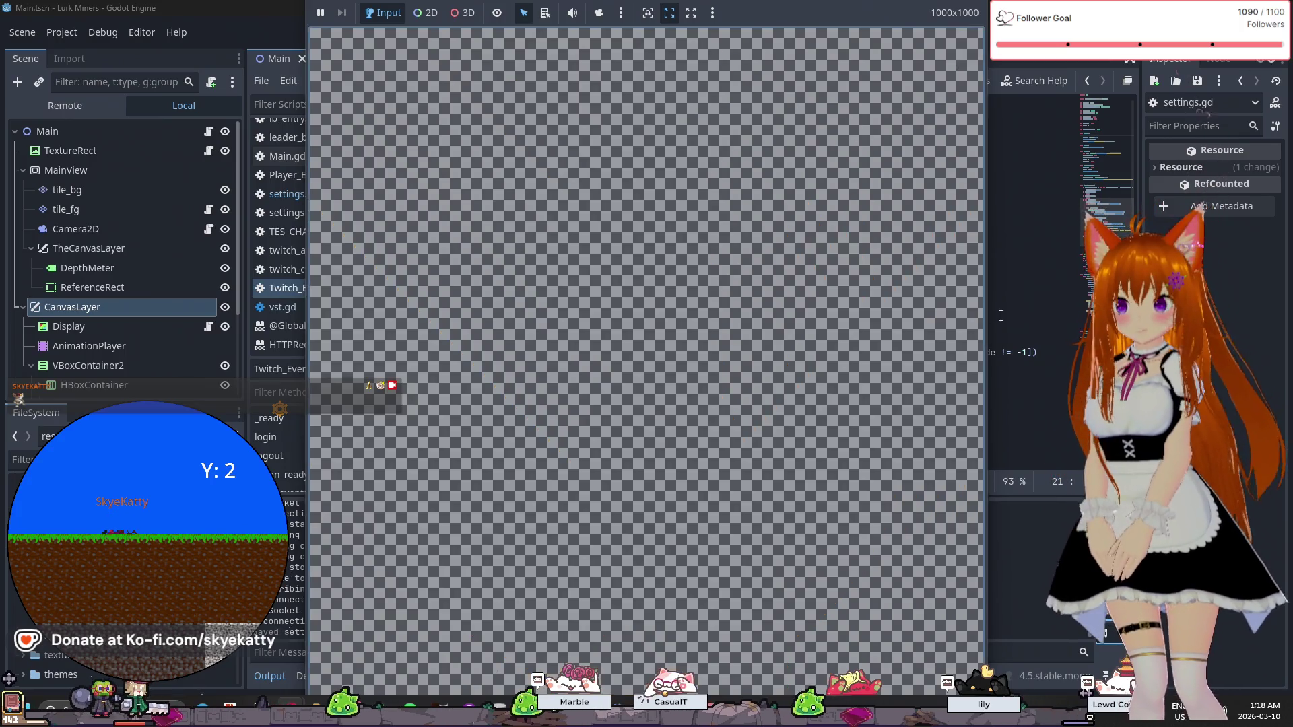
- Check the code 1000 disconnect in the Output log, then run the game again with F5
{"action": "left_click", "coordinate": [293, 633]}
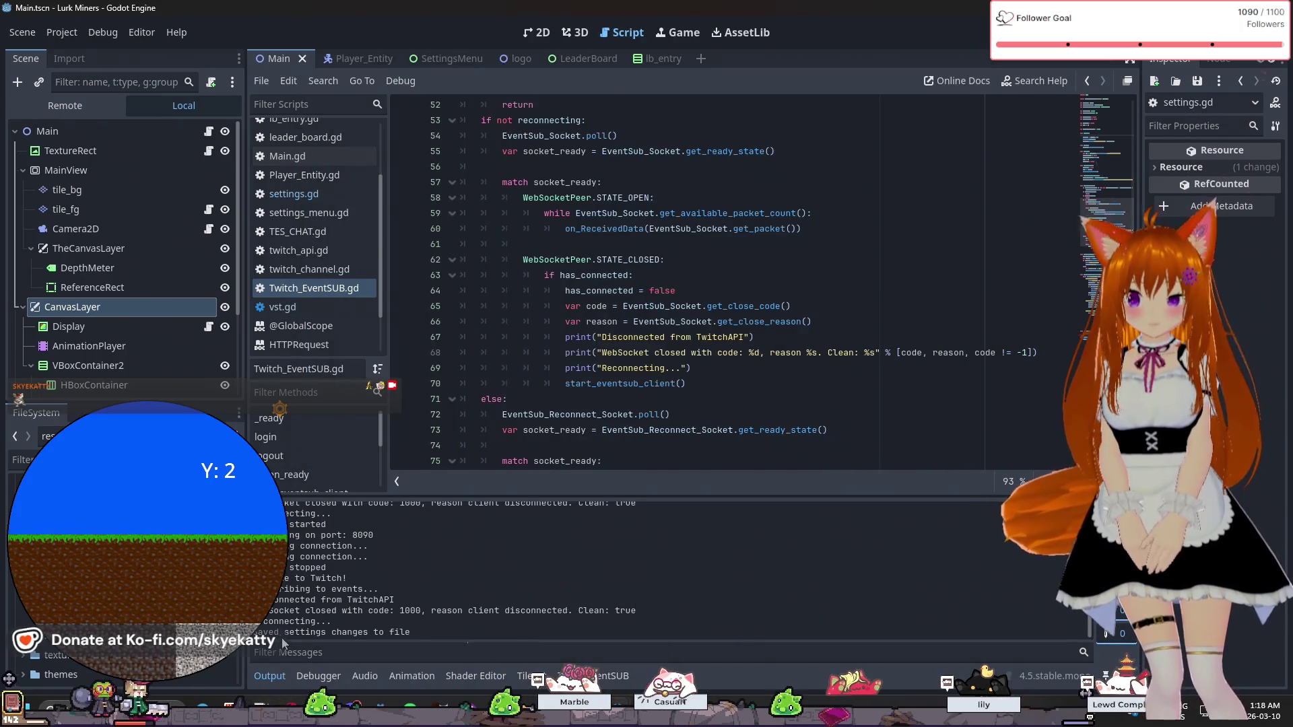
{"action": "left_click_drag", "start_coordinate": [368, 611], "coordinate": [469, 611]}
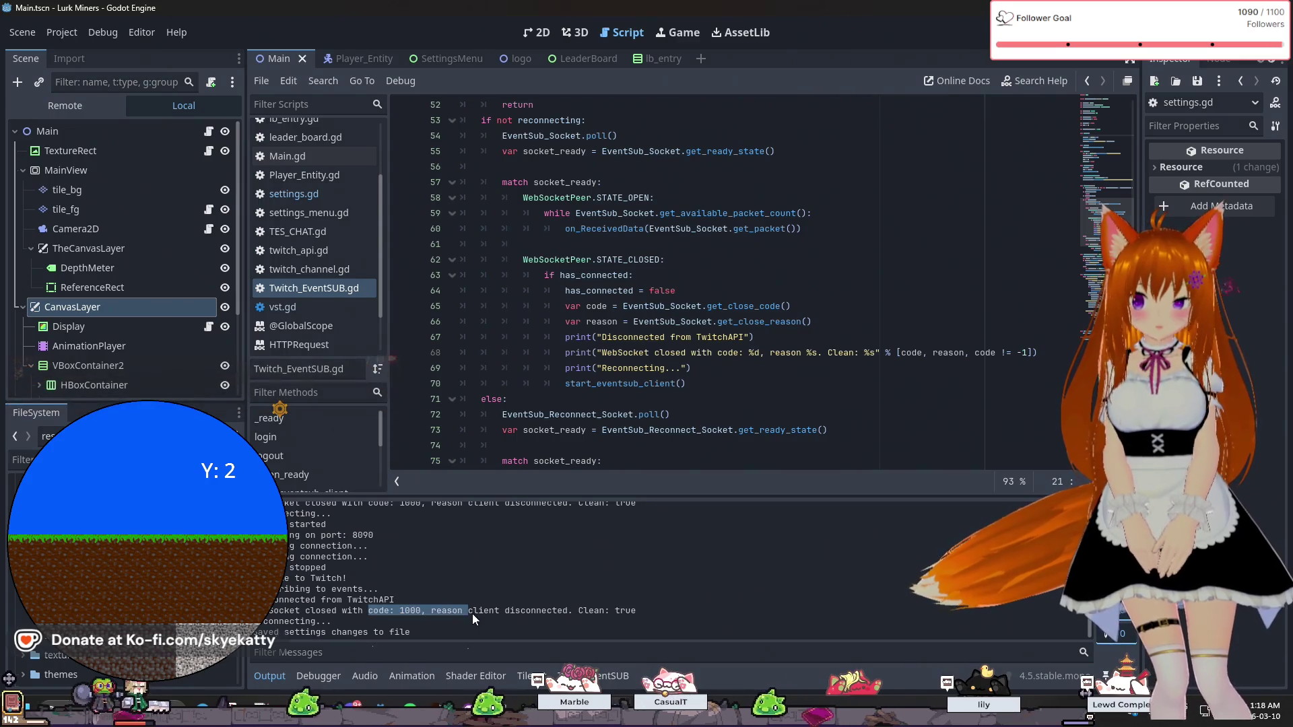
{"action": "left_click", "coordinate": [459, 628]}
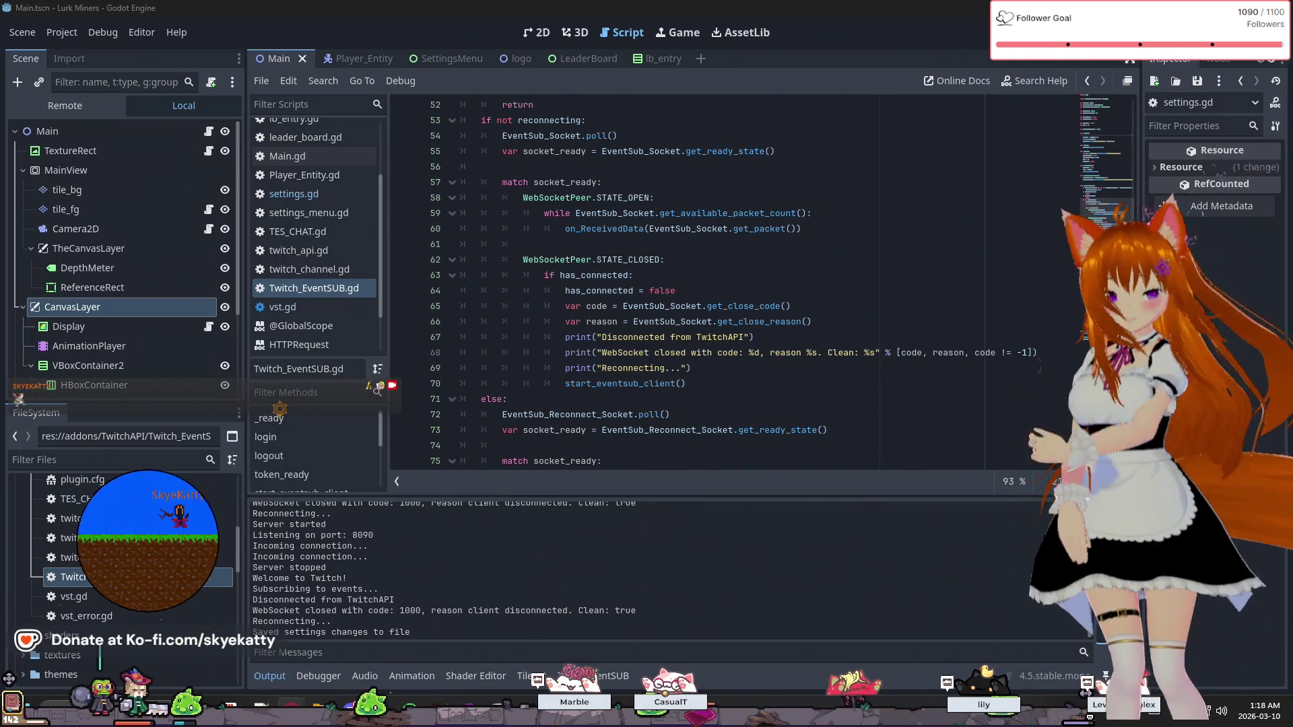
{"action": "key", "text": "F5"}
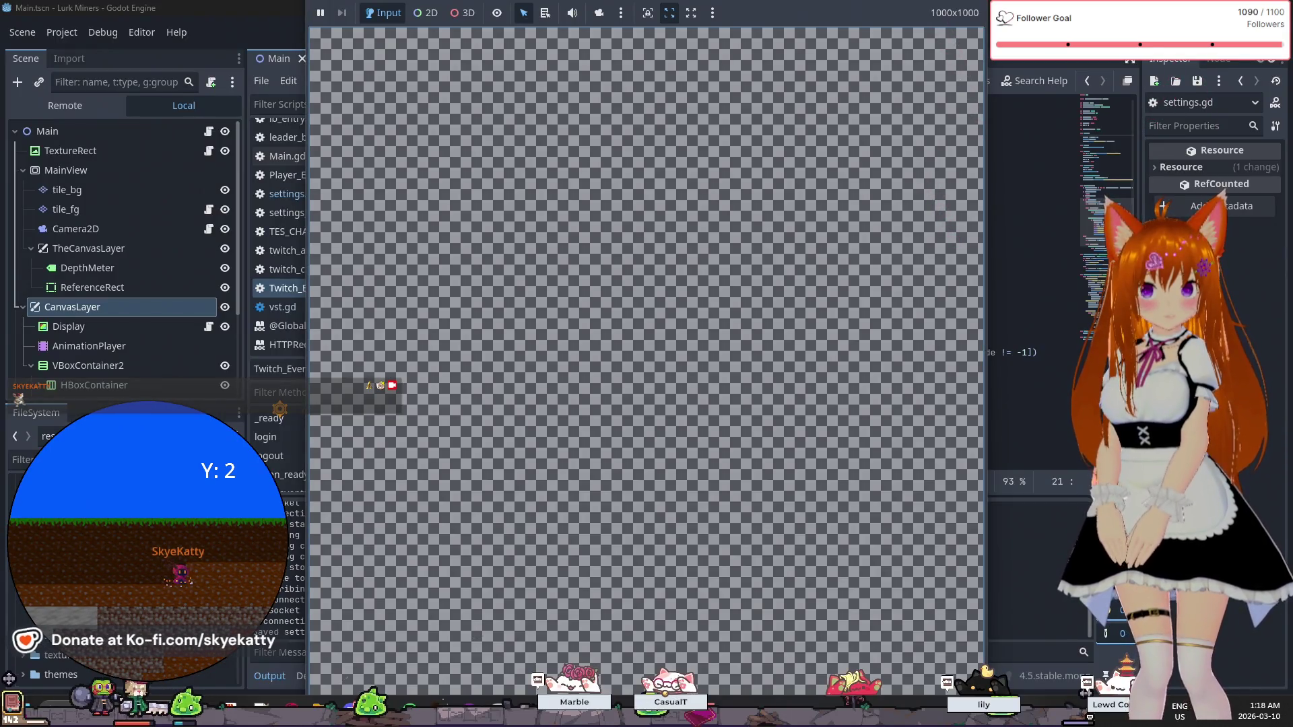
{"action": "key", "text": "F8"}
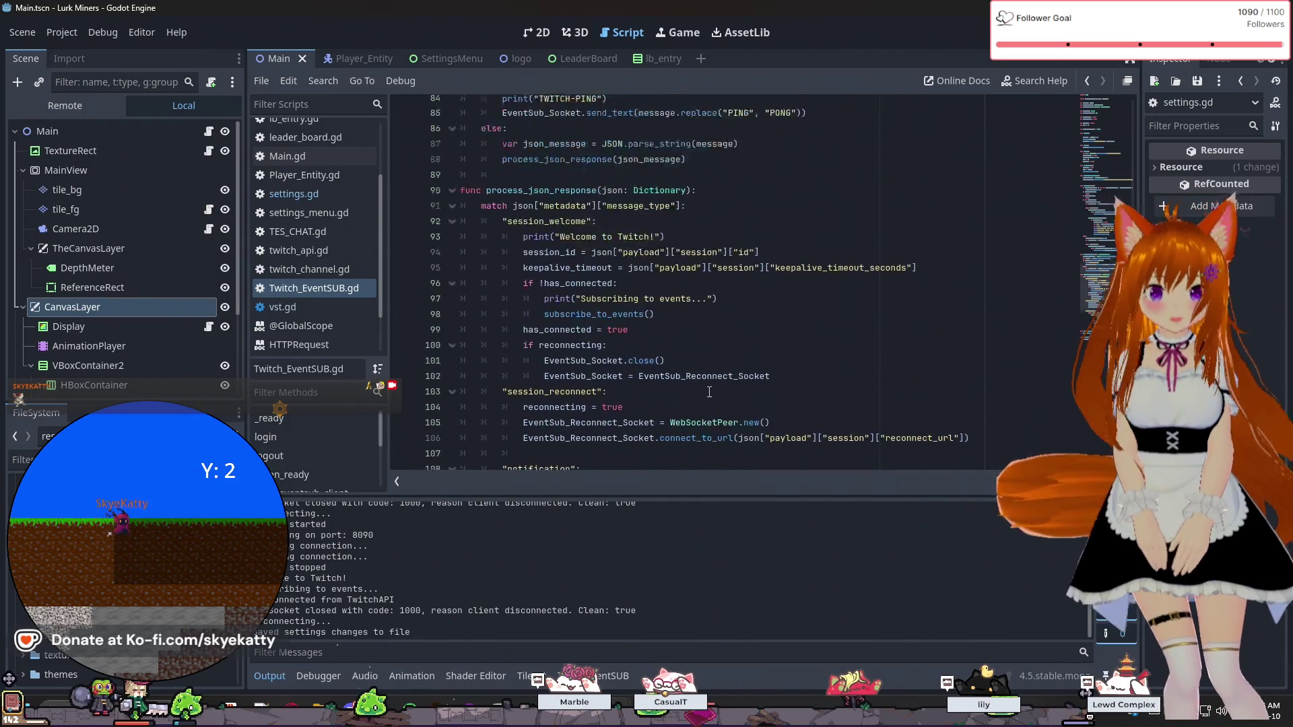
{"action": "scroll", "coordinate": [709, 391], "scroll_direction": "up", "scroll_amount": 20}
{"action": "left_click", "coordinate": [654, 292]}
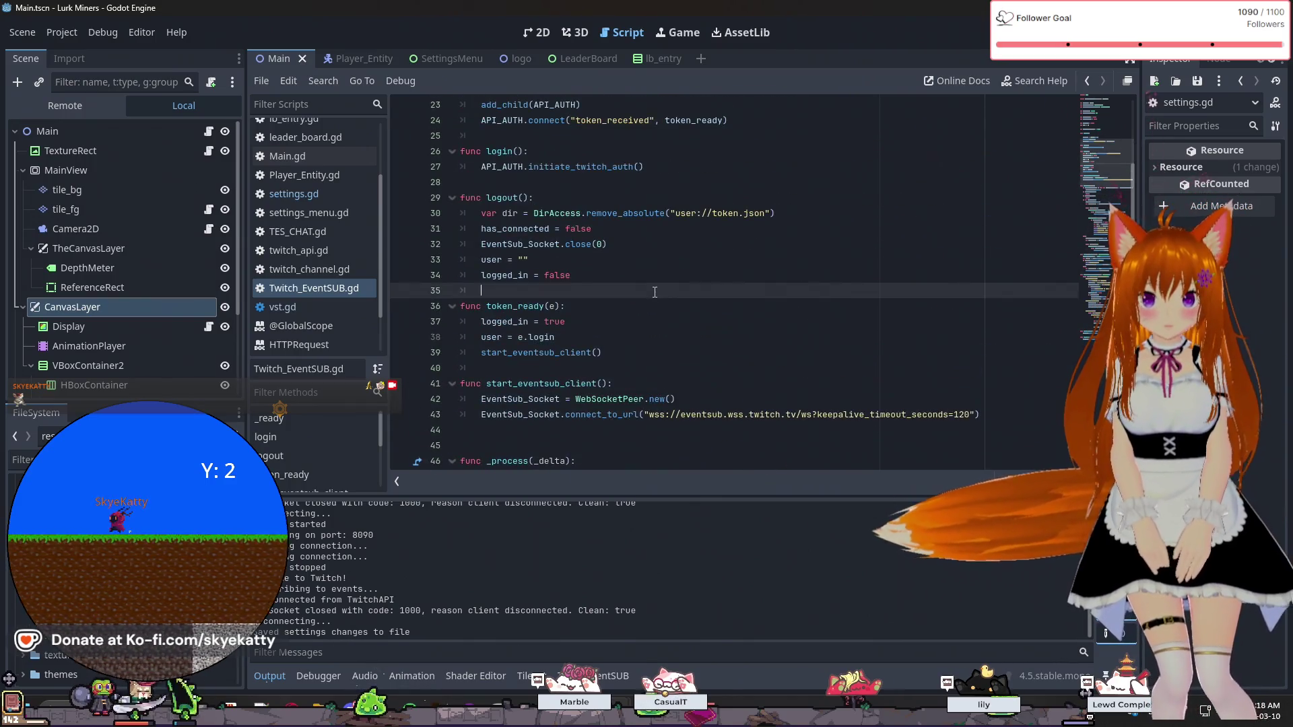
{"action": "scroll", "coordinate": [655, 291], "scroll_direction": "up", "scroll_amount": 5}
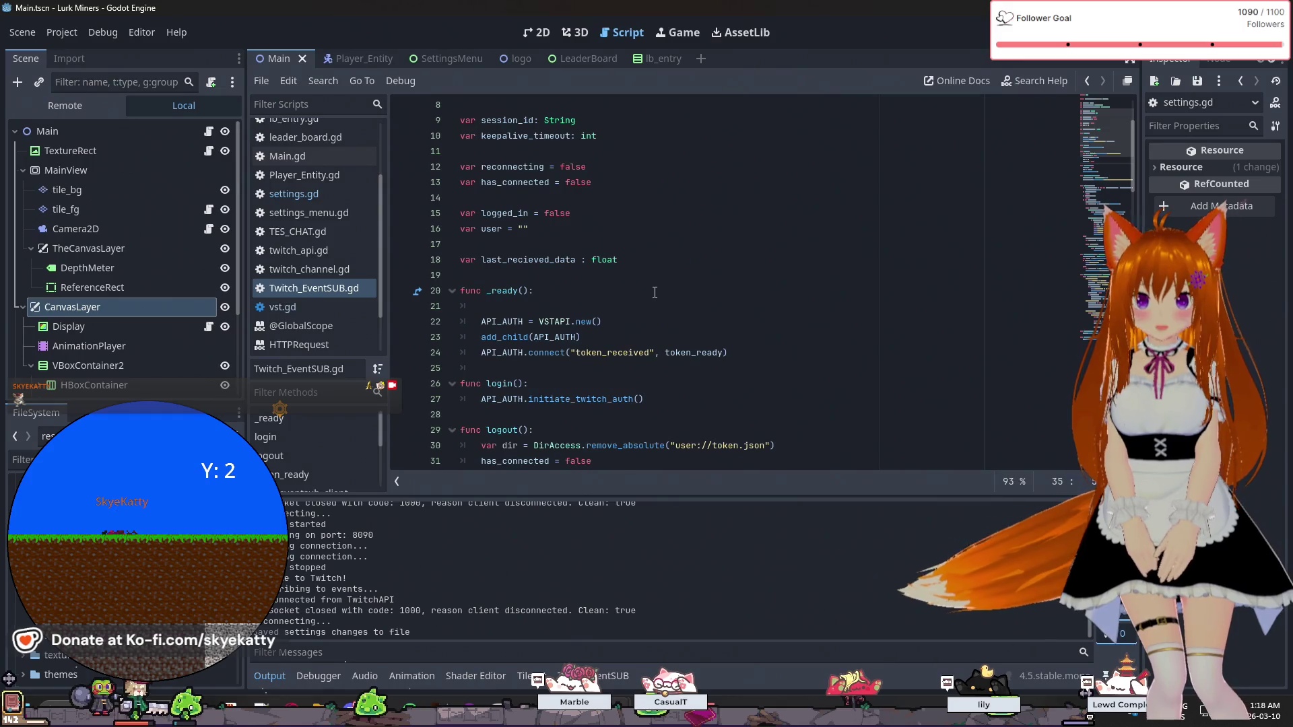
{"action": "scroll", "coordinate": [654, 291], "scroll_direction": "down", "scroll_amount": 3}
{"action": "scroll", "coordinate": [655, 291], "scroll_direction": "up", "scroll_amount": 3}
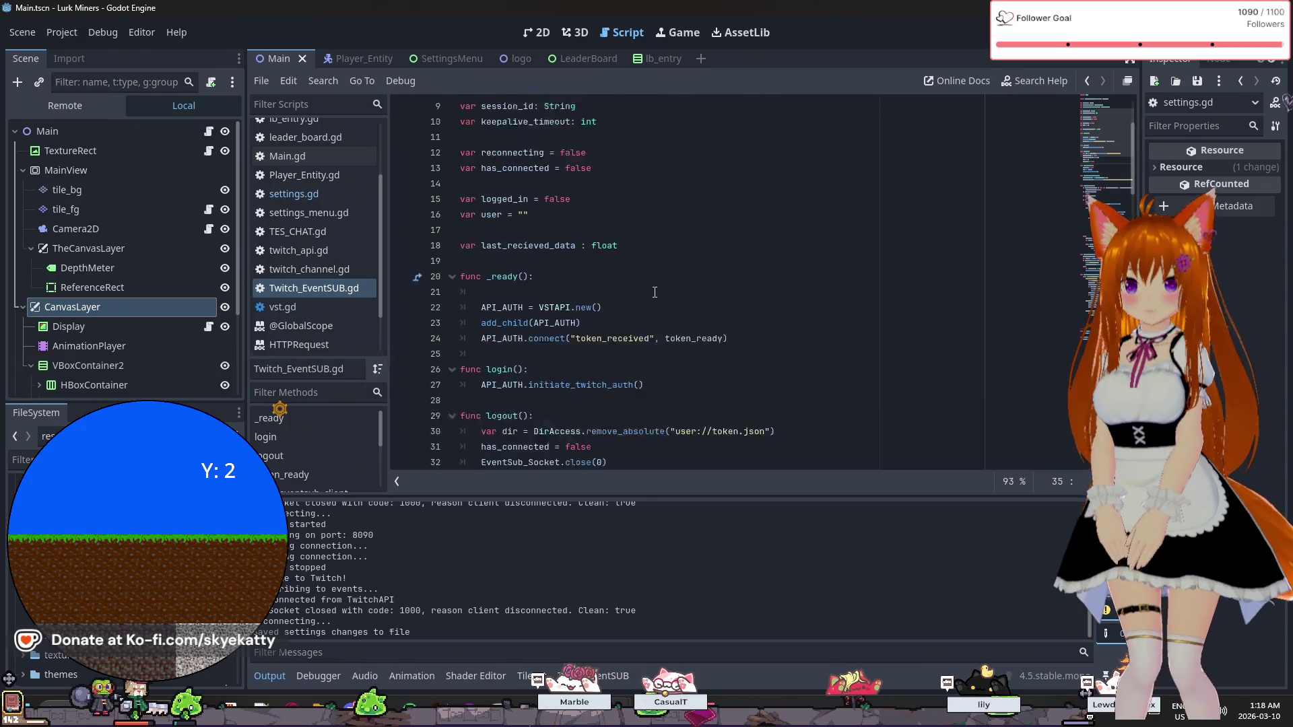
{"action": "scroll", "coordinate": [654, 292], "scroll_direction": "down", "scroll_amount": 10}
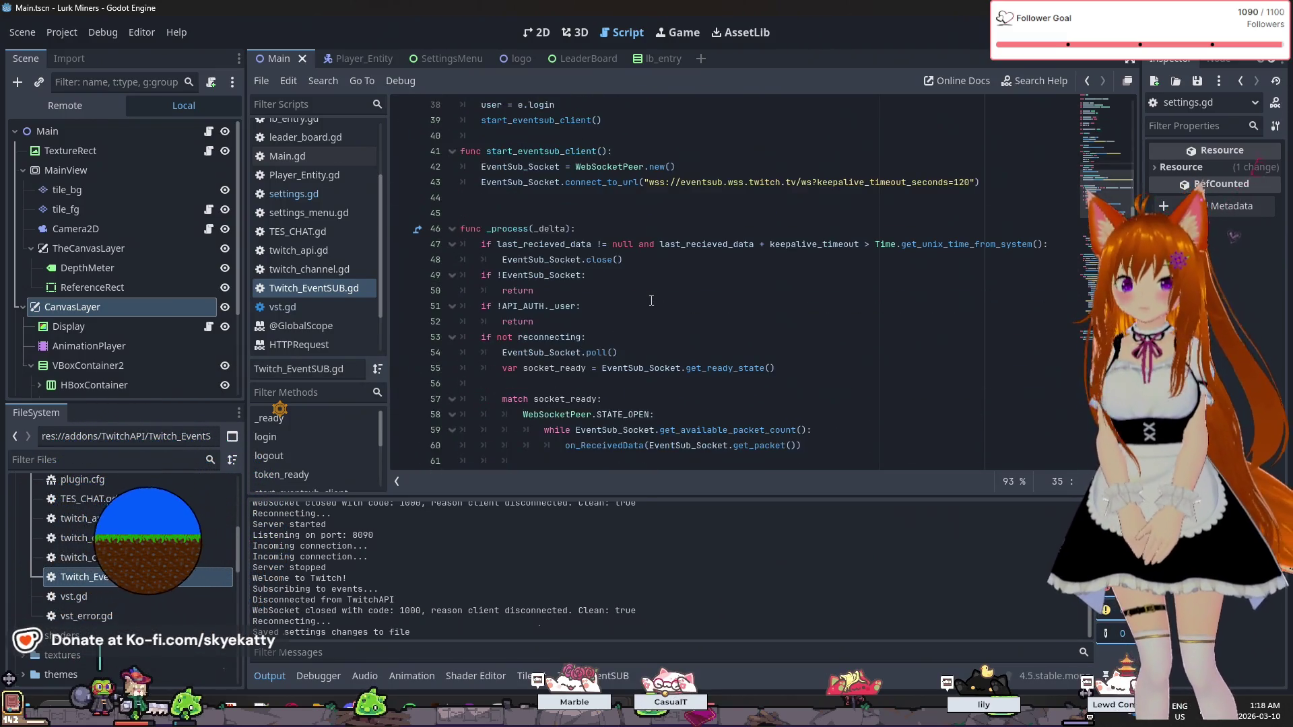
{"action": "scroll", "coordinate": [651, 300], "scroll_direction": "down", "scroll_amount": 2}
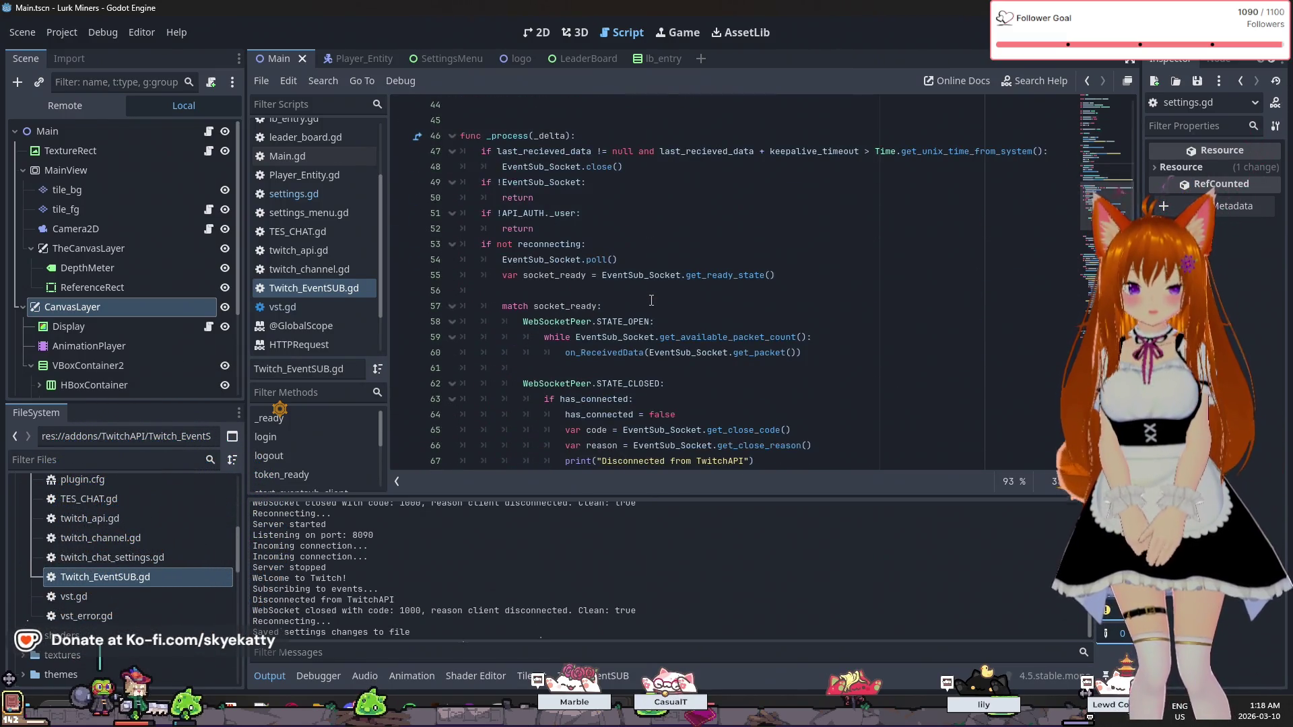
{"action": "left_click", "coordinate": [706, 182]}
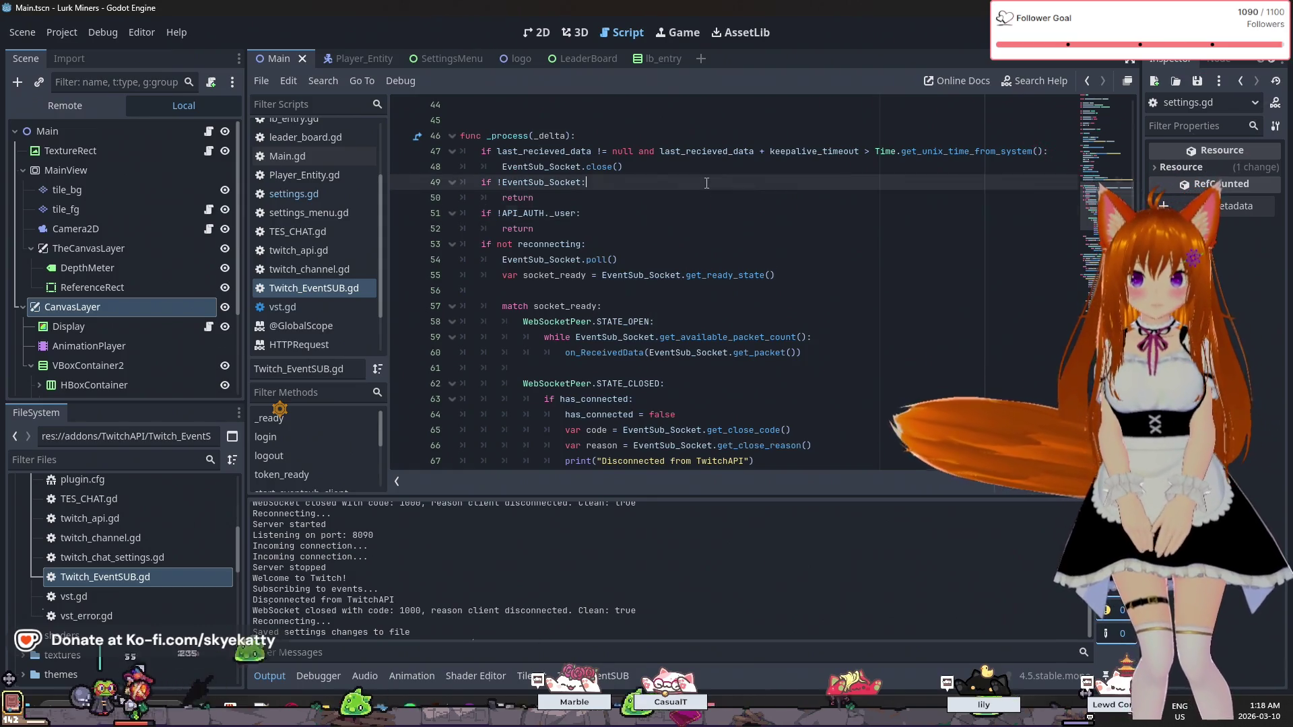
{"action": "left_click", "coordinate": [679, 171]}
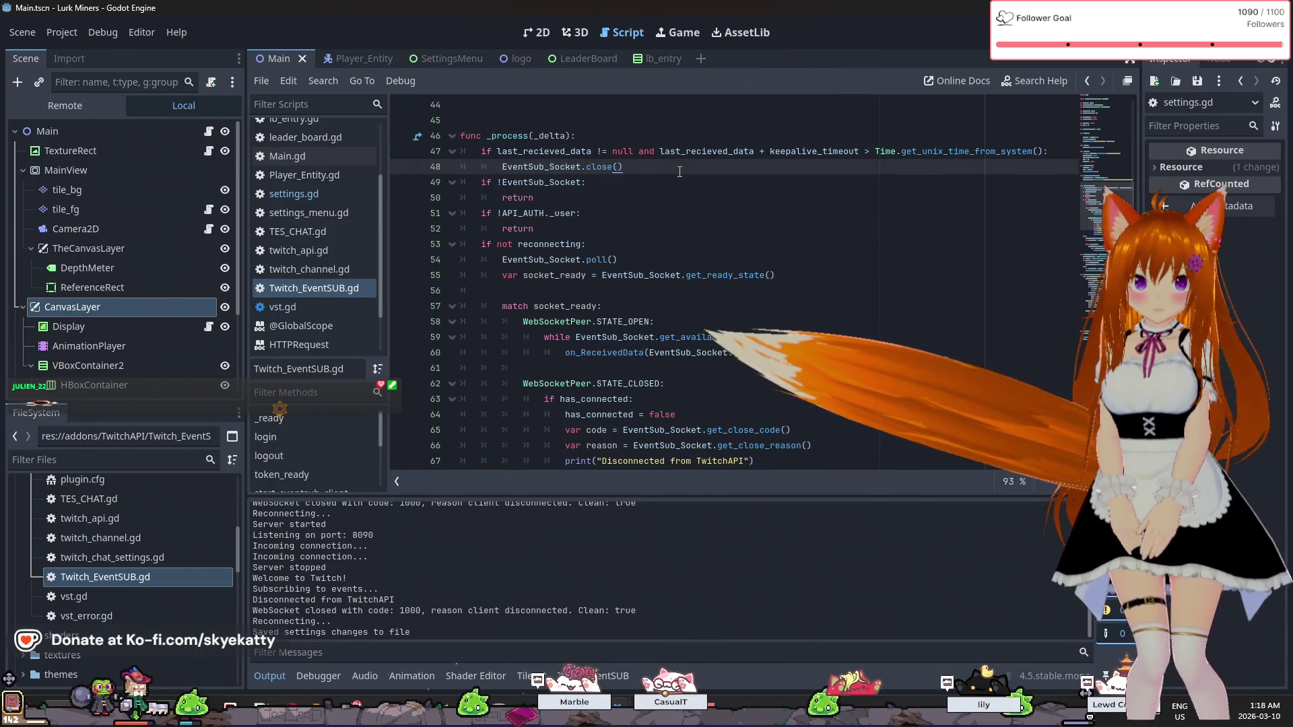
{"action": "scroll", "coordinate": [679, 172], "scroll_direction": "down", "scroll_amount": 6}
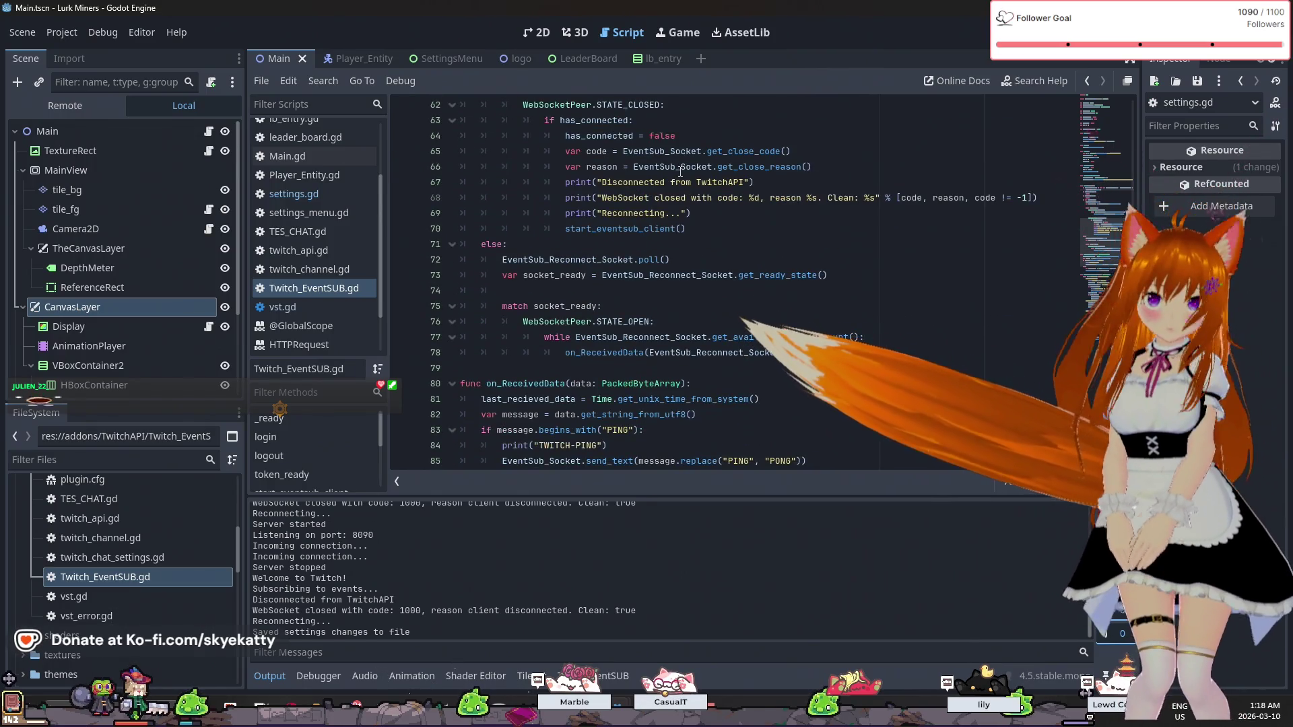
{"action": "scroll", "coordinate": [668, 253], "scroll_direction": "down", "scroll_amount": 3}
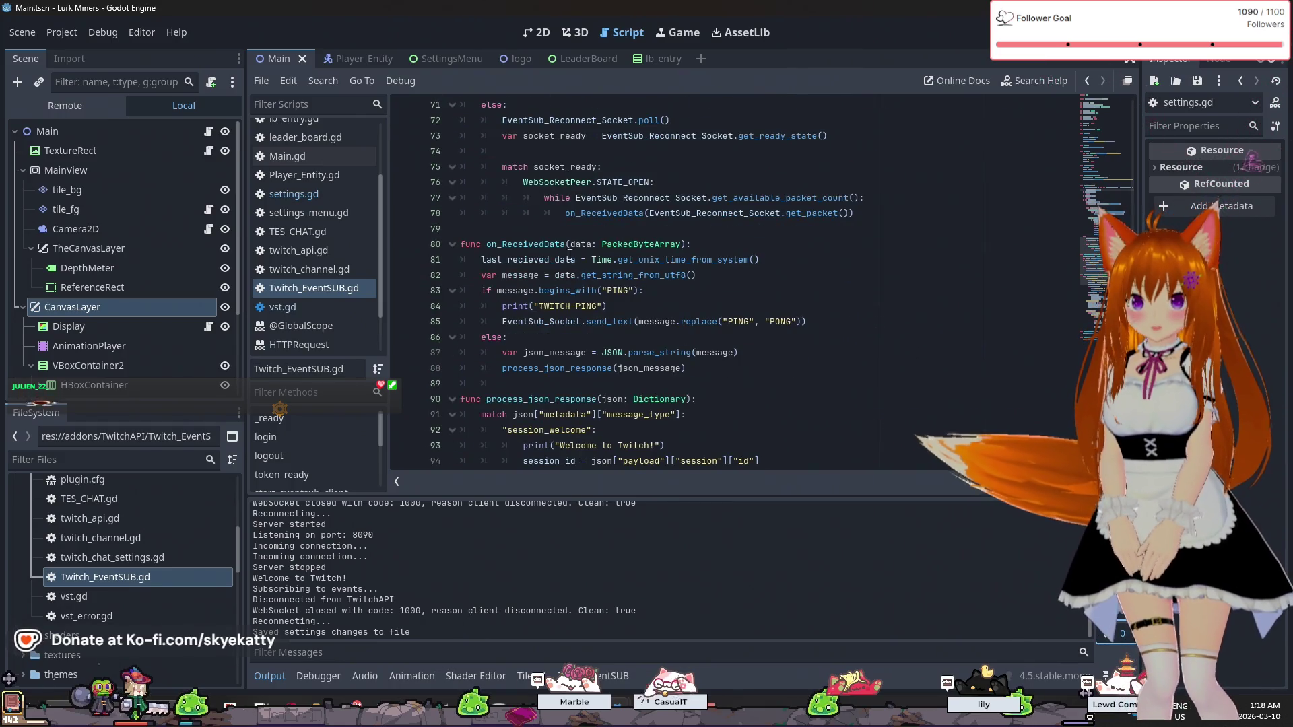
{"action": "scroll", "coordinate": [552, 290], "scroll_direction": "up", "scroll_amount": 1}
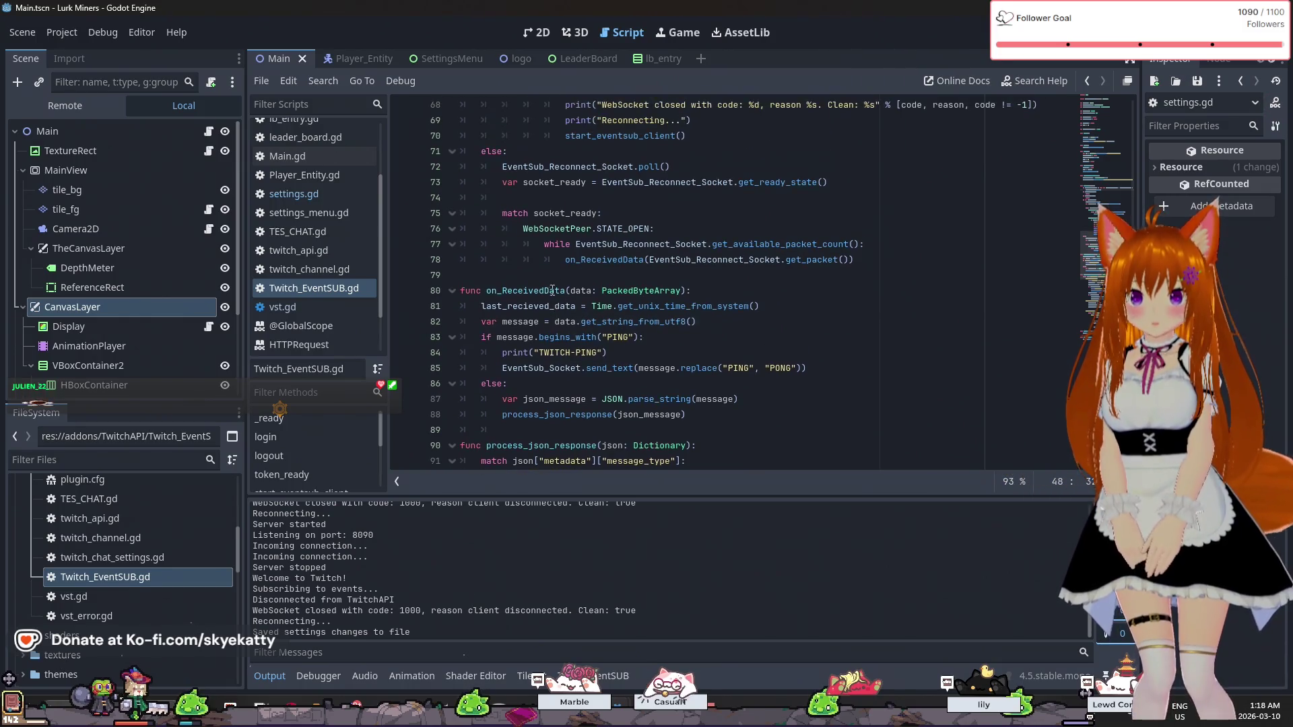
{"action": "left_click", "coordinate": [770, 313]}
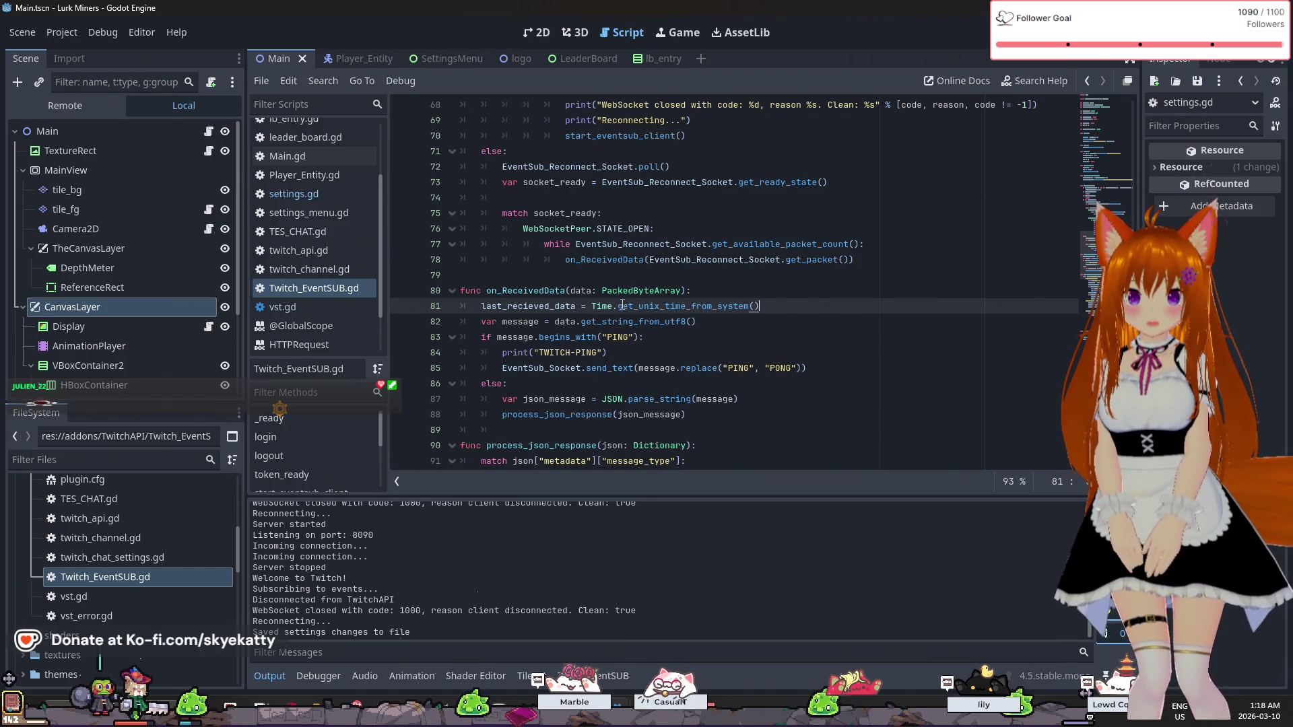
{"action": "mouse_move", "coordinate": [634, 308]}
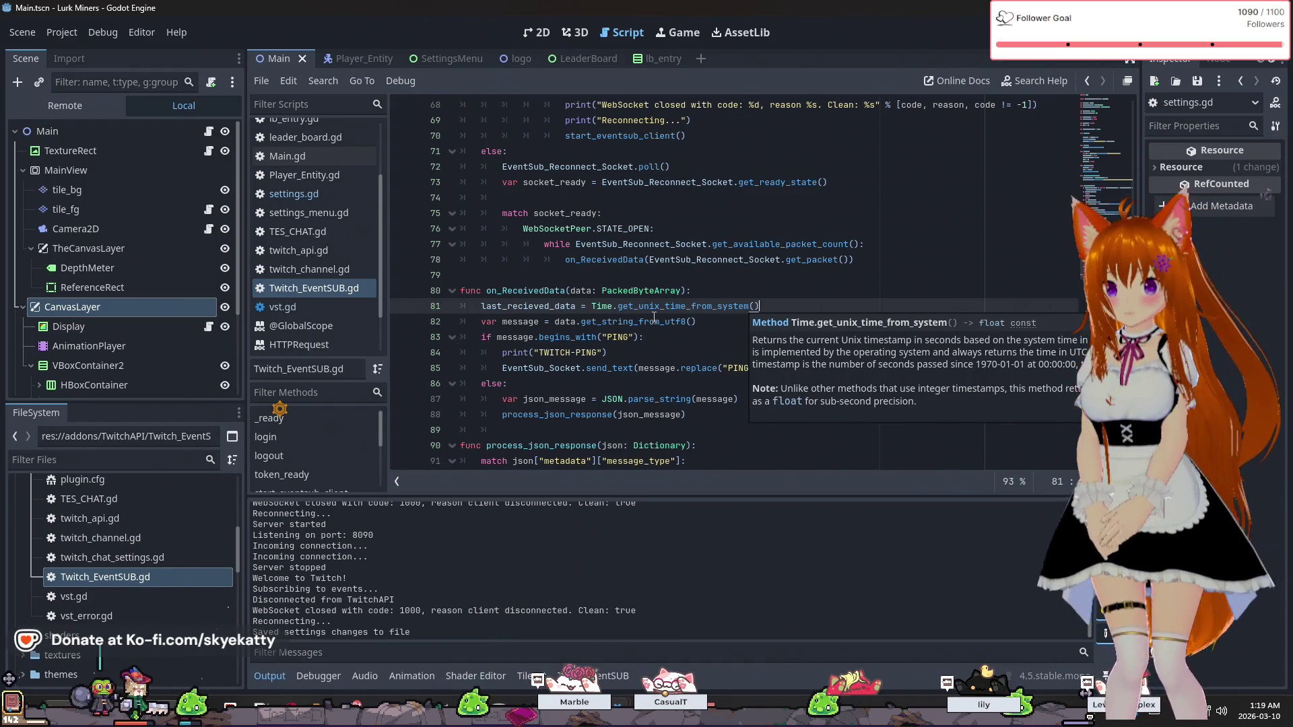
{"action": "scroll", "coordinate": [747, 252], "scroll_direction": "up", "scroll_amount": 1}
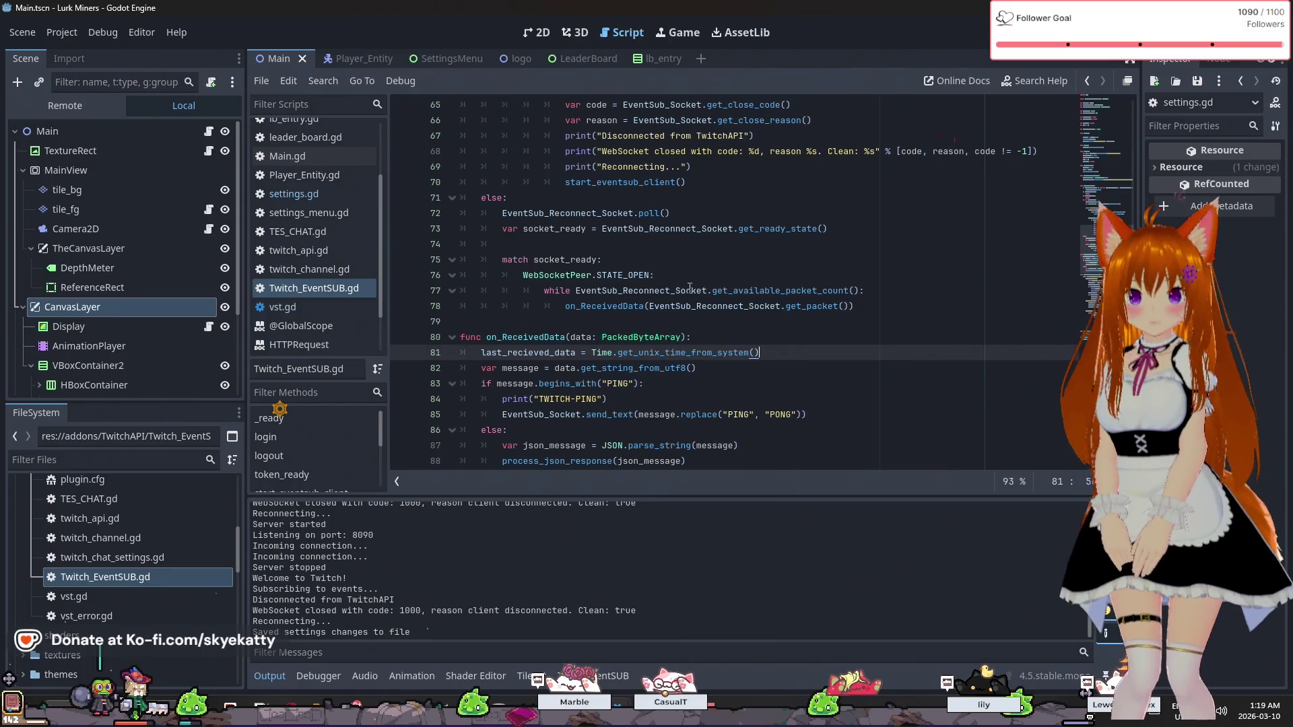
{"action": "key", "text": "Return"}
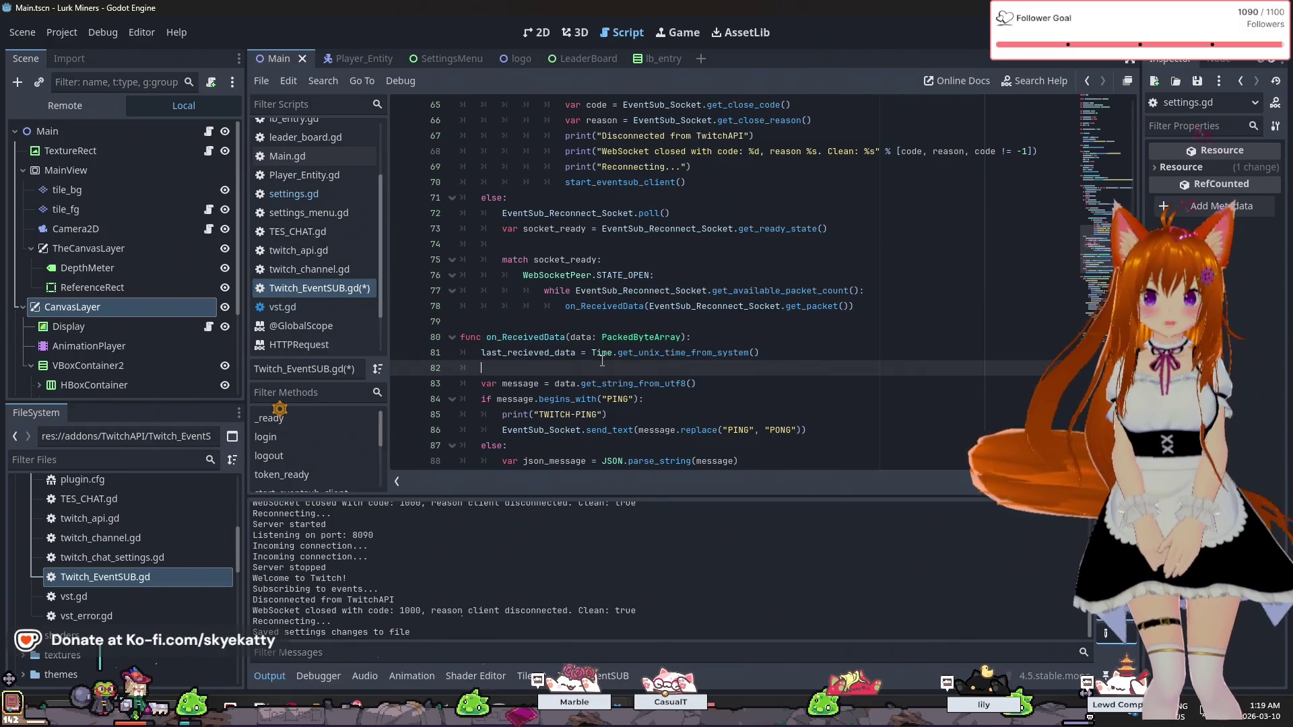
{"action": "scroll", "coordinate": [626, 350], "scroll_direction": "up", "scroll_amount": 1}
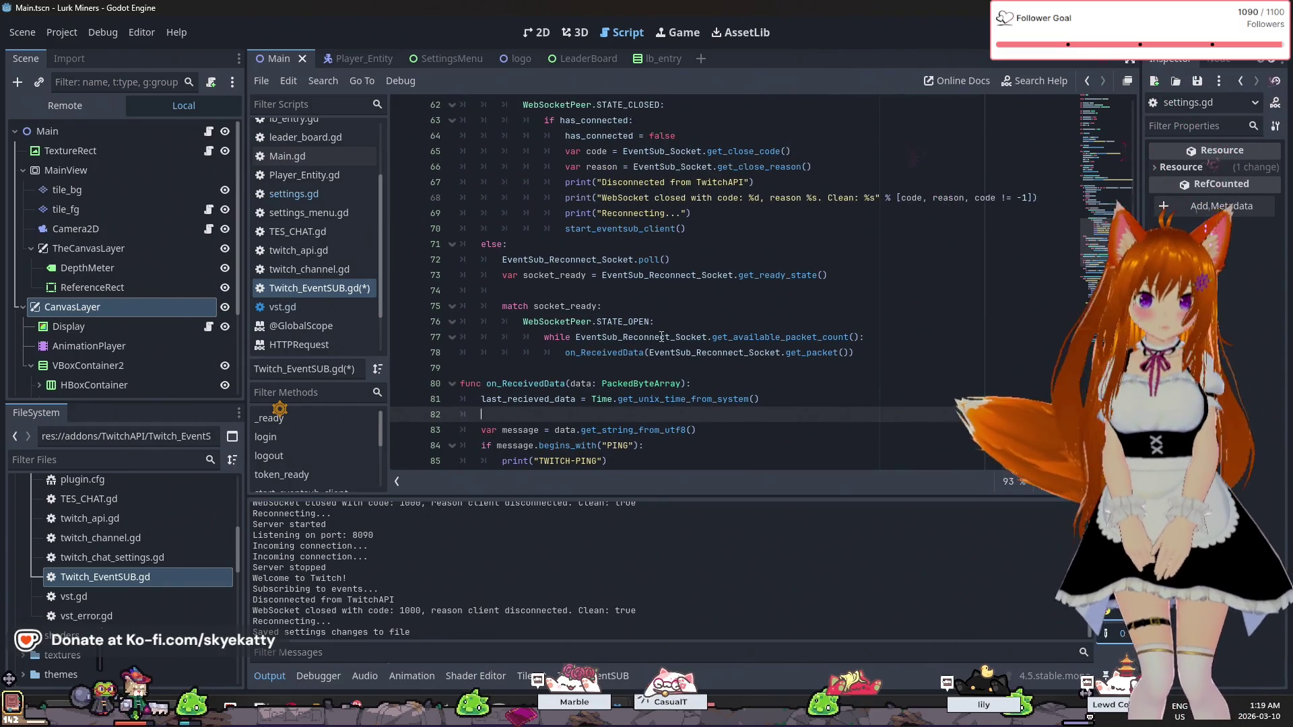
{"action": "scroll", "coordinate": [680, 331], "scroll_direction": "up", "scroll_amount": 8}
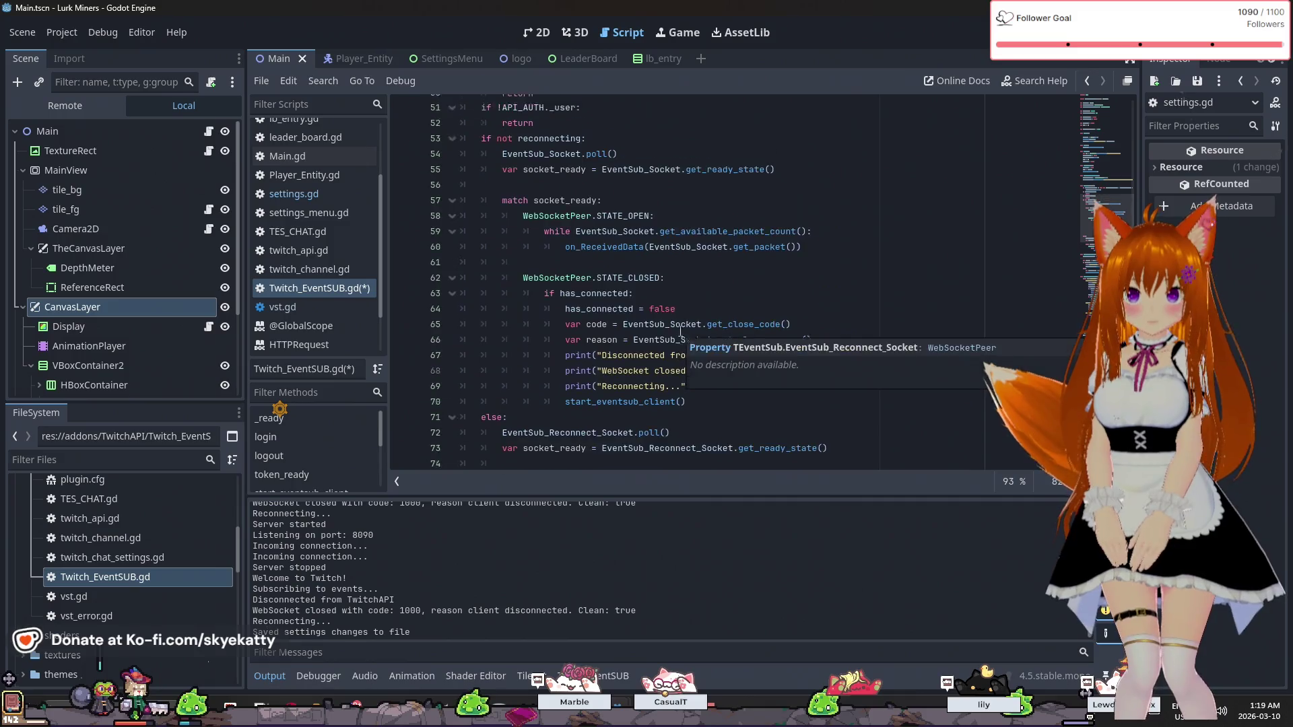
{"action": "scroll", "coordinate": [650, 299], "scroll_direction": "up", "scroll_amount": 1}
- Insert print("Twitch keepalive timed out! Assuming Disconnected...") above EventSub_Socket.close(), then run the project
{"action": "left_click", "coordinate": [502, 306]}
{"action": "key", "text": "Return"}
{"action": "key", "text": "Up"}
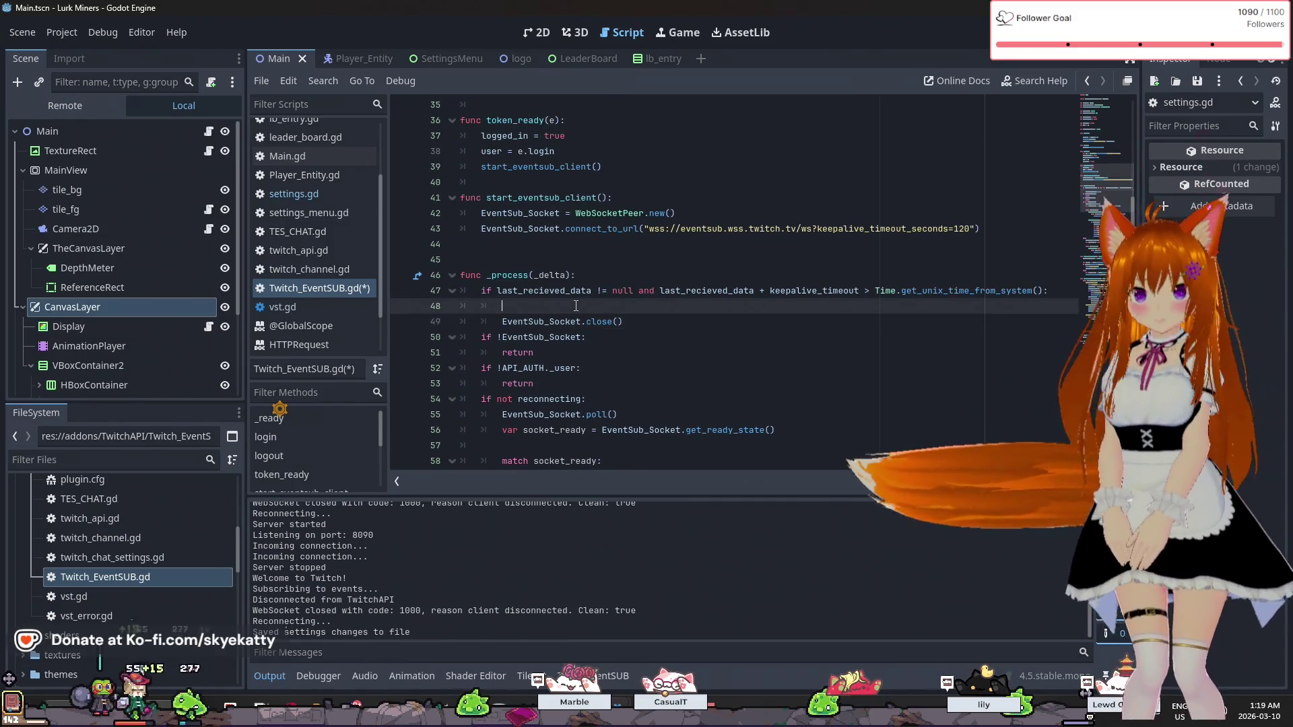
{"action": "type", "text": "print()"}
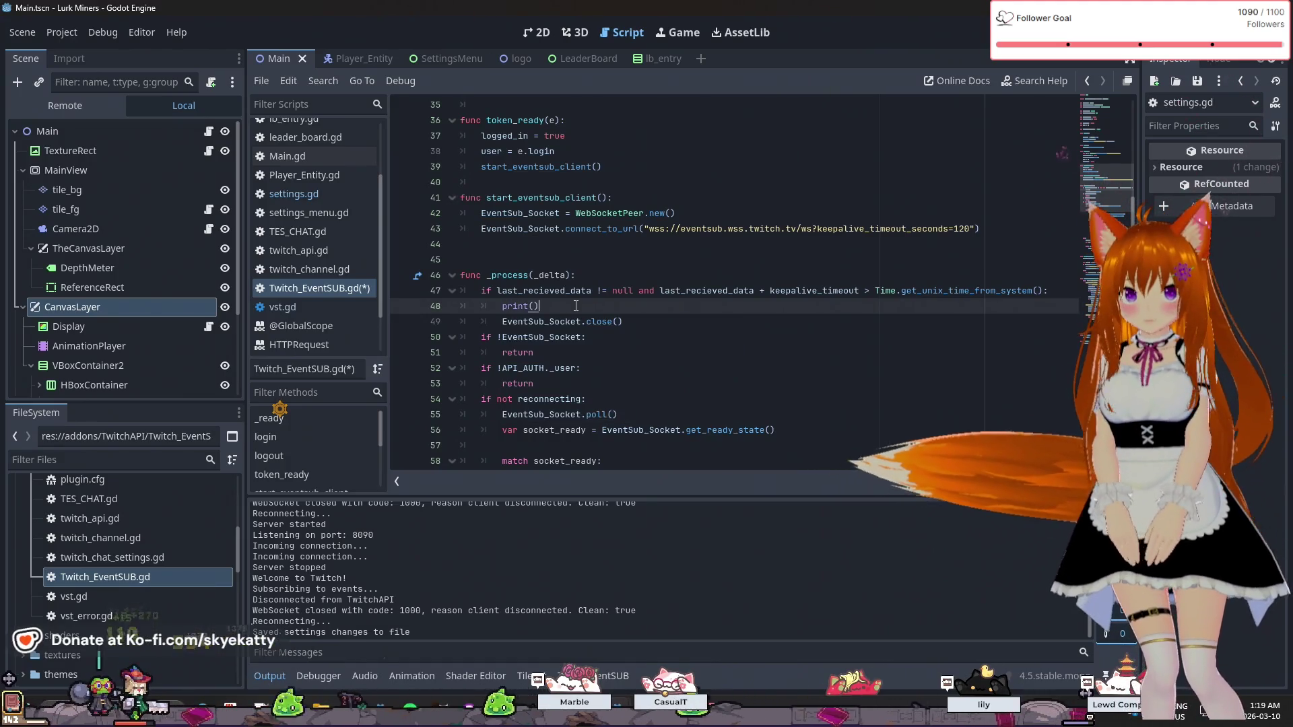
{"action": "key", "text": "Left"}
{"action": "type", "text": "\""}
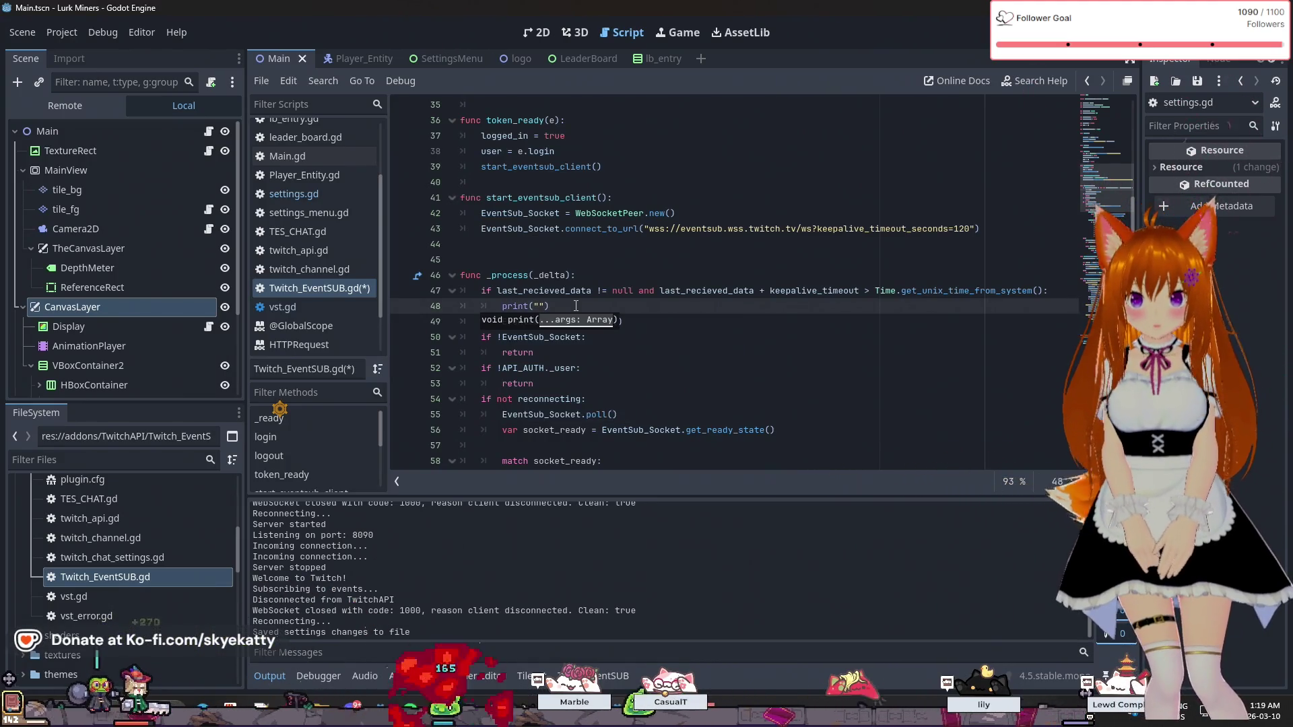
{"action": "type", "text": "Twitch keepal"}
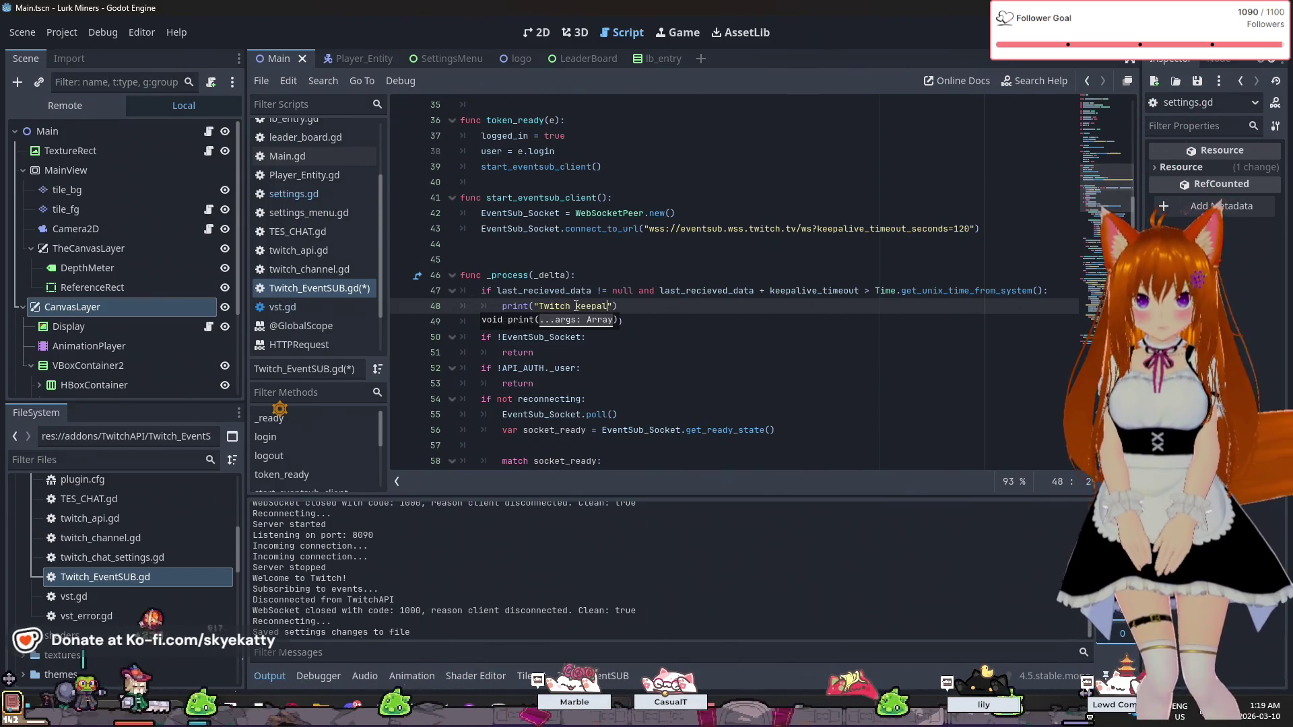
{"action": "type", "text": "ive timed"}
{"action": "type", "text": " out!"}
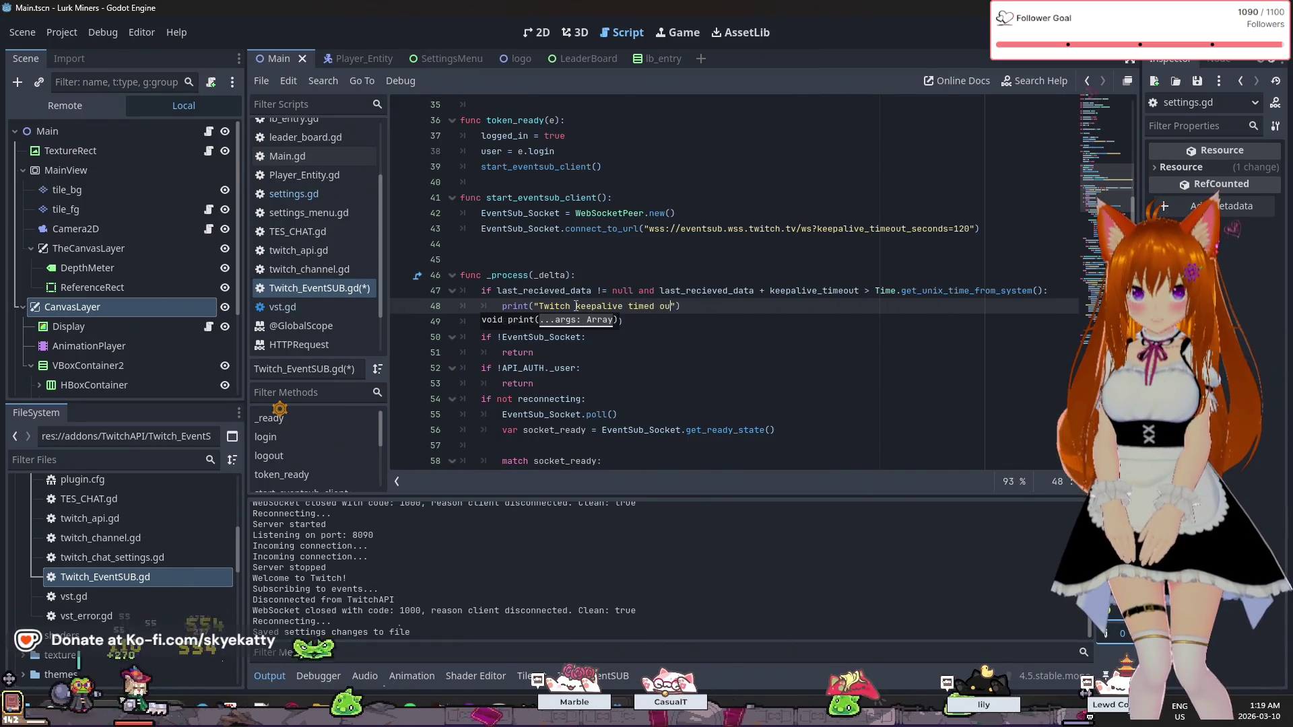
{"action": "left_click", "coordinate": [604, 275]}
{"action": "key", "text": "Down"}
{"action": "key", "text": "Down"}
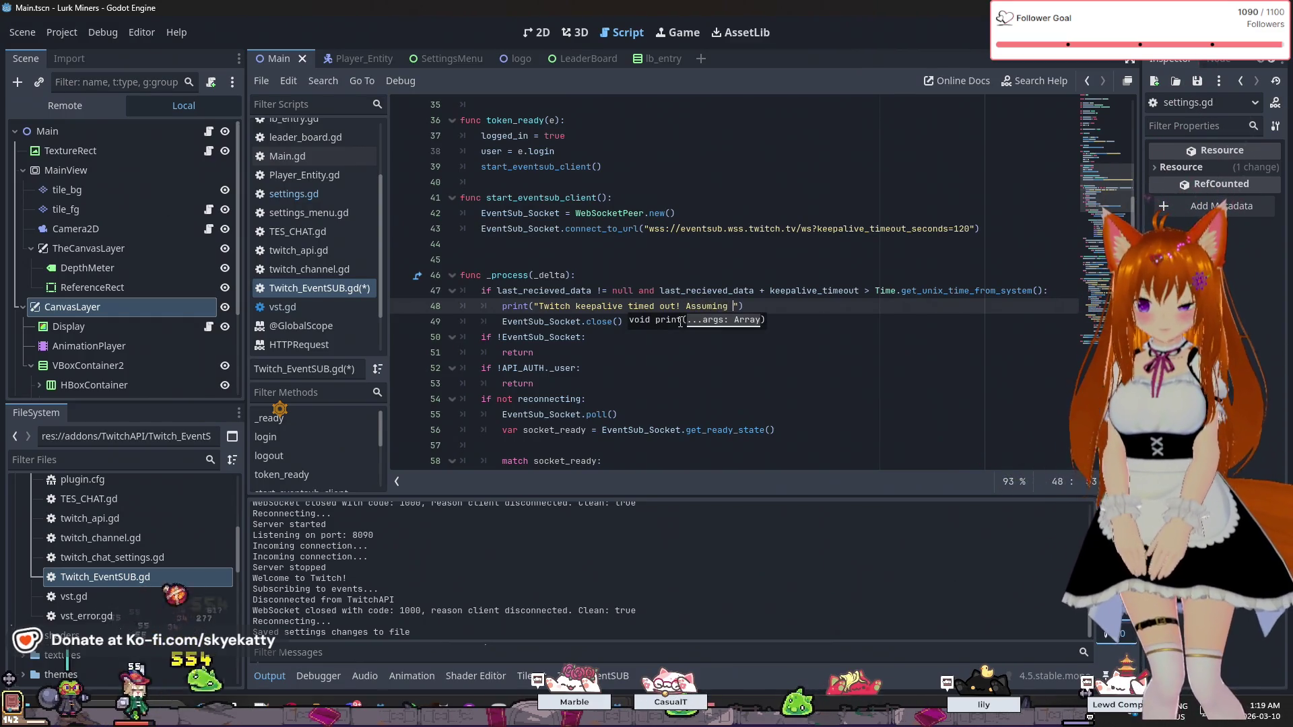
{"action": "type", "text": "Disconne"}
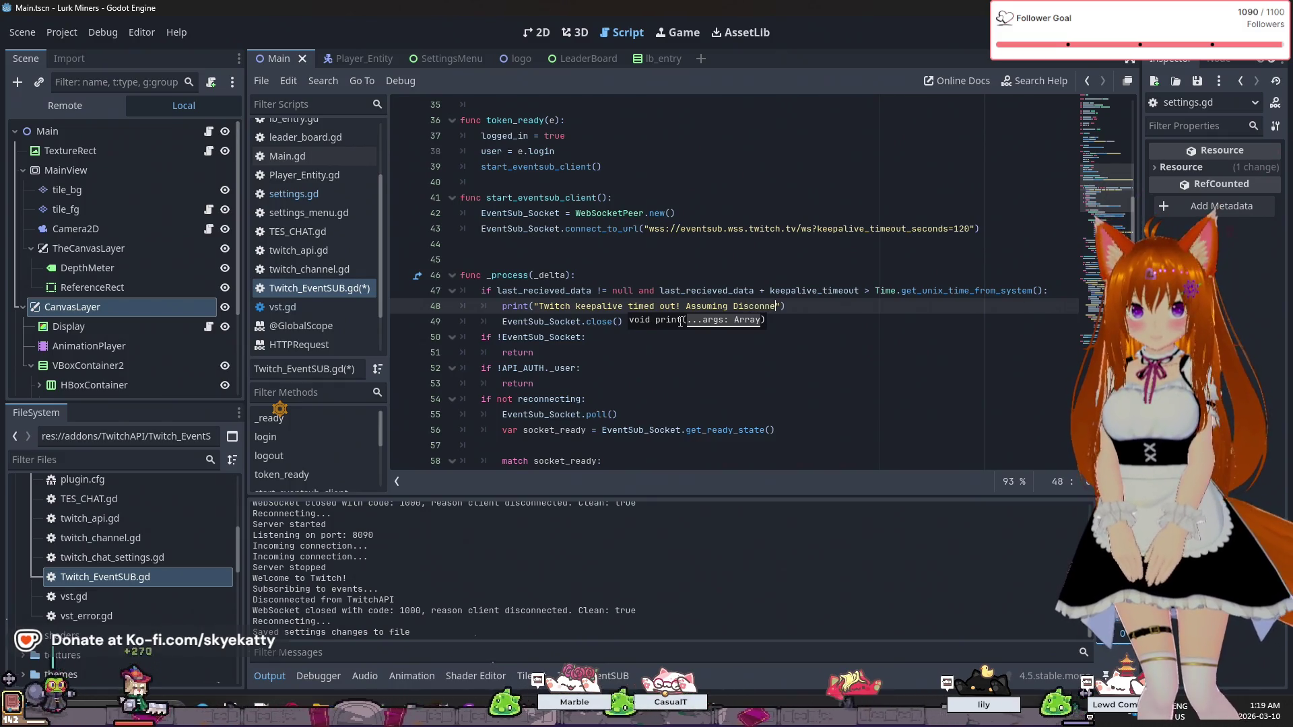
{"action": "type", "text": "cted..."}
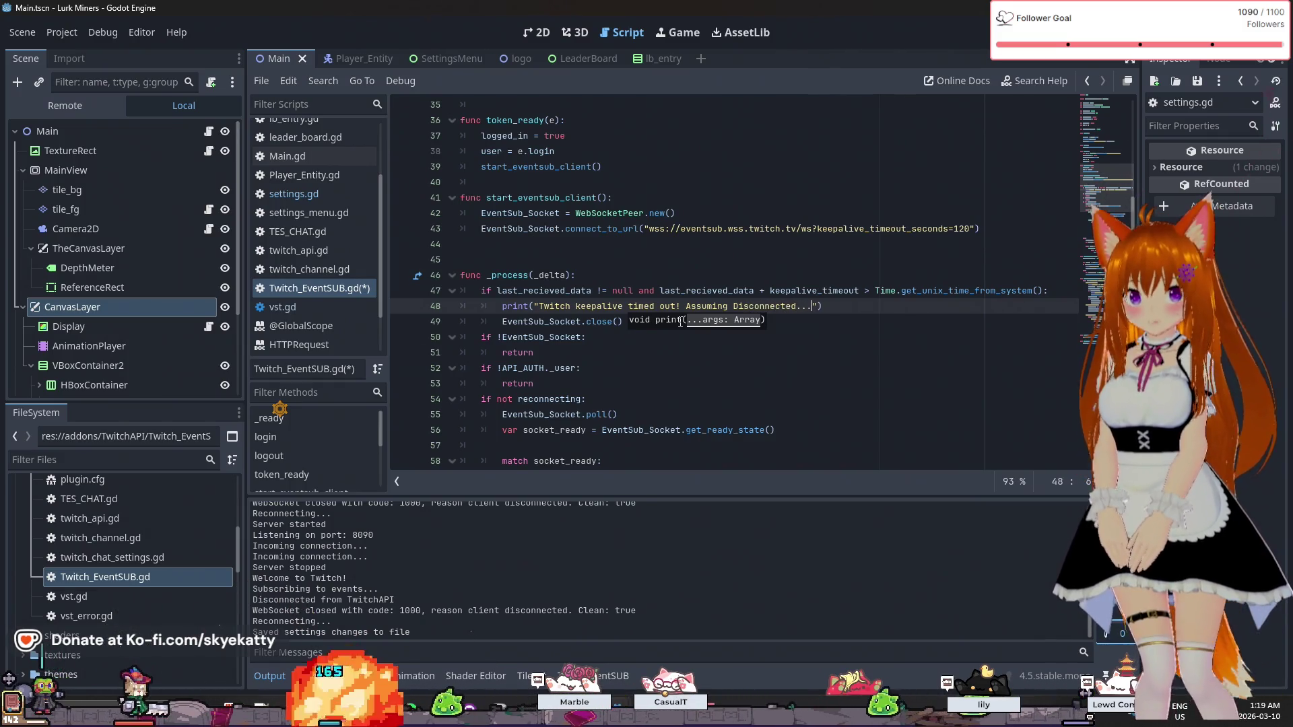
{"action": "left_click", "coordinate": [576, 275]}
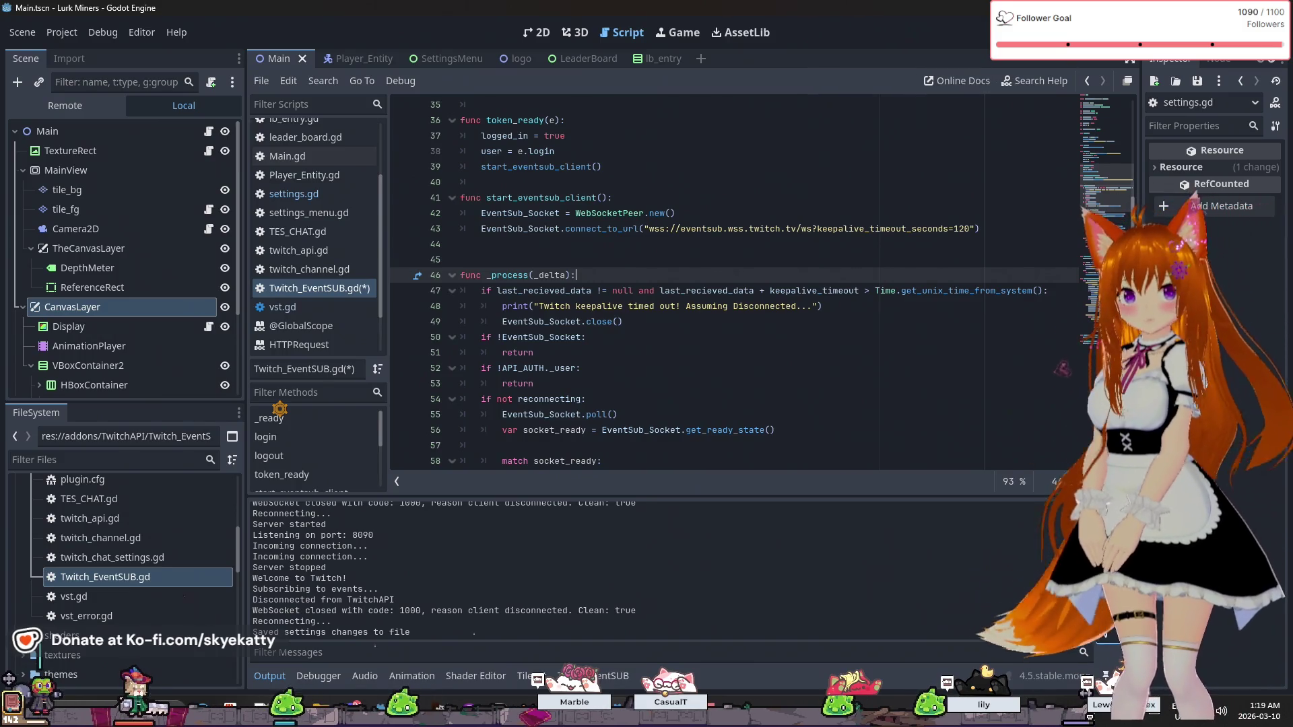
{"action": "key", "text": "F5"}
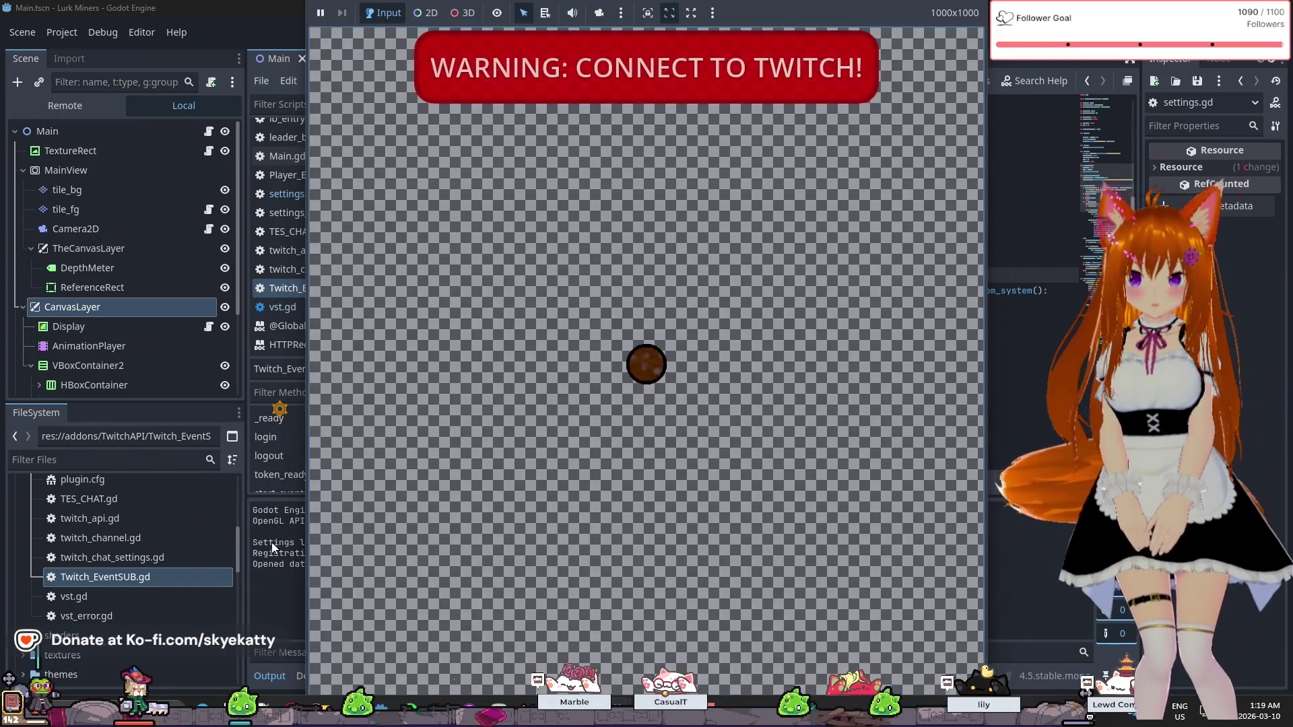
- Bring the editor forward to see the repeated keepalive messages, then stop the game with F8
{"action": "left_click", "coordinate": [272, 578]}
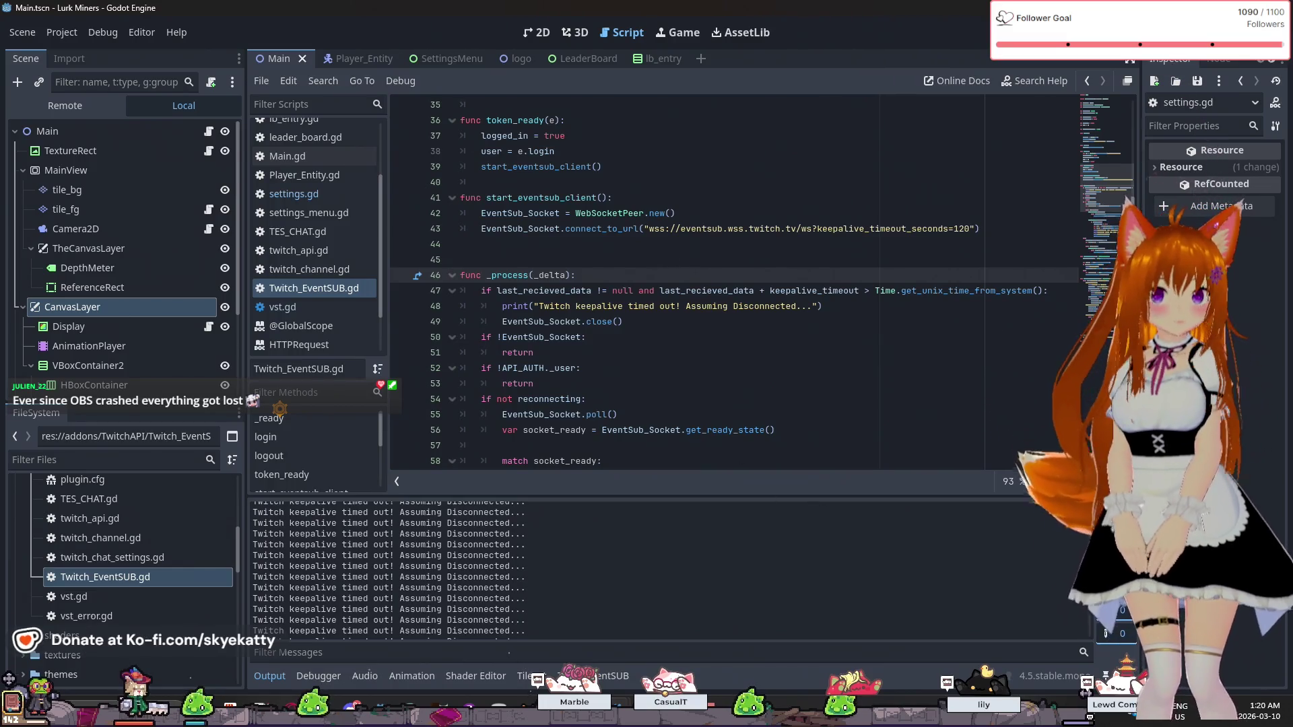
{"action": "key", "text": "F8"}
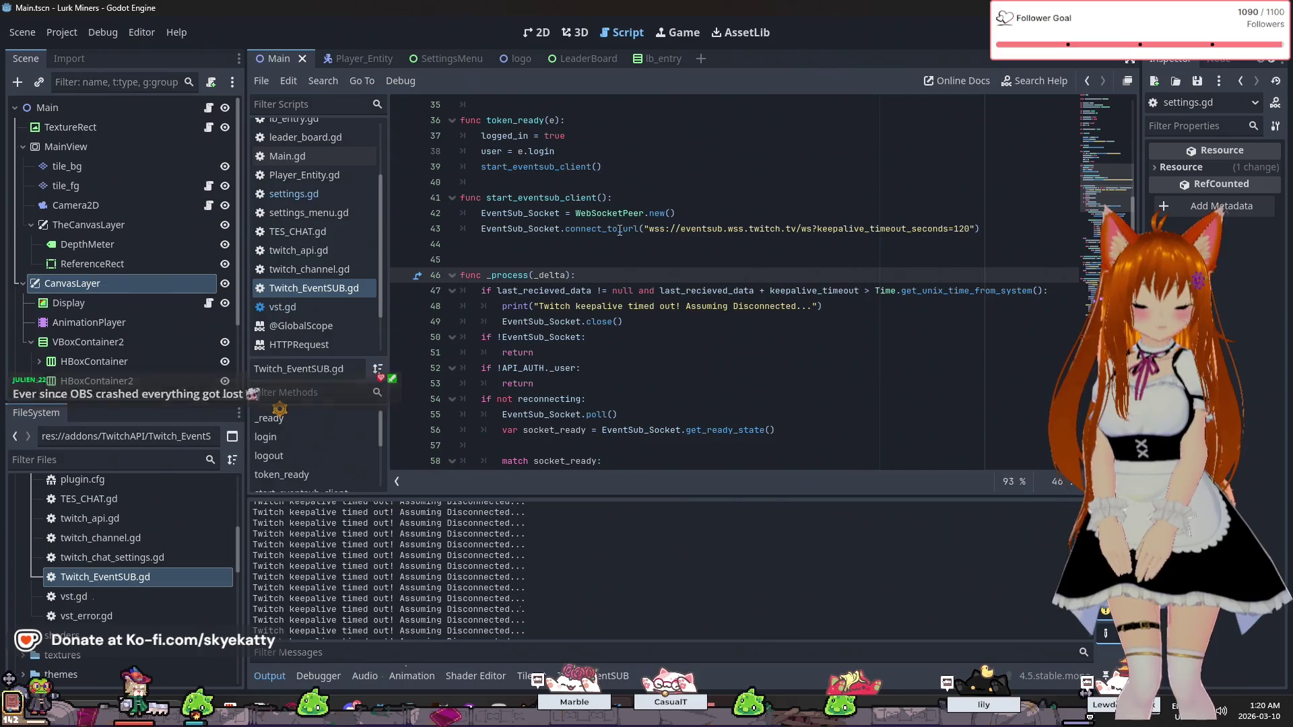
- Review the line 47 keepalive condition, selecting its received-time plus keepalive part
{"action": "scroll", "coordinate": [553, 251], "scroll_direction": "up", "scroll_amount": 1}
{"action": "left_click", "coordinate": [492, 337]}
{"action": "scroll", "coordinate": [519, 346], "scroll_direction": "up", "scroll_amount": 2}
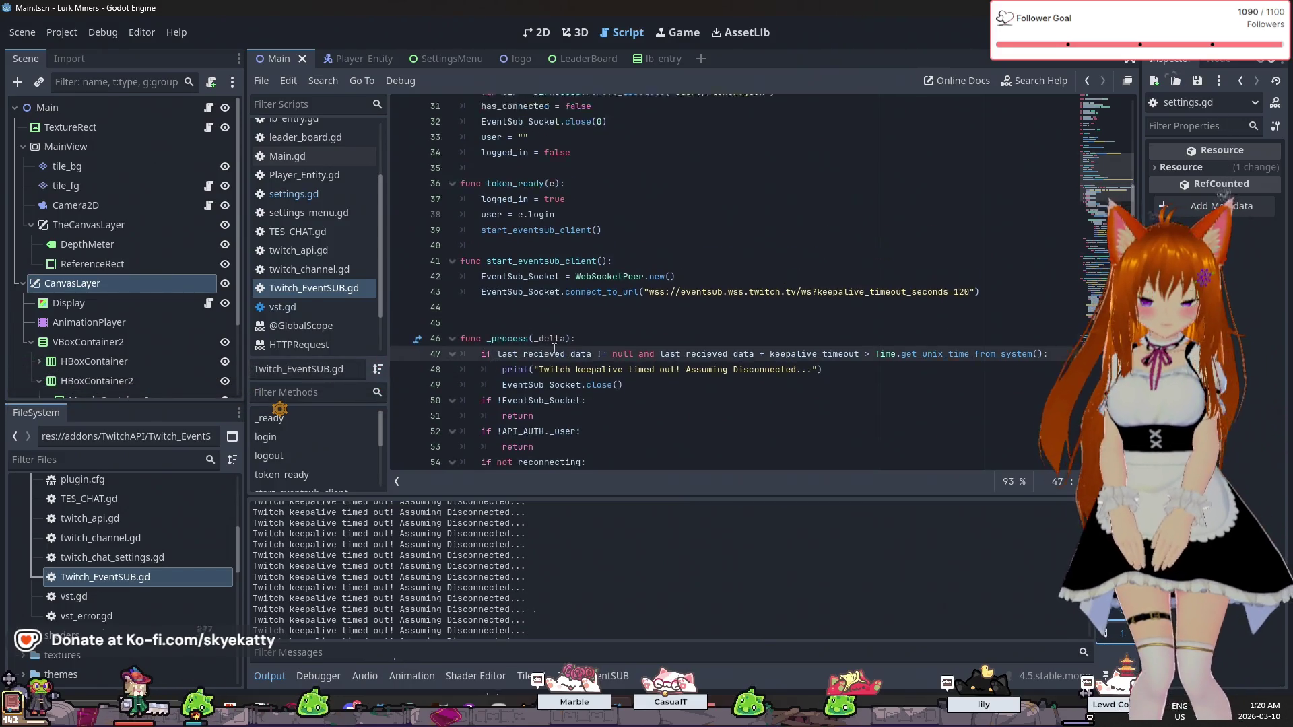
{"action": "scroll", "coordinate": [519, 347], "scroll_direction": "down", "scroll_amount": 2}
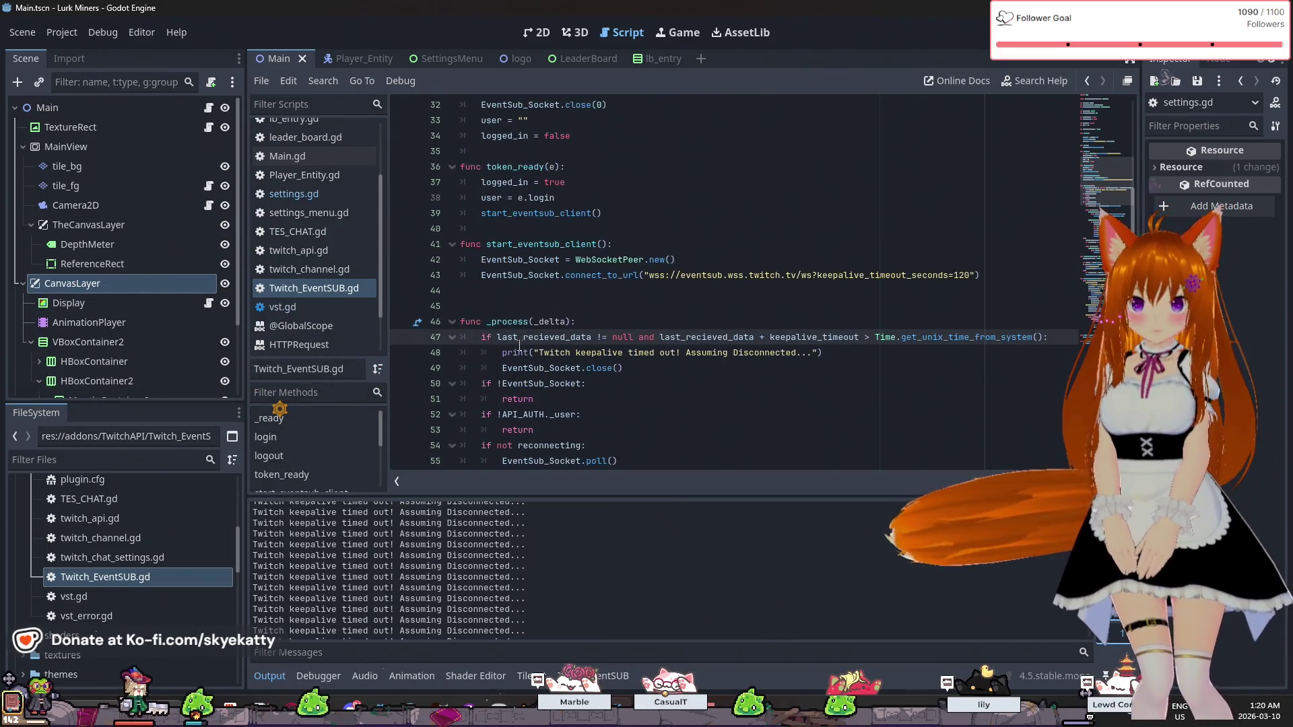
{"action": "scroll", "coordinate": [517, 340], "scroll_direction": "down", "scroll_amount": 1}
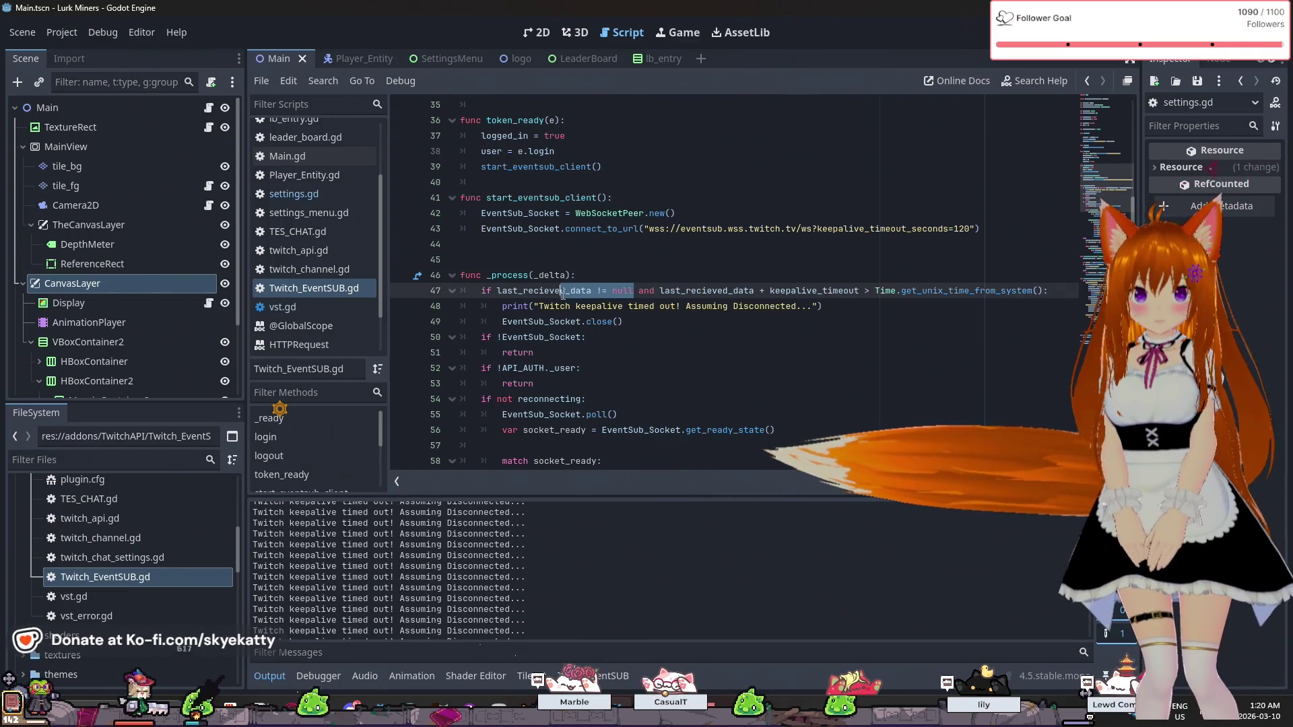
{"action": "left_click", "coordinate": [707, 322]}
{"action": "mouse_move", "coordinate": [659, 291]}
{"action": "left_mouse_down"}
{"action": "mouse_move", "coordinate": [811, 292]}
{"action": "mouse_move", "coordinate": [835, 306]}
{"action": "mouse_move", "coordinate": [825, 291]}
{"action": "mouse_move", "coordinate": [858, 291]}
{"action": "left_mouse_up"}
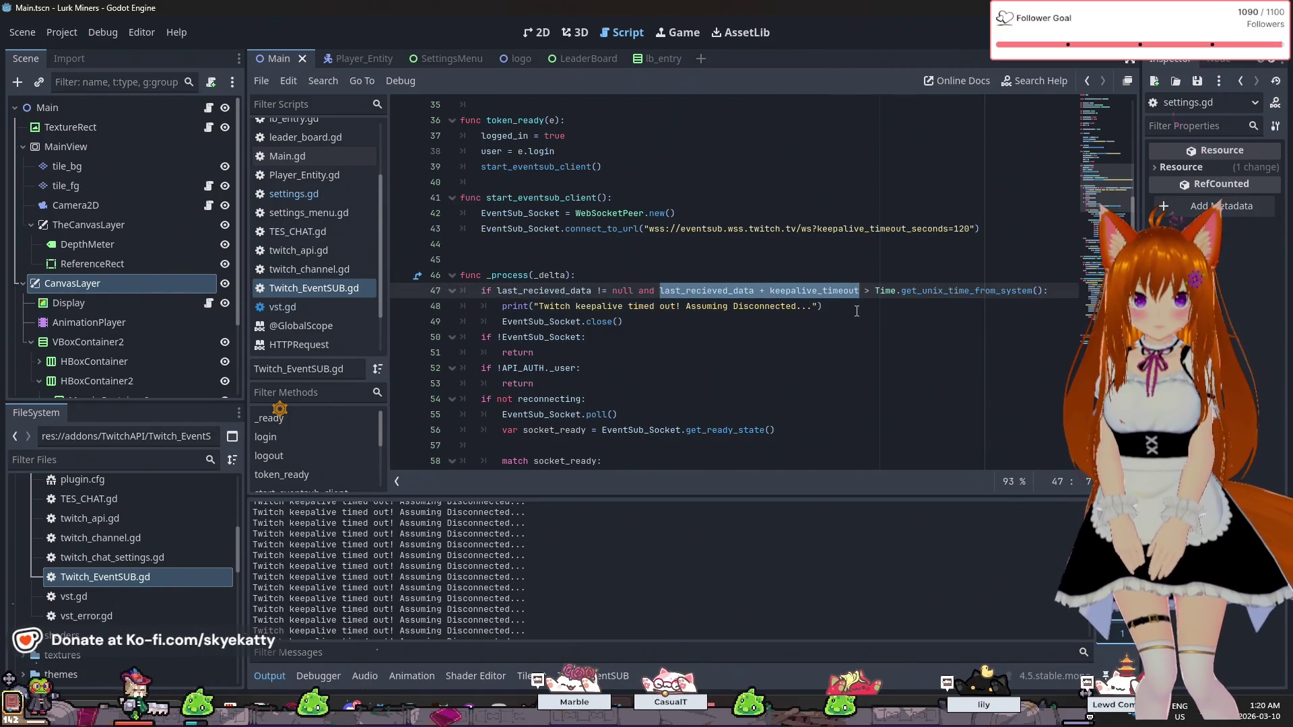
{"action": "left_click", "coordinate": [863, 297]}
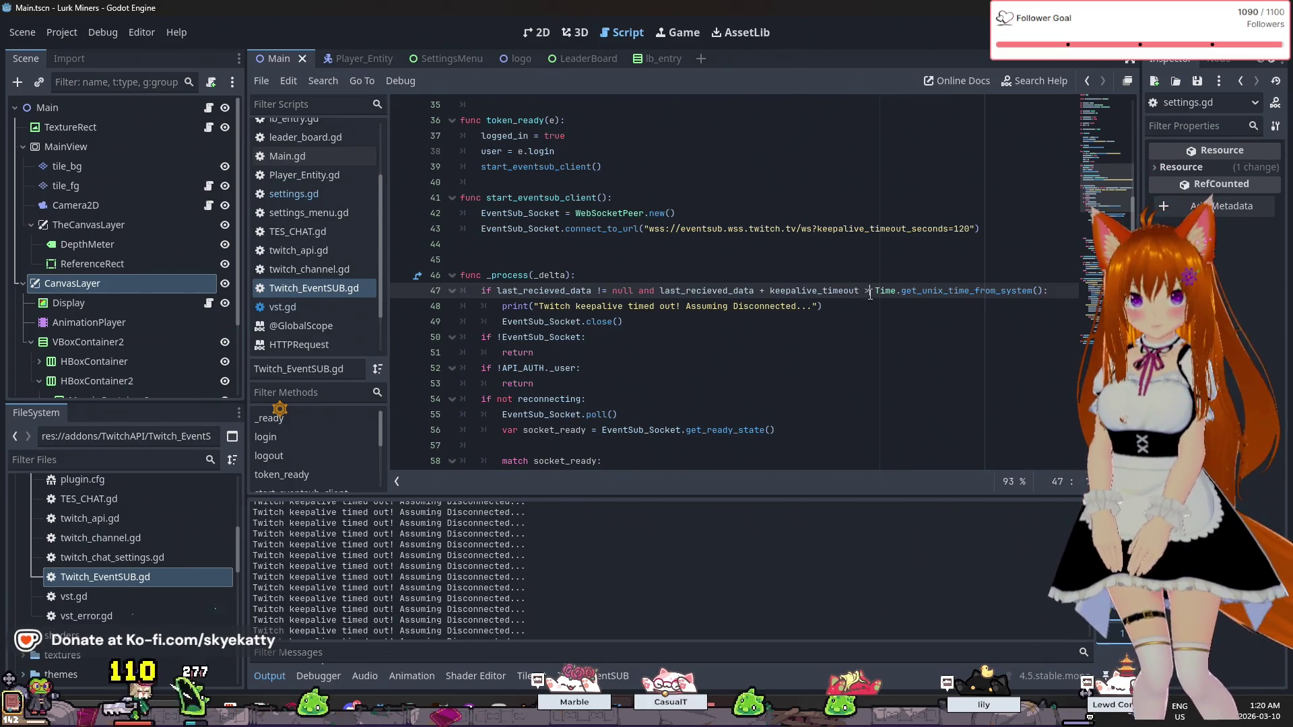
- Replace '>' with '<' before Time.get_unix_time_from_system() in the line 47 condition
{"action": "mouse_move", "coordinate": [737, 296]}
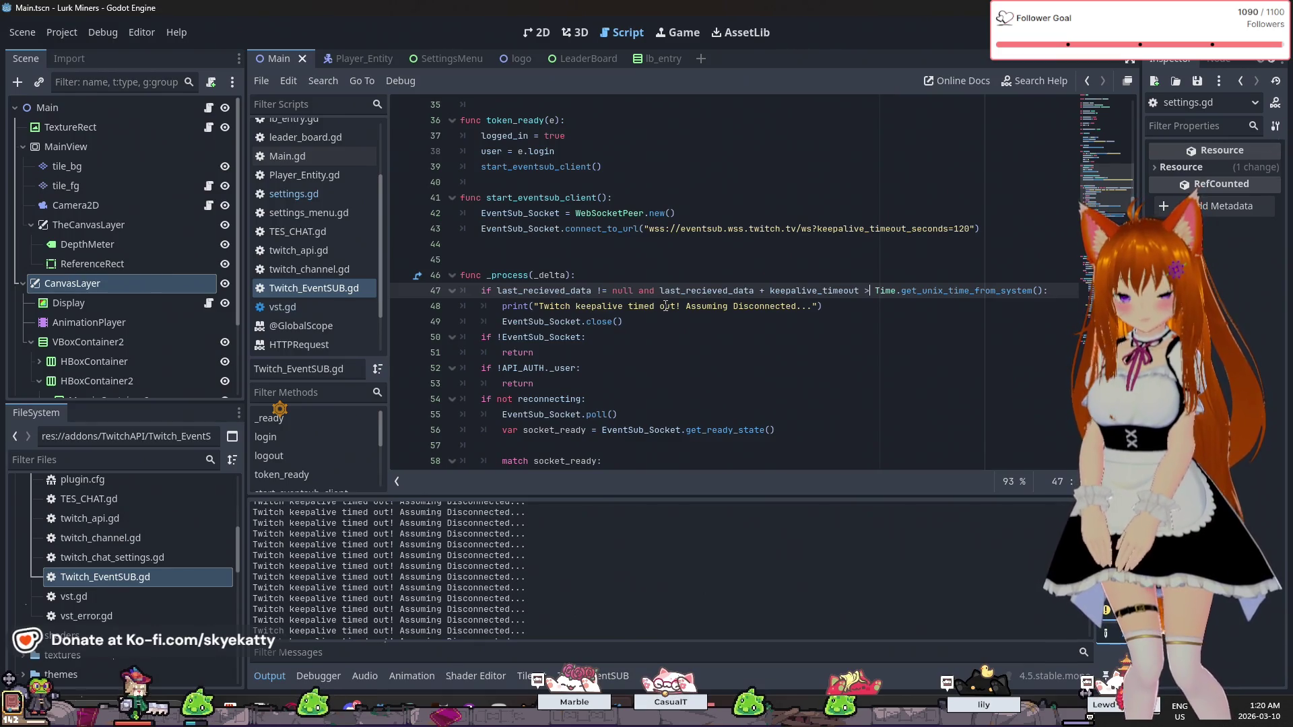
{"action": "key", "text": "BackSpace"}
{"action": "type", "text": "<"}
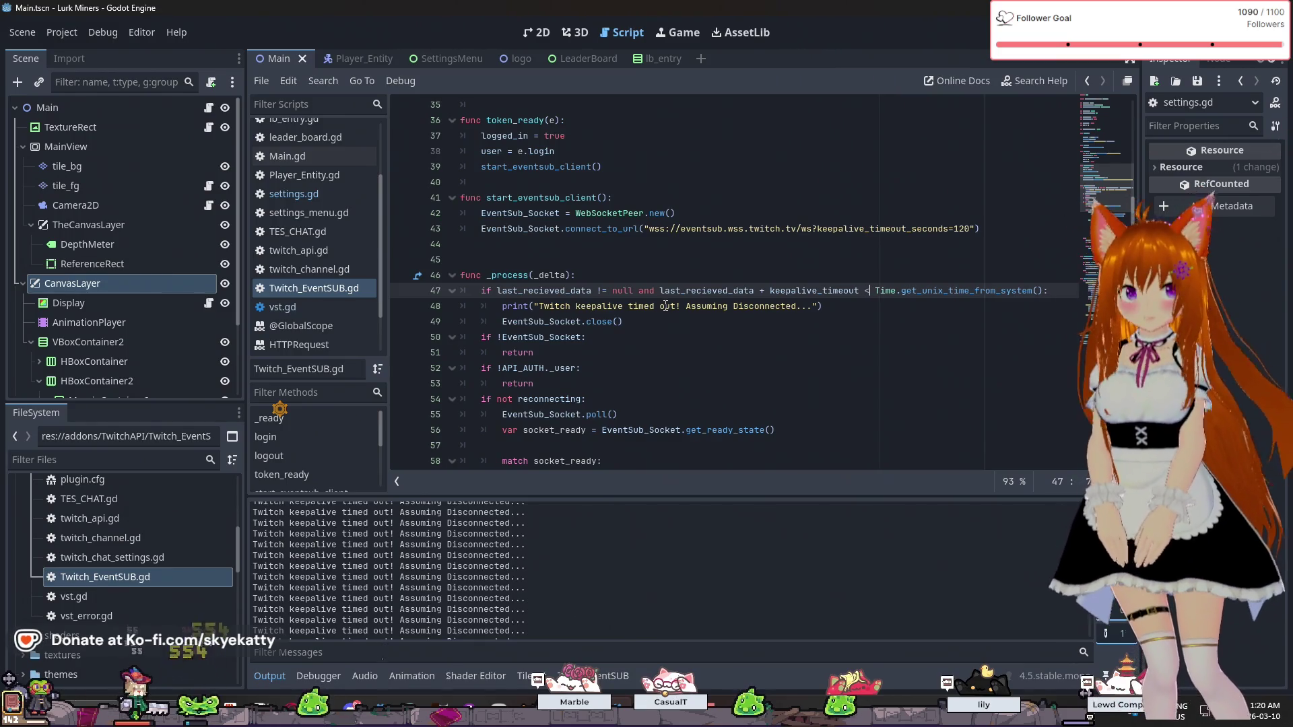
{"action": "key", "text": "Down"}
{"action": "key", "text": "End"}
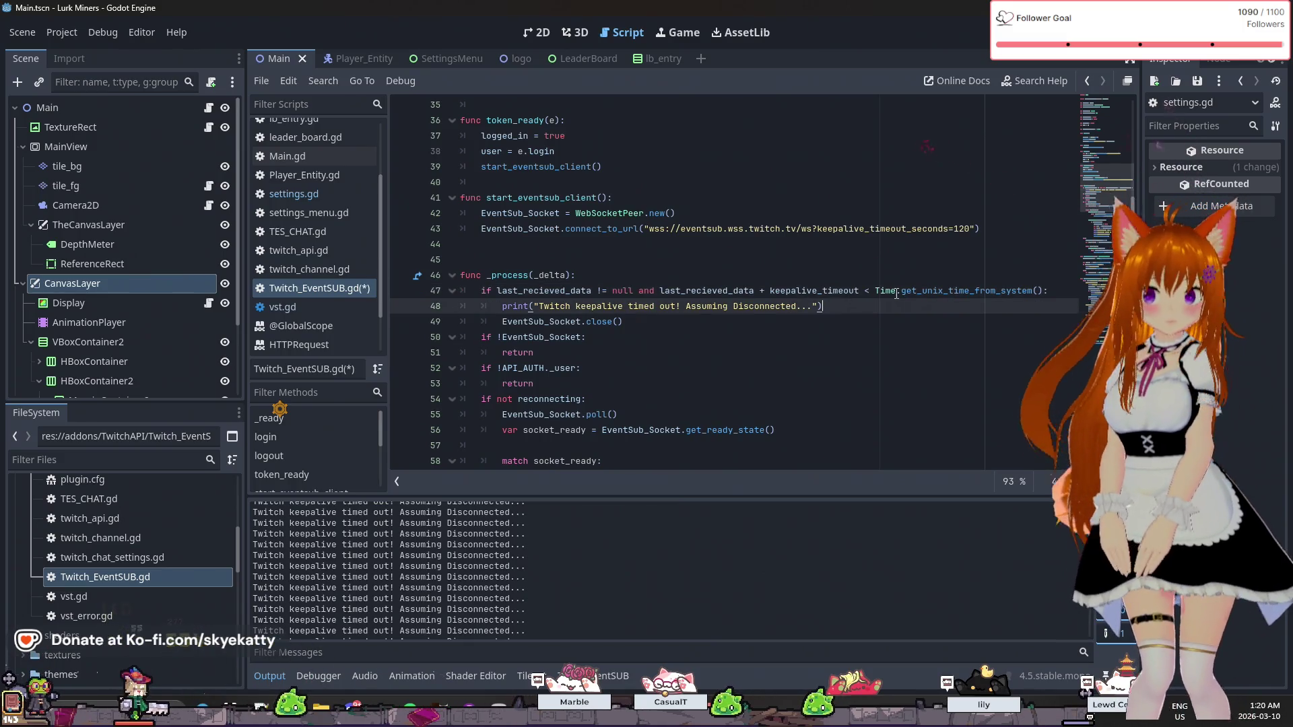
{"action": "mouse_move", "coordinate": [881, 293]}
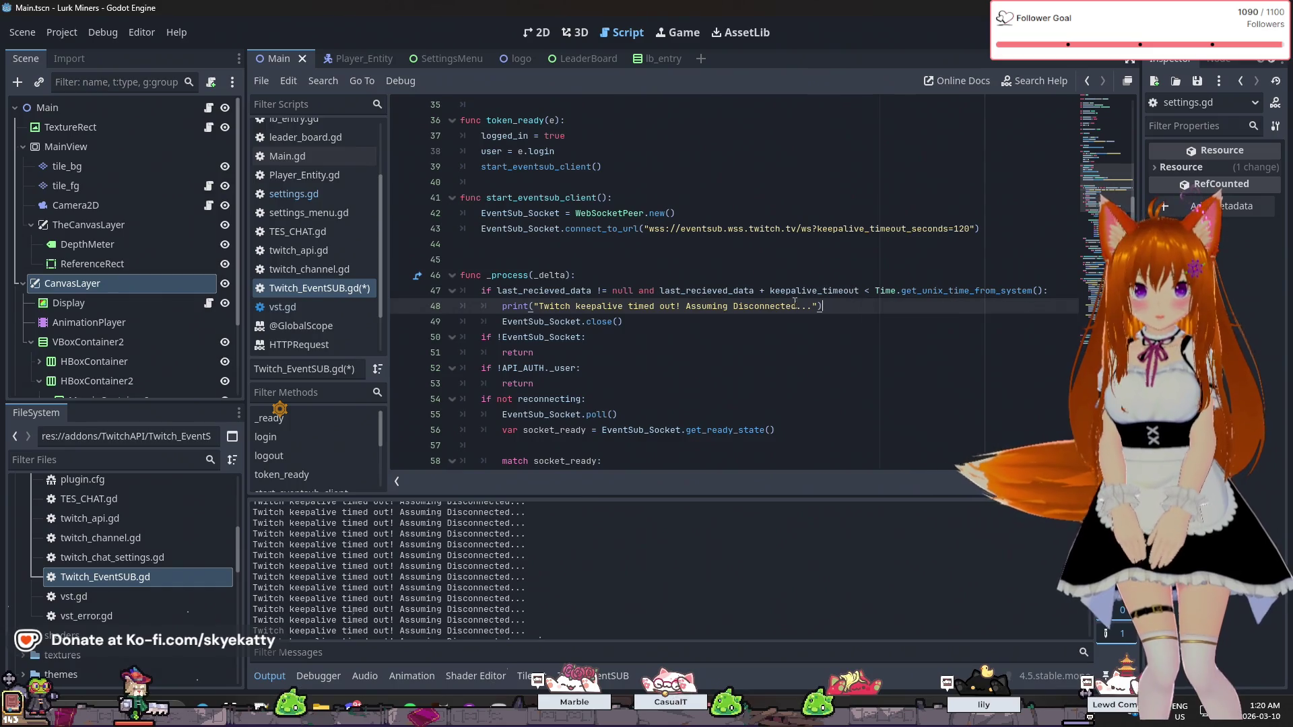
- Rerun the project and switch from the debugger errors to the output log
{"action": "key", "text": "F5"}
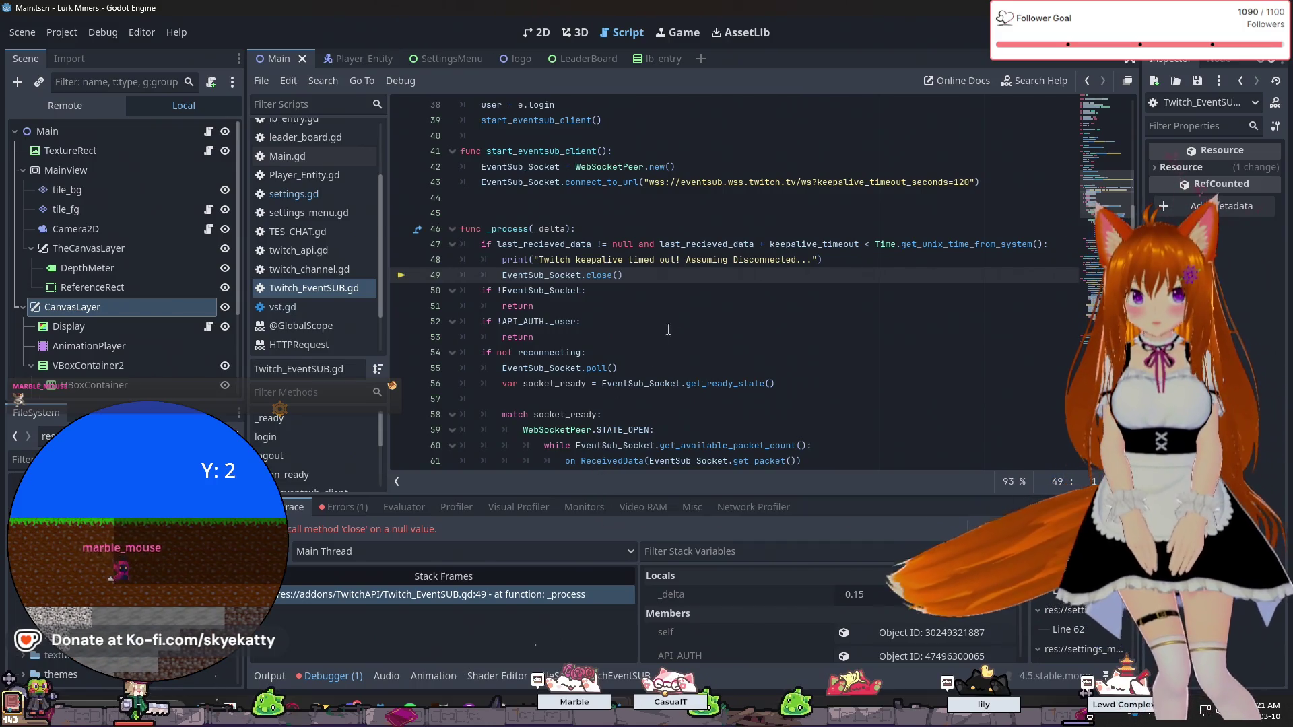
{"action": "scroll", "coordinate": [847, 268], "scroll_direction": "up", "scroll_amount": 2}
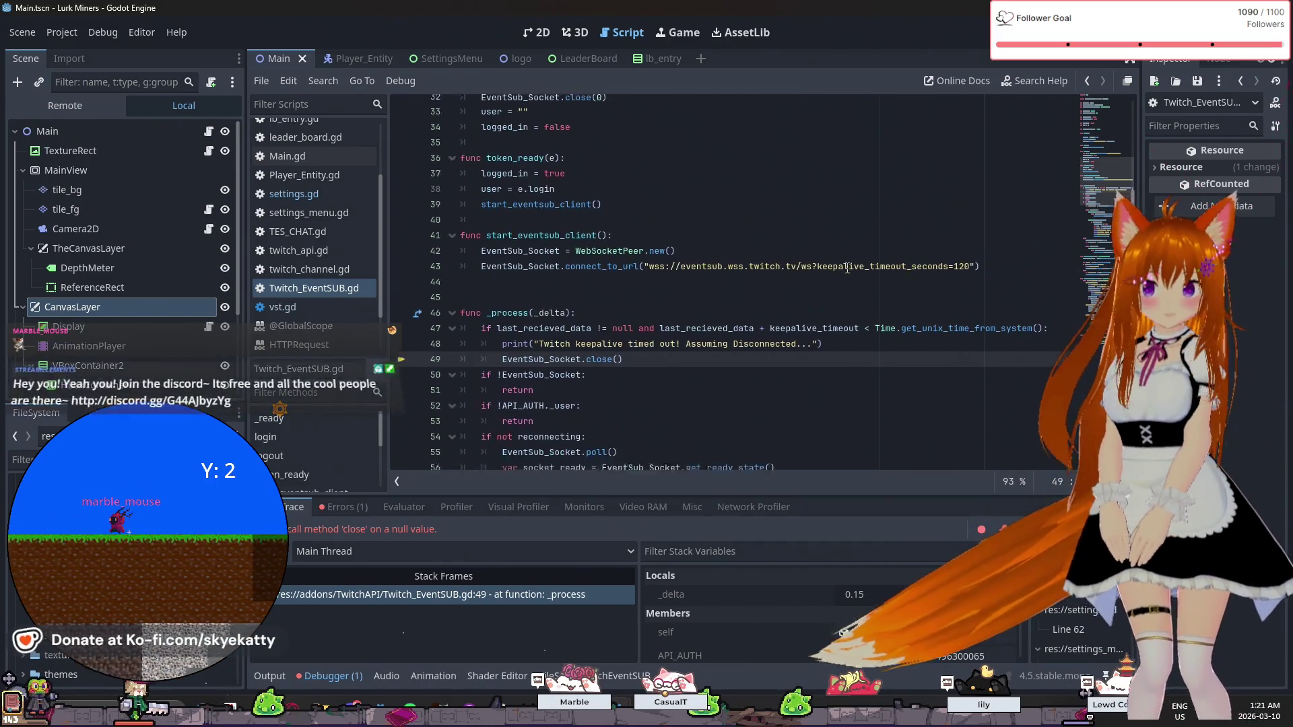
{"action": "scroll", "coordinate": [847, 269], "scroll_direction": "down", "scroll_amount": 2}
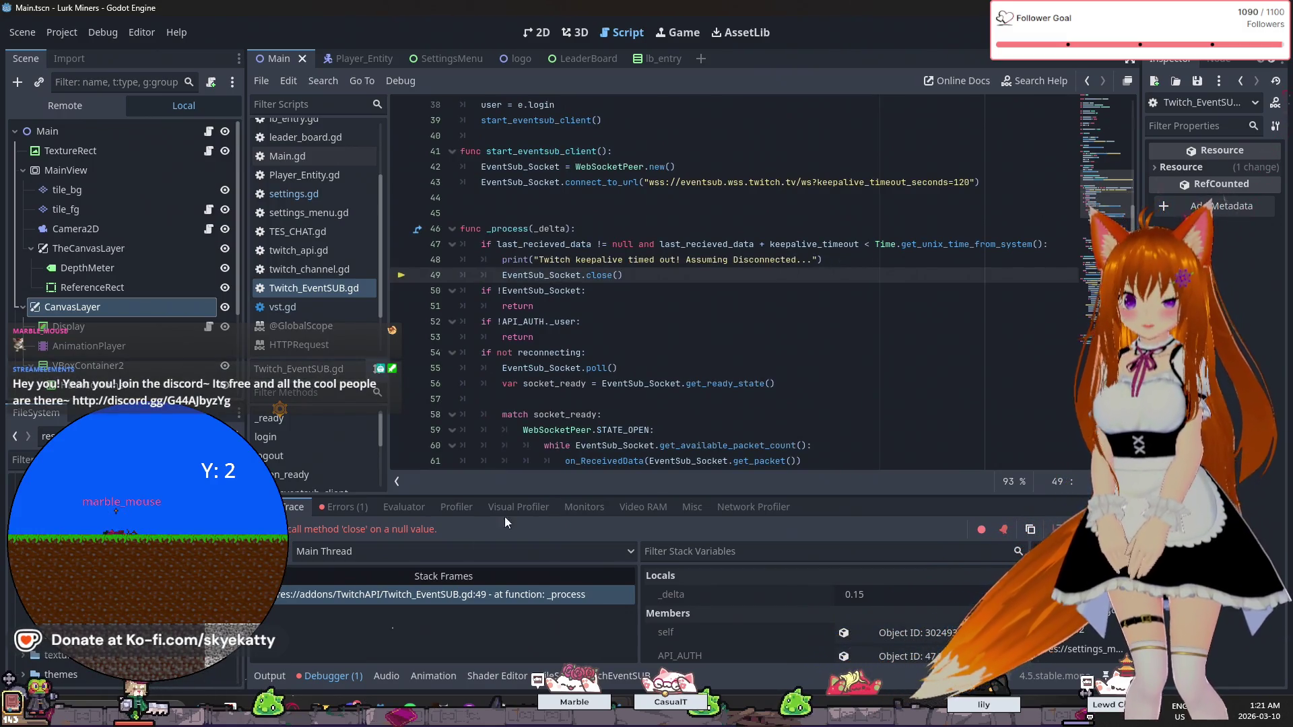
{"action": "left_click", "coordinate": [343, 674]}
{"action": "left_click", "coordinate": [263, 678]}
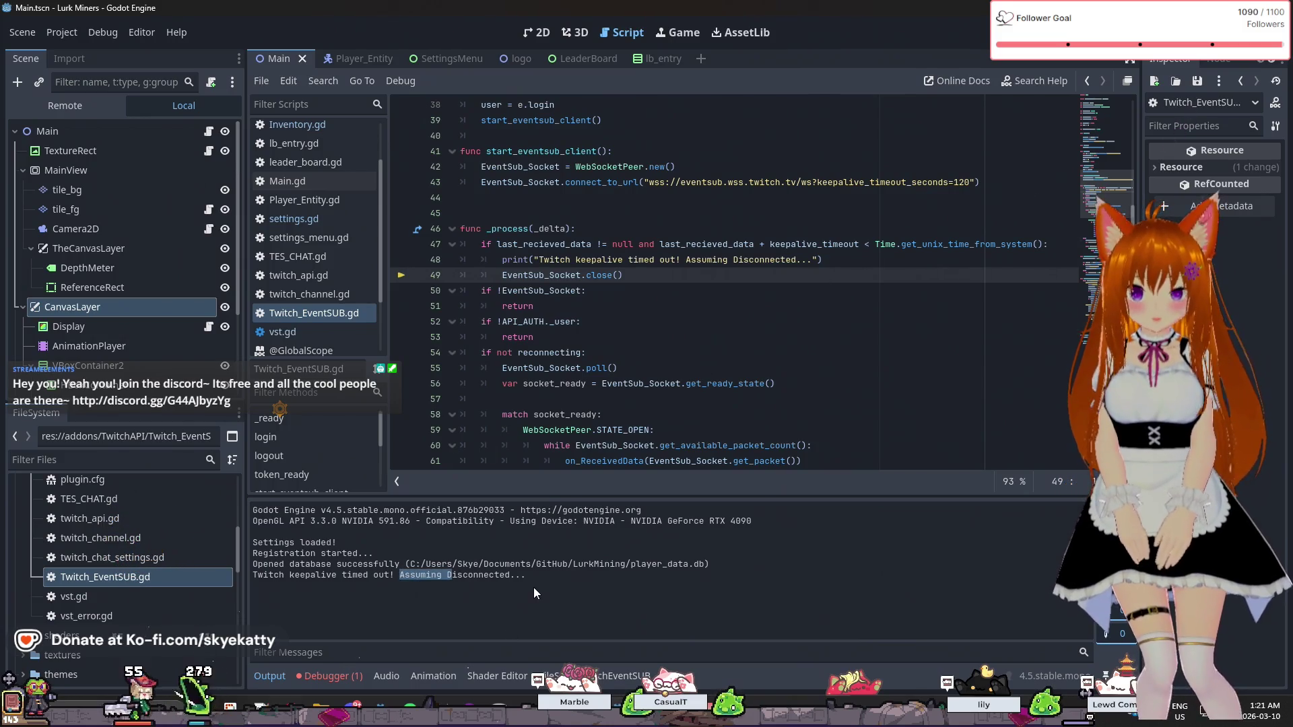
- Inspect the line 47 timeout condition, selecting its '+ keepalive_timeout' part
{"action": "left_click", "coordinate": [740, 383]}
{"action": "left_click", "coordinate": [756, 291]}
{"action": "scroll", "coordinate": [756, 285], "scroll_direction": "up", "scroll_amount": 1}
{"action": "left_click", "coordinate": [736, 298]}
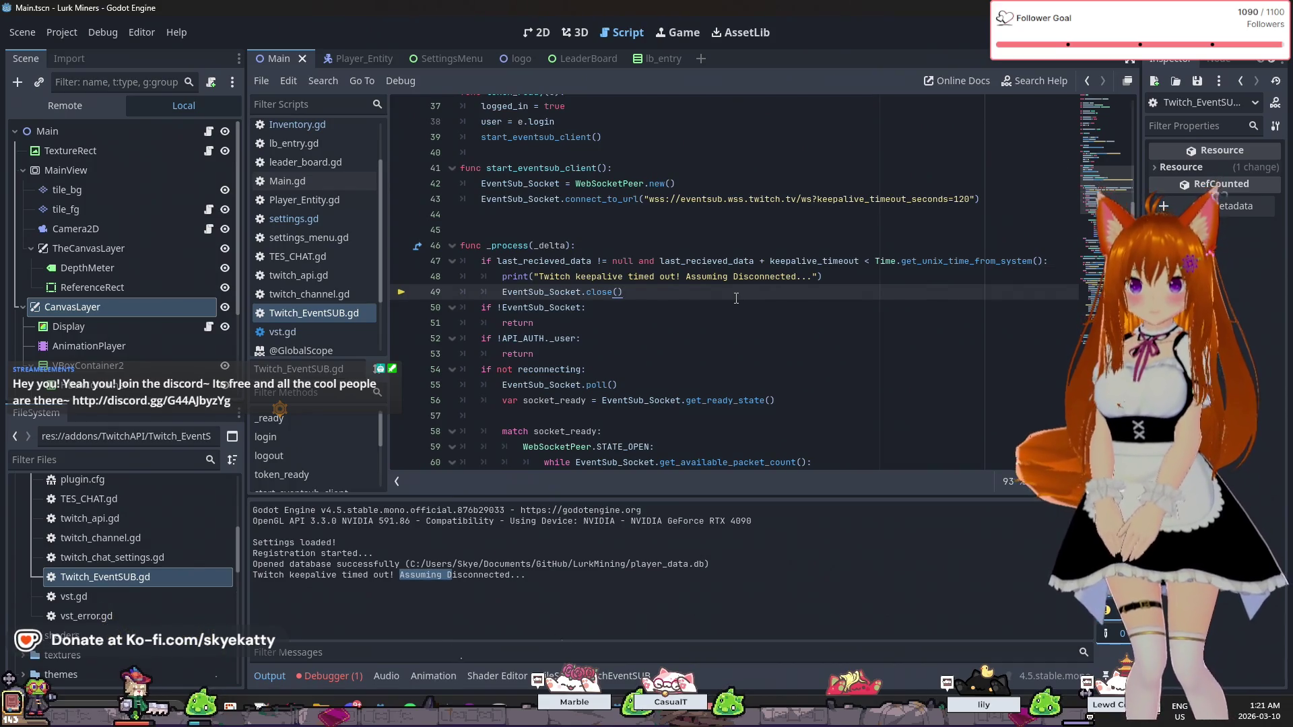
{"action": "scroll", "coordinate": [736, 298], "scroll_direction": "up", "scroll_amount": 1}
{"action": "left_click", "coordinate": [790, 307]}
{"action": "double_click", "coordinate": [790, 307]}
{"action": "left_click", "coordinate": [864, 313]}
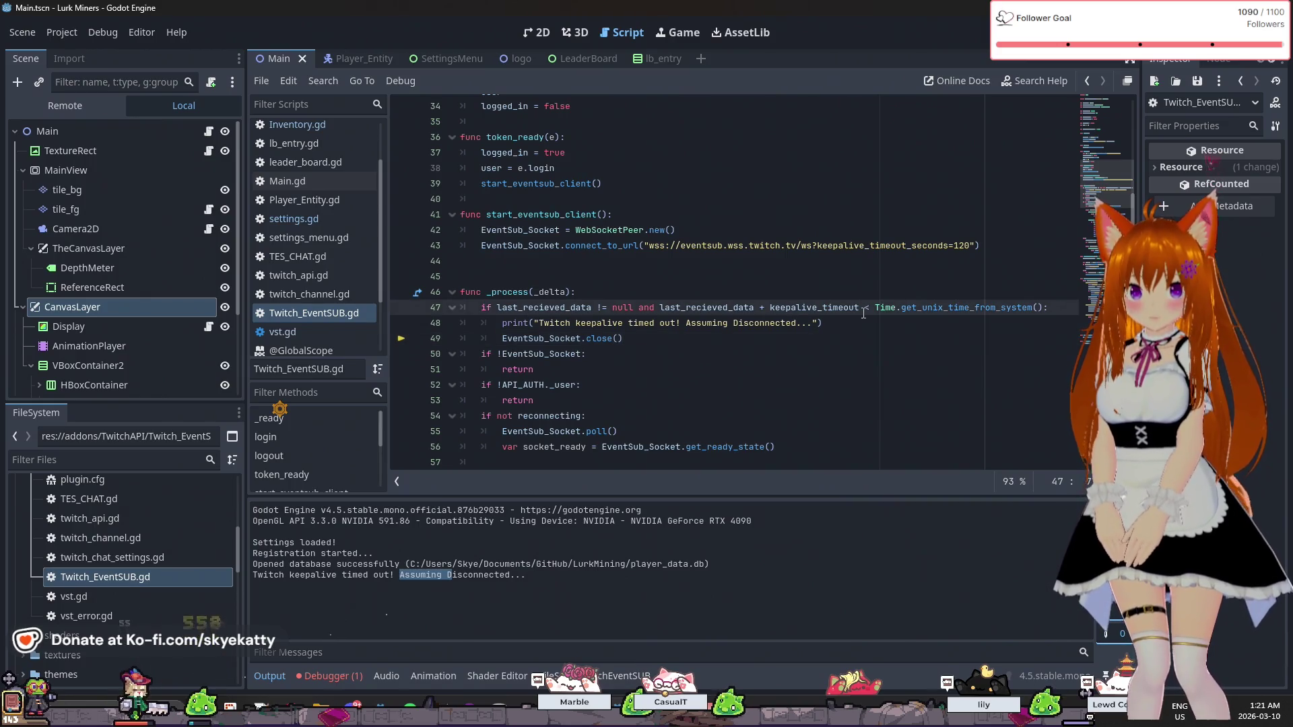
{"action": "left_click_drag", "start_coordinate": [864, 313], "coordinate": [759, 313]}
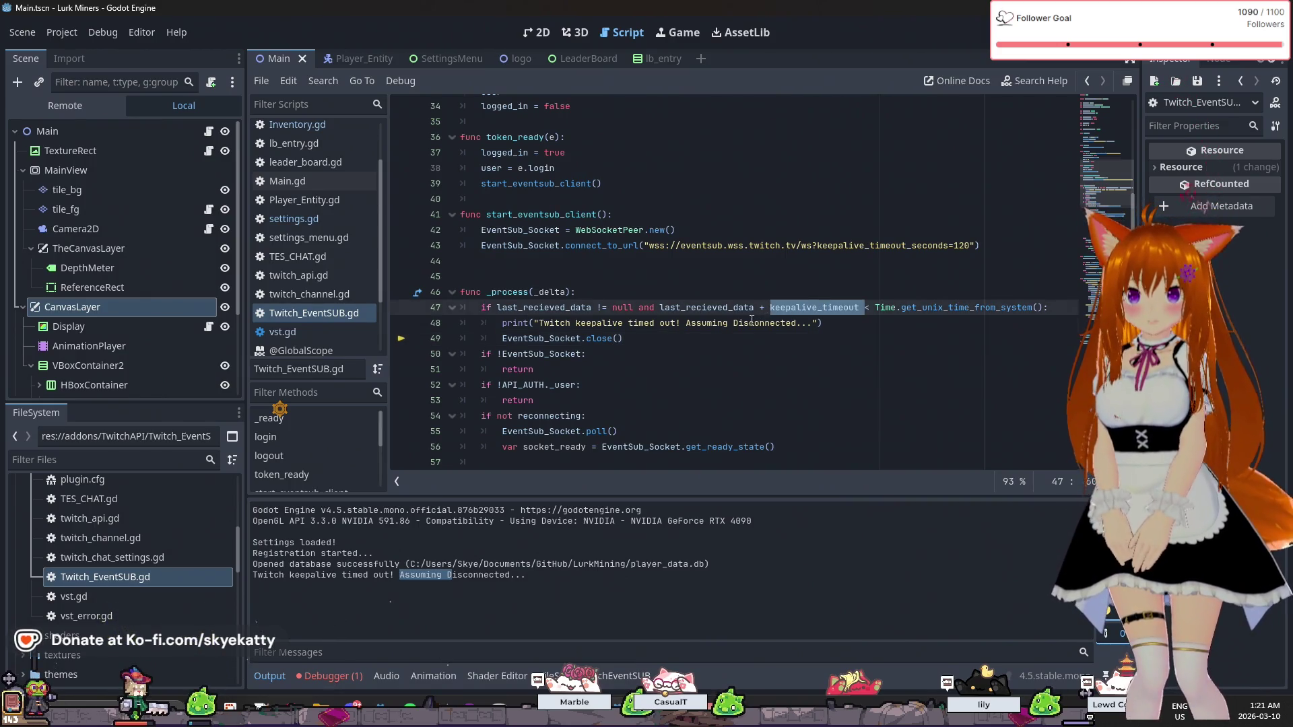
{"action": "scroll", "coordinate": [752, 319], "scroll_direction": "up", "scroll_amount": 11}
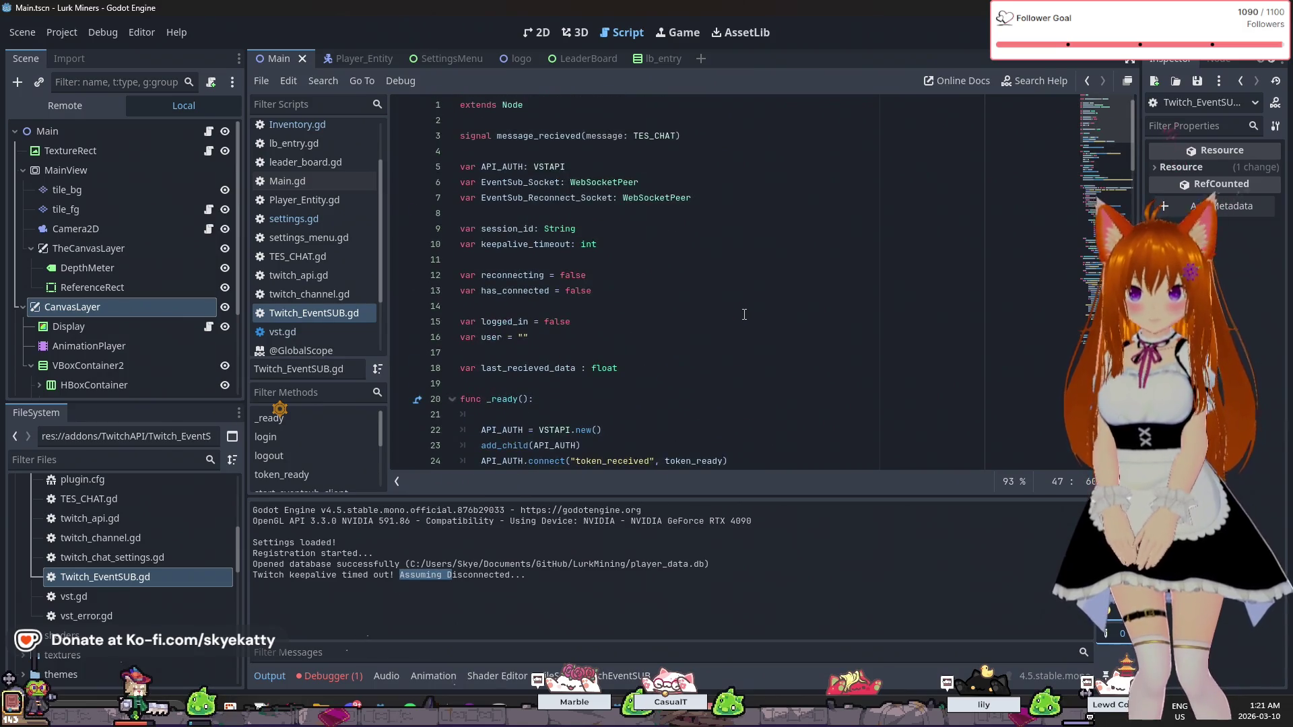
{"action": "scroll", "coordinate": [745, 314], "scroll_direction": "down", "scroll_amount": 5}
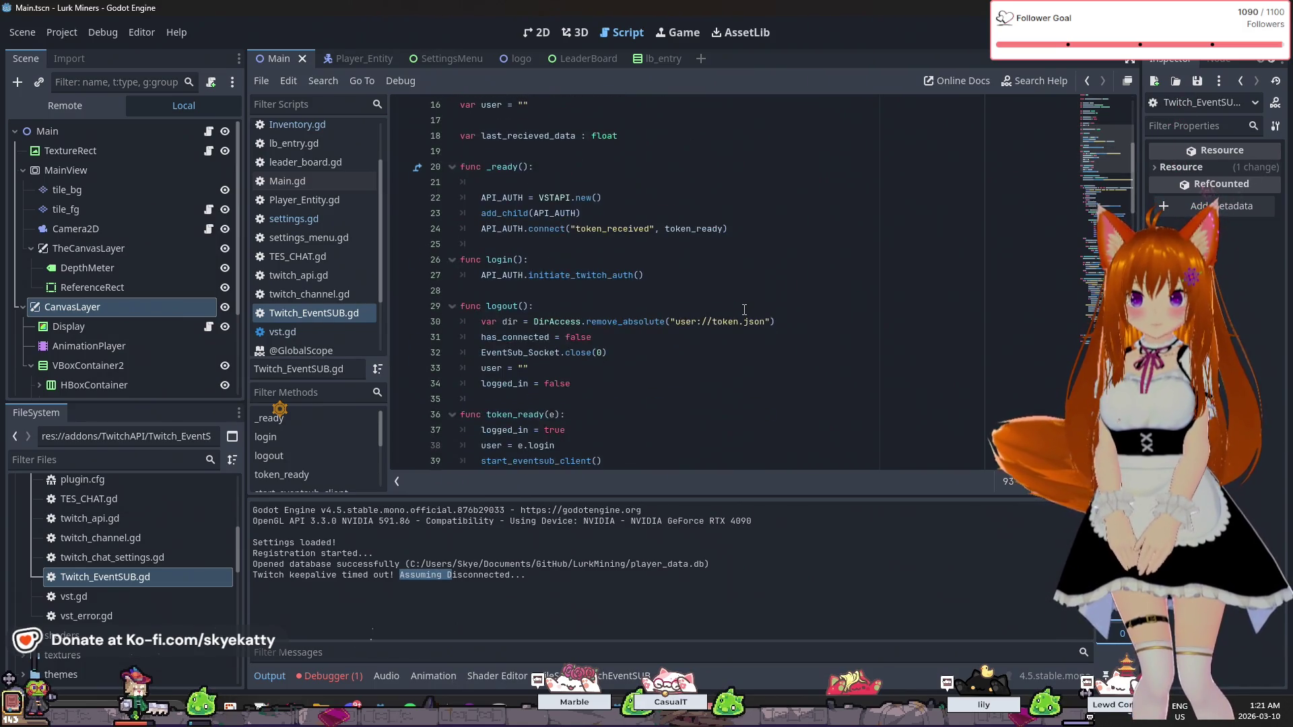
{"action": "scroll", "coordinate": [744, 303], "scroll_direction": "down", "scroll_amount": 6}
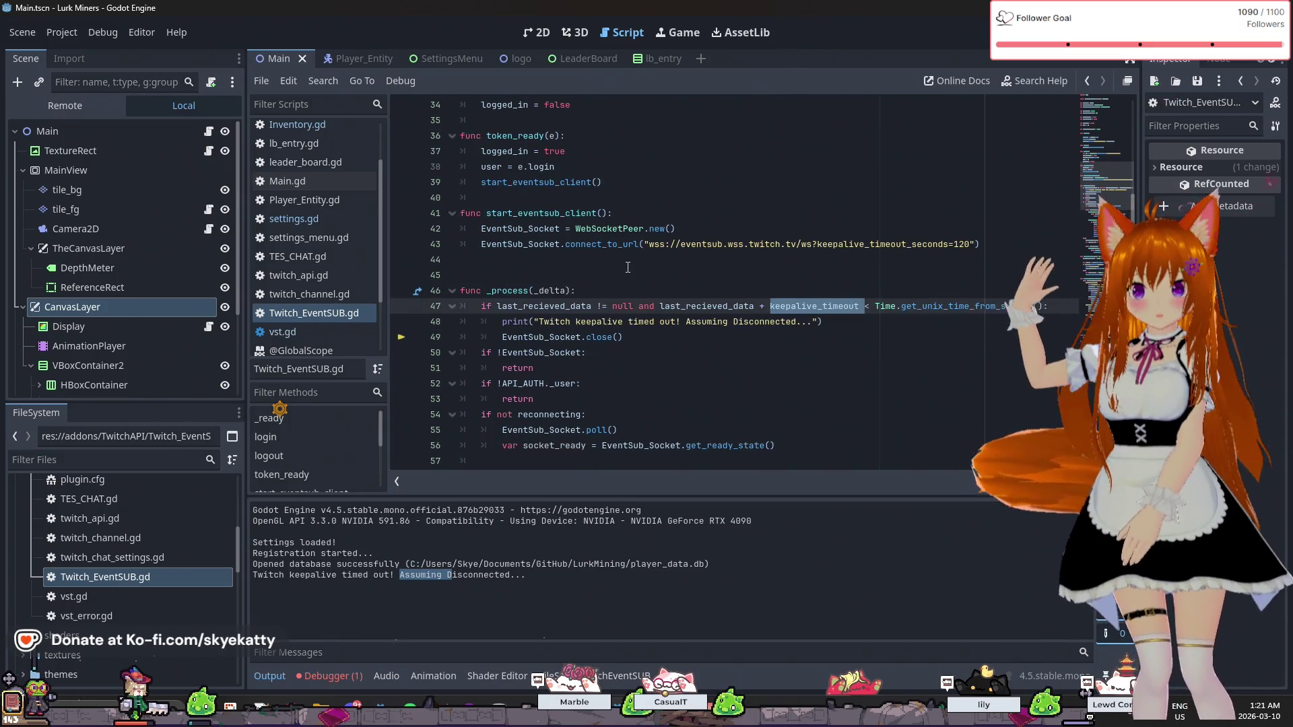
{"action": "left_click", "coordinate": [660, 308]}
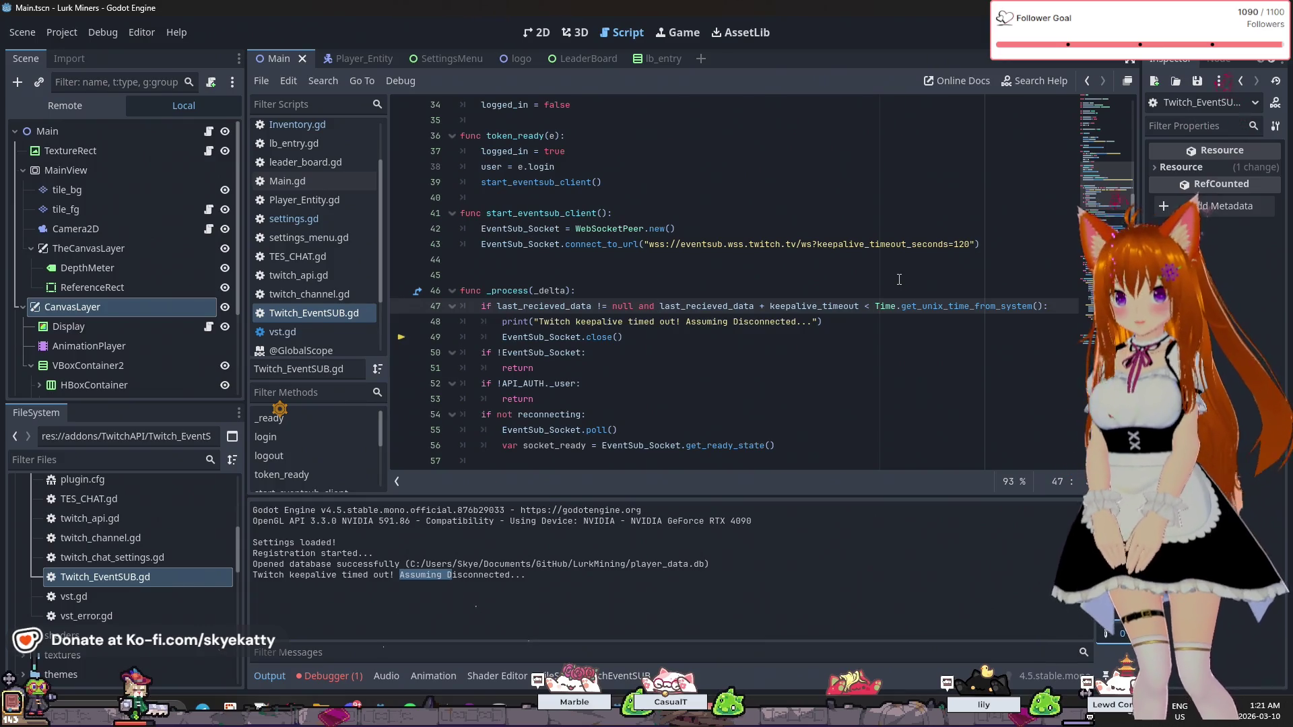
- Add 'keepalive_timeout != null and' to the line 47 condition, then rerun the project
{"action": "type", "text": "keep"}
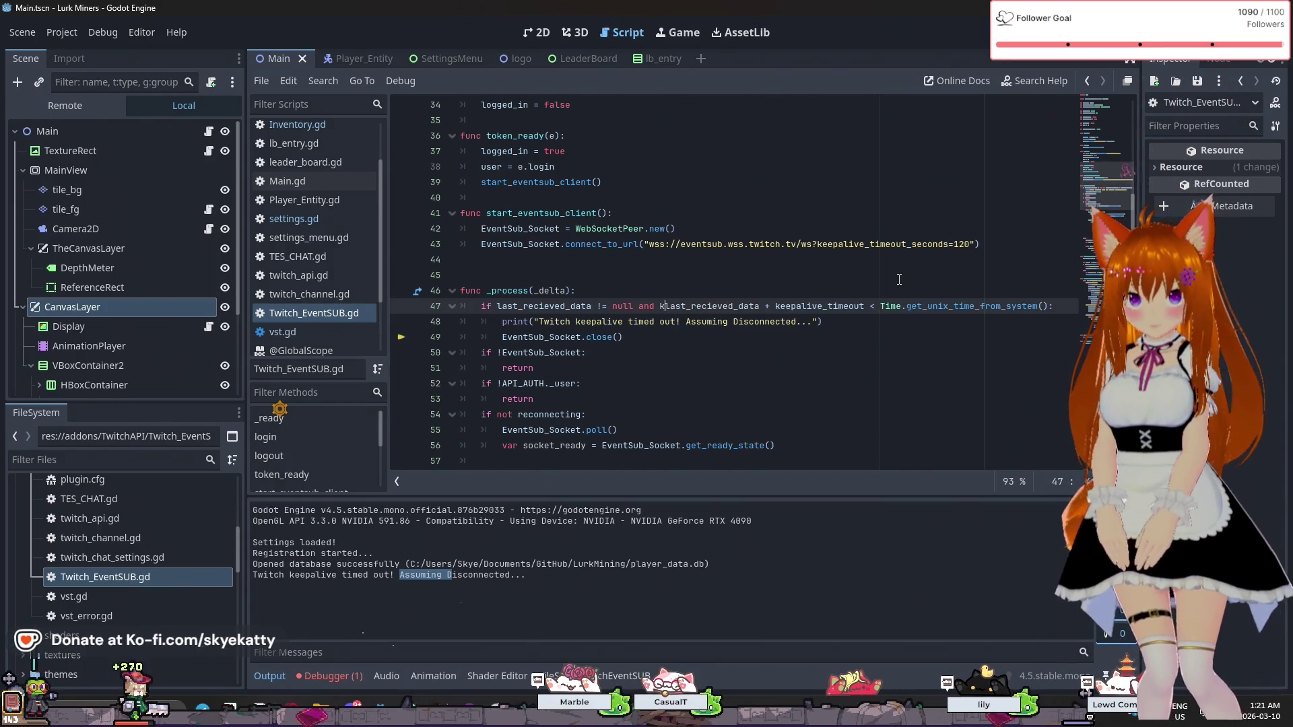
{"action": "key", "text": "Tab"}
{"action": "type", "text": "!= null"}
{"action": "key", "text": "Escape"}
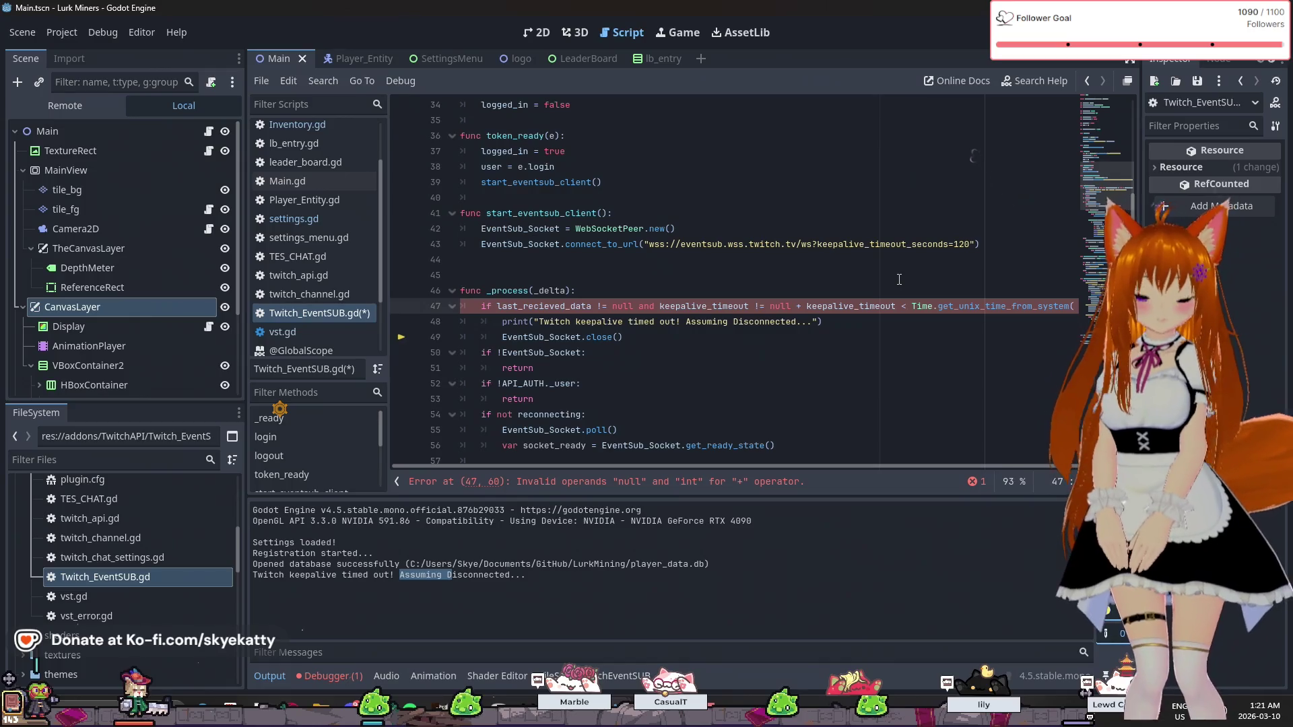
{"action": "type", "text": "anb"}
{"action": "key", "text": "BackSpace"}
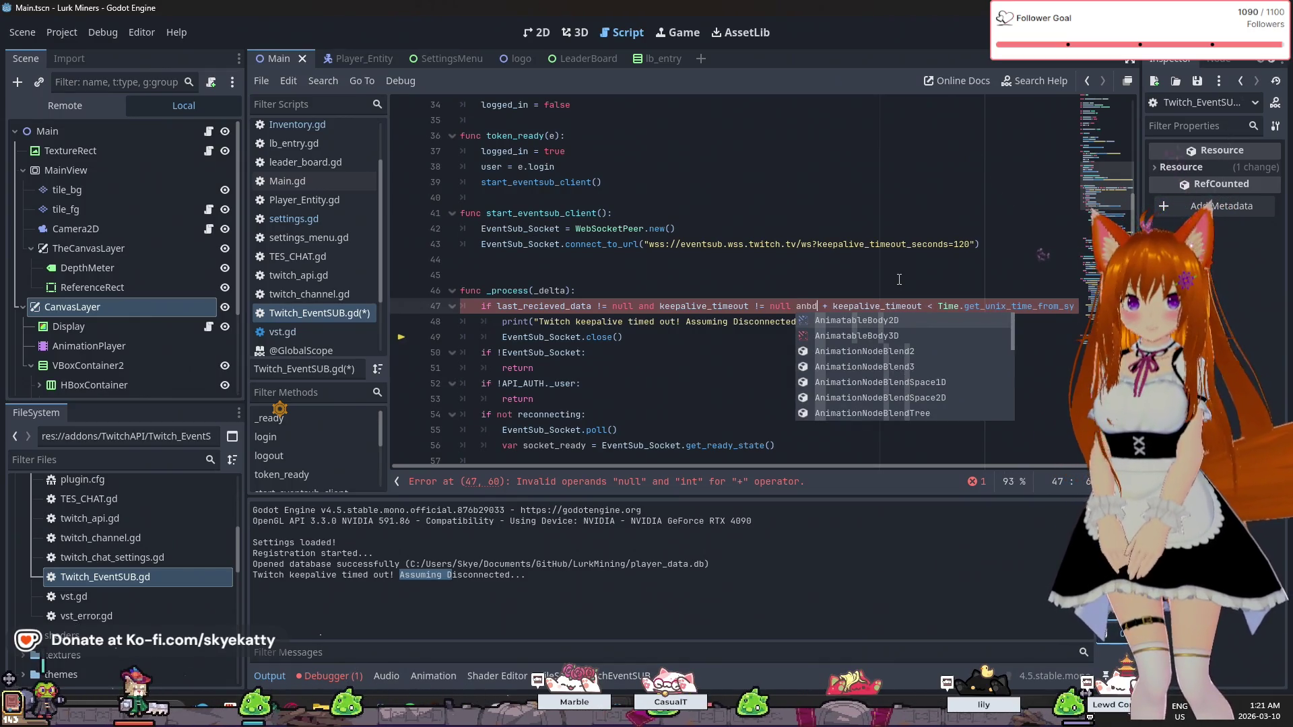
{"action": "type", "text": "d la"}
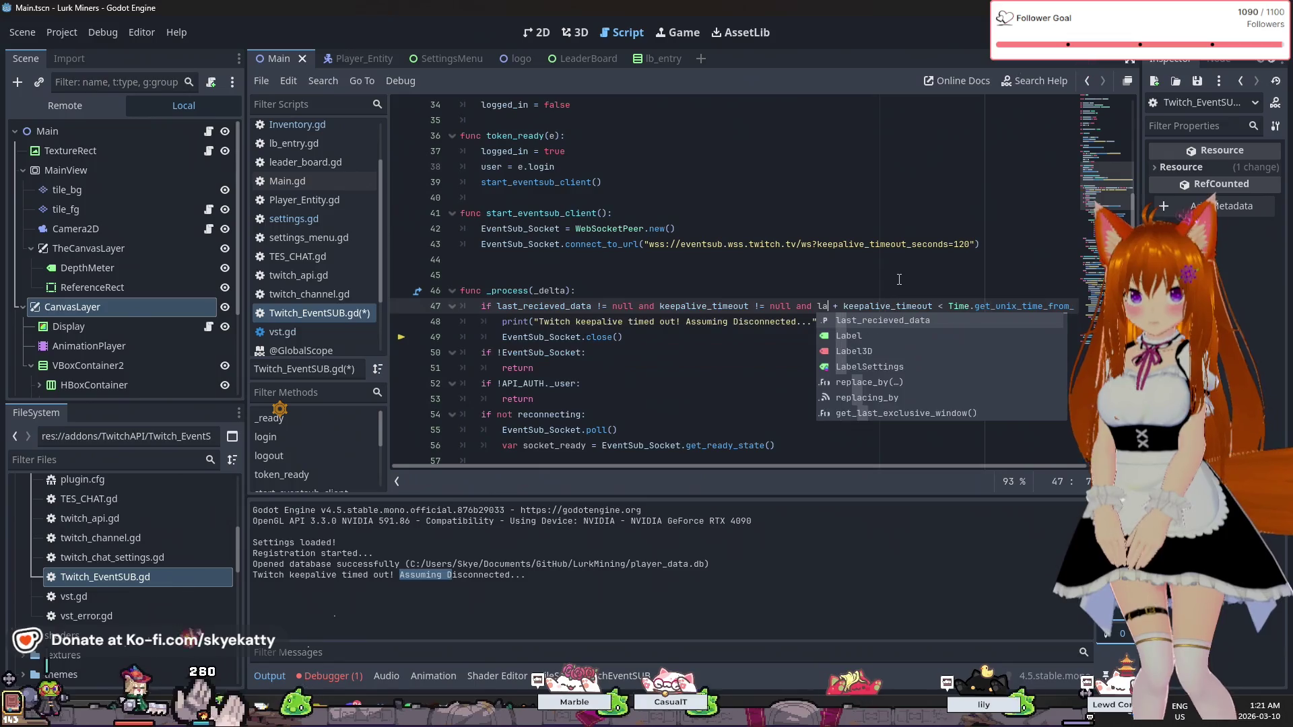
{"action": "key", "text": "Return"}
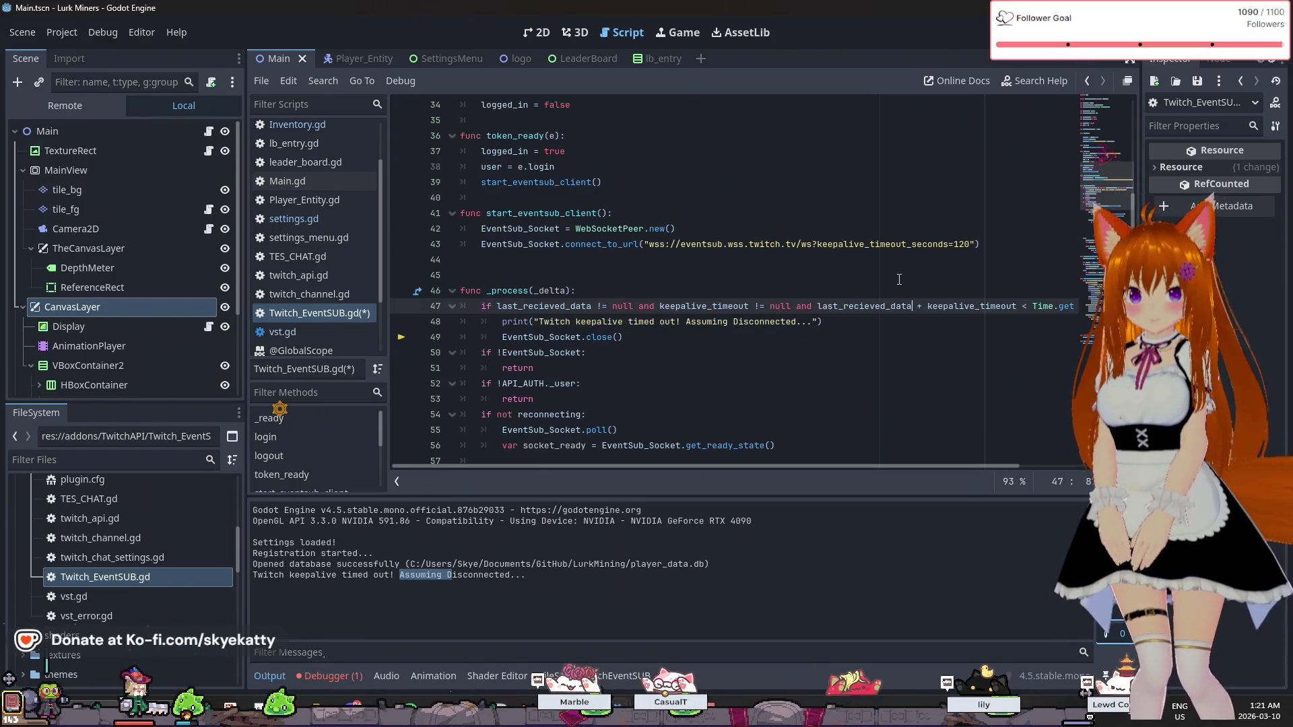
{"action": "left_click", "coordinate": [899, 276]}
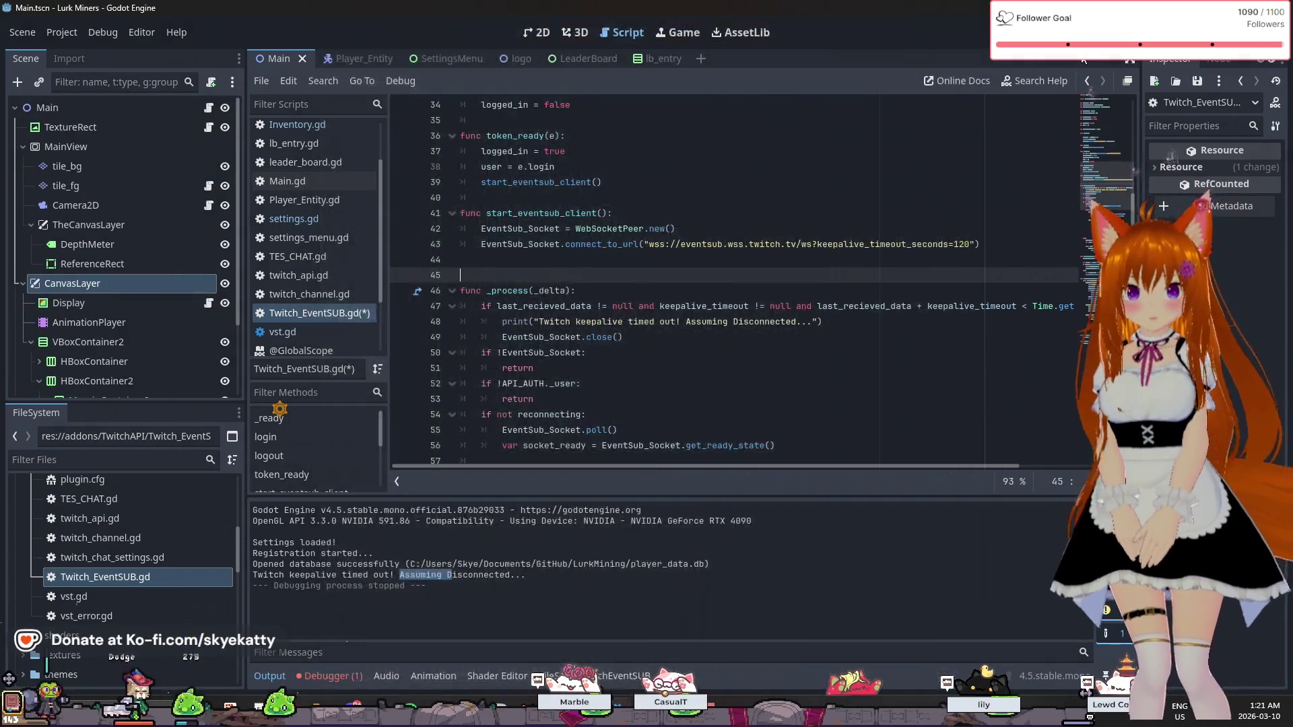
{"action": "key", "text": "F5"}
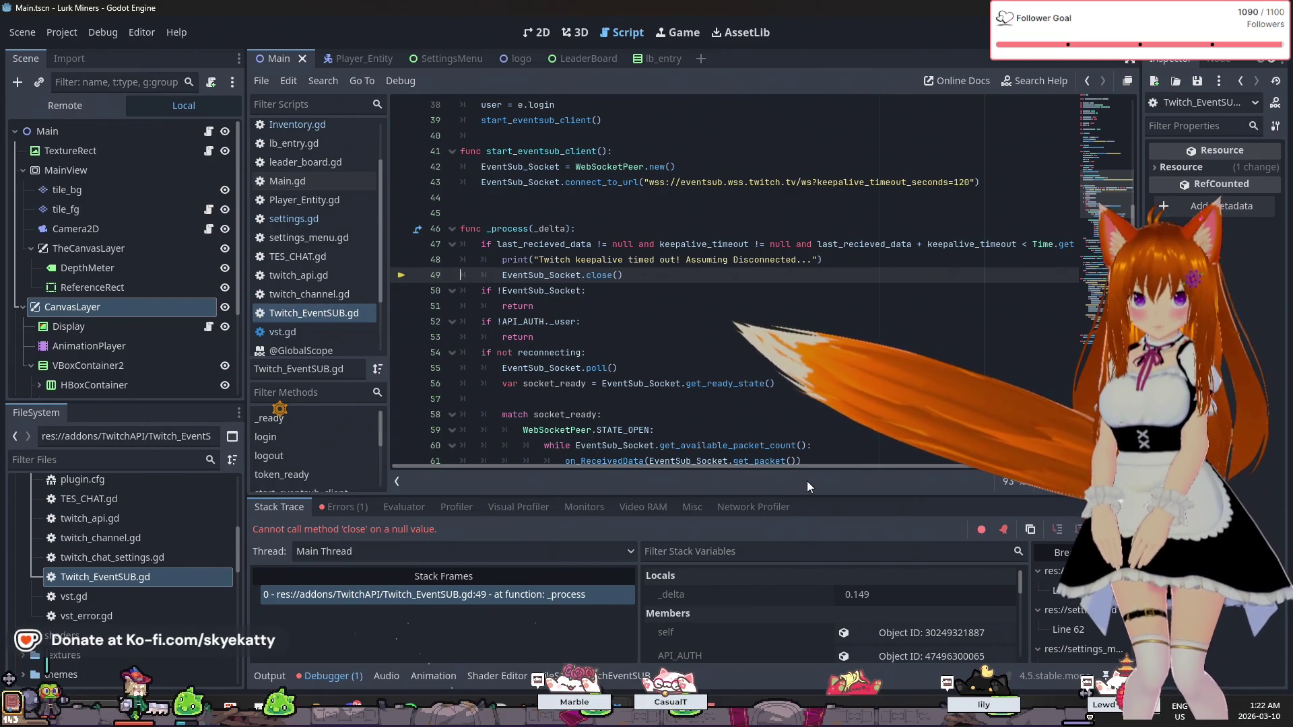
- Enlarge the debugger panel and confirm keepalive_timeout is 0 while EventSub_Socket is null
{"action": "scroll", "coordinate": [920, 621], "scroll_direction": "down", "scroll_amount": 1}
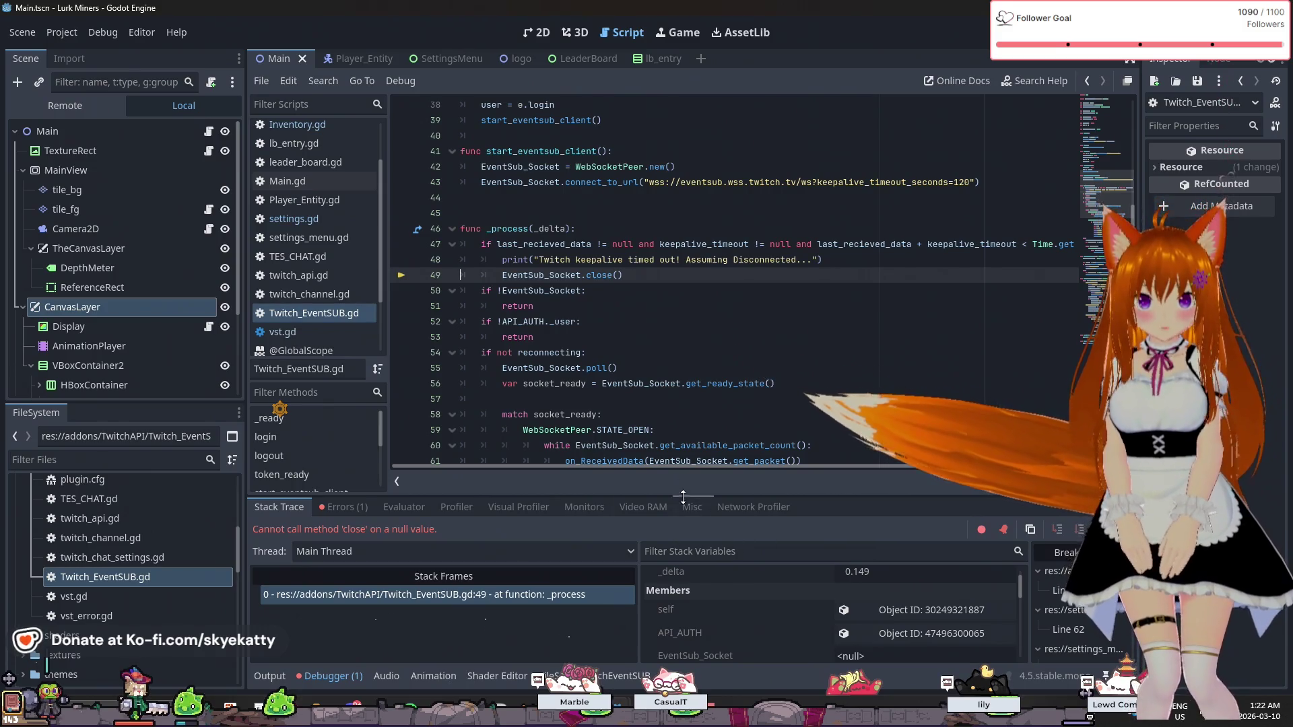
{"action": "mouse_move", "coordinate": [694, 498]}
{"action": "left_mouse_down"}
{"action": "mouse_move", "coordinate": [695, 223]}
{"action": "mouse_move", "coordinate": [695, 249]}
{"action": "left_mouse_up"}
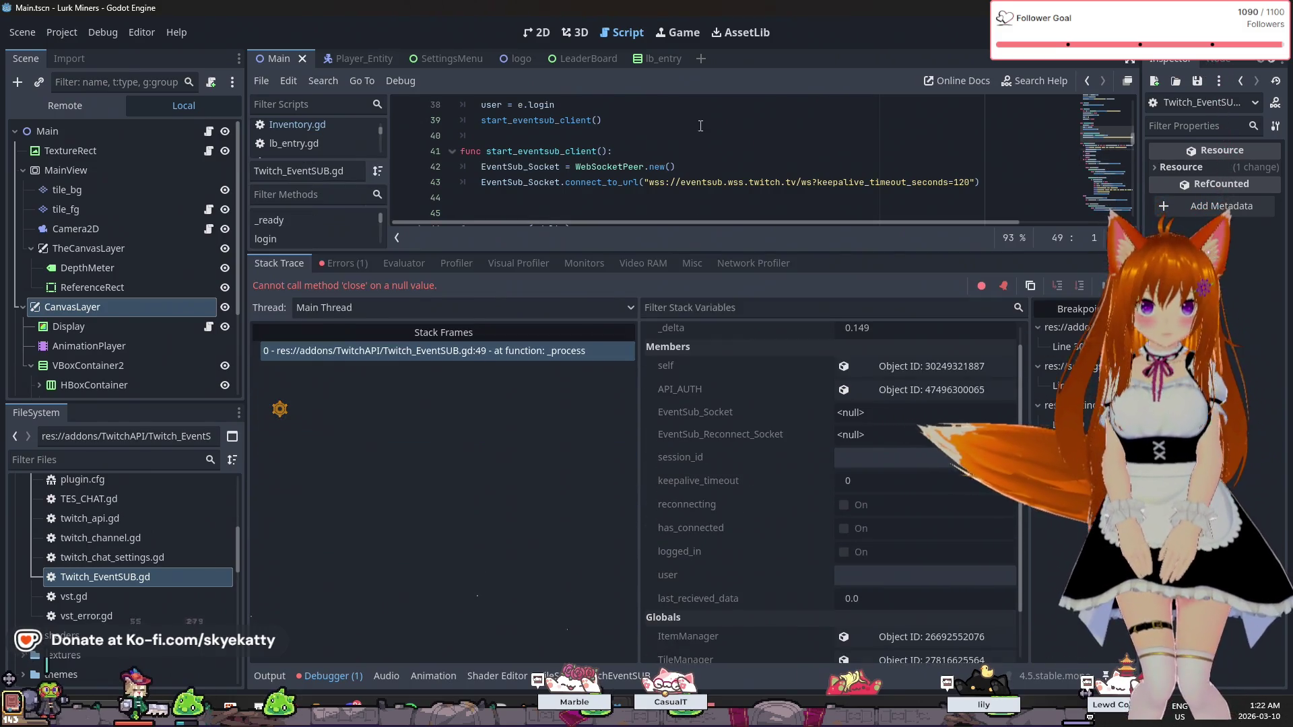
{"action": "left_click", "coordinate": [743, 483]}
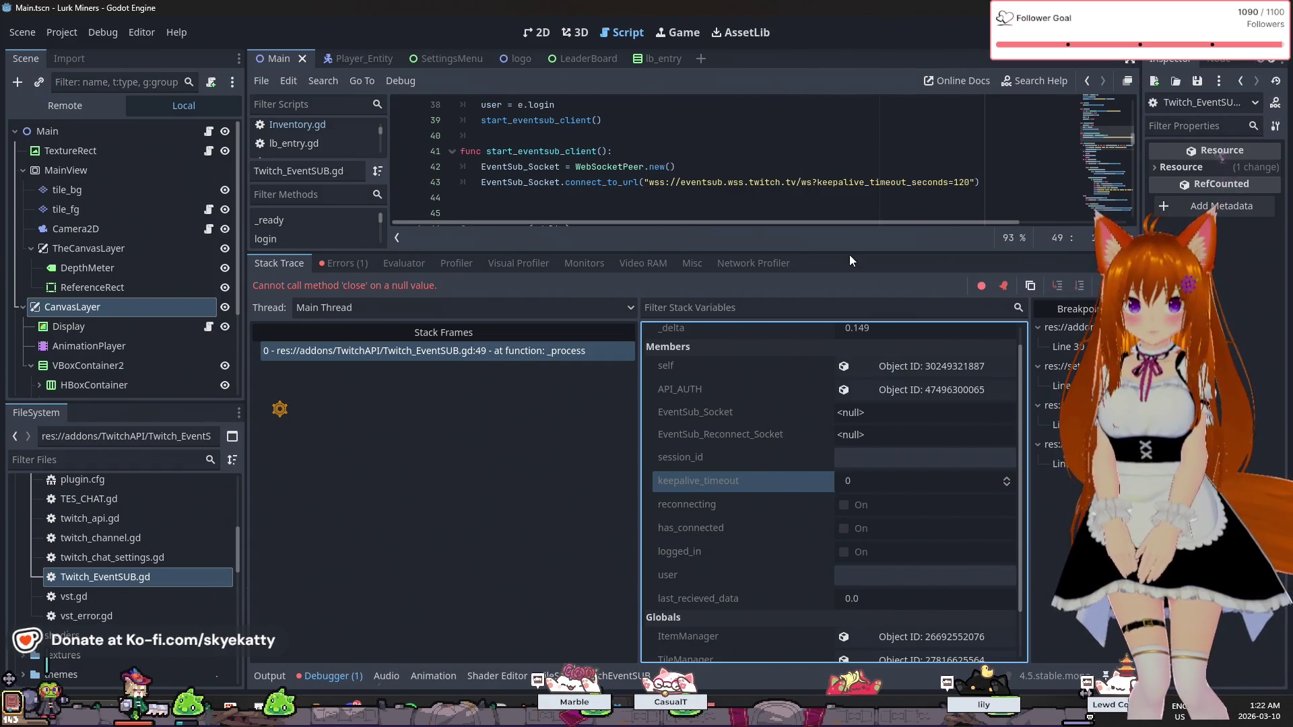
- Shrink the debugger and return to the keepalive_timeout int declaration near the script's top
{"action": "left_click_drag", "start_coordinate": [846, 253], "coordinate": [846, 398]}
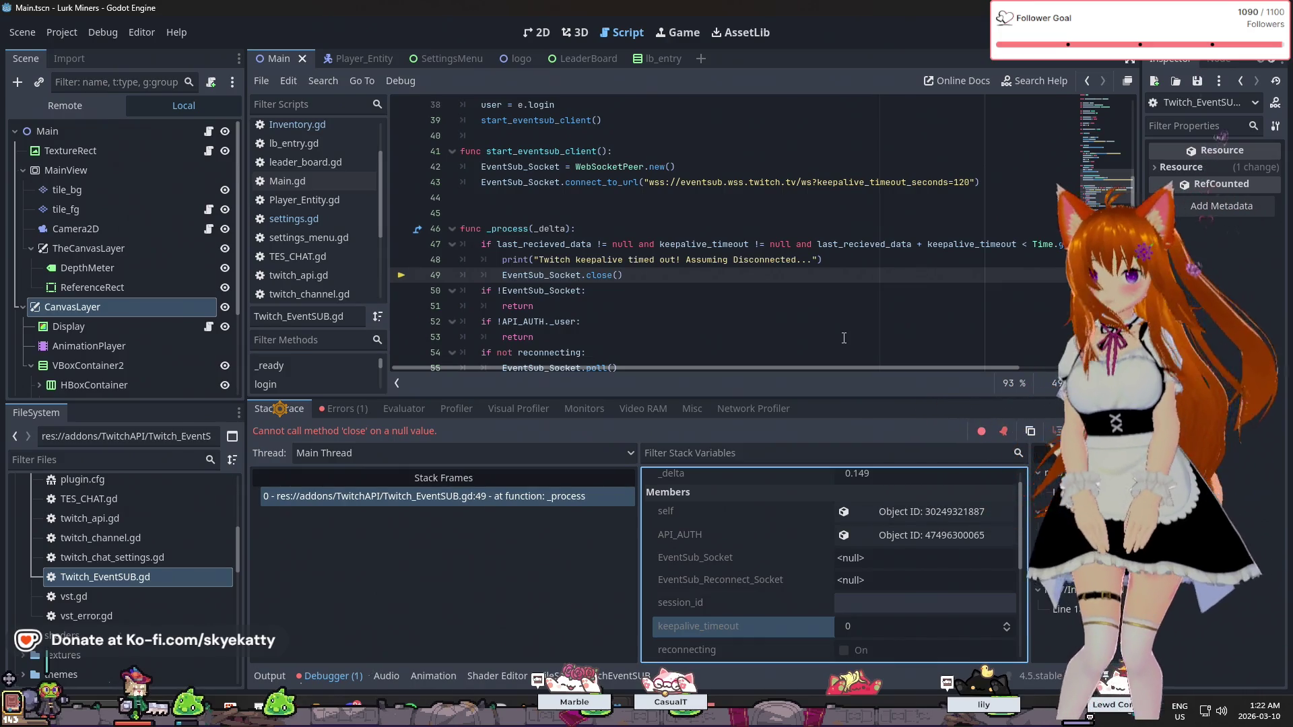
{"action": "scroll", "coordinate": [856, 341], "scroll_direction": "up", "scroll_amount": 12}
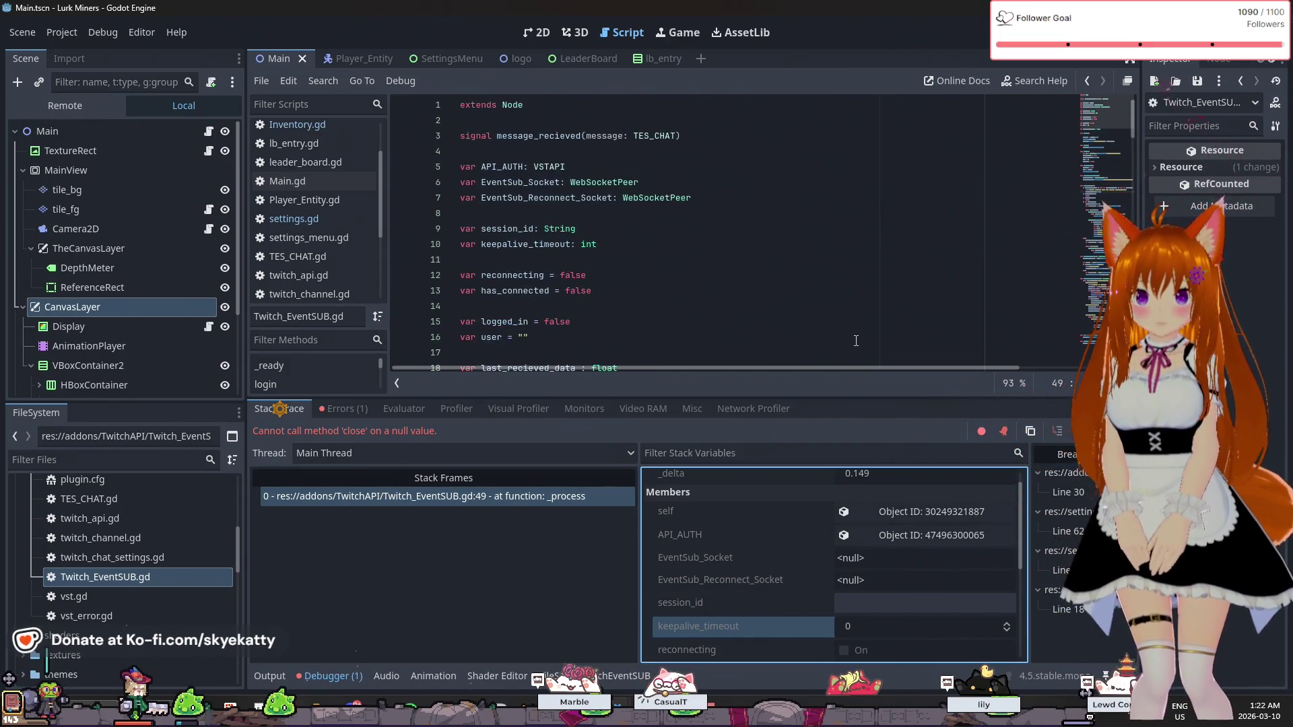
{"action": "scroll", "coordinate": [856, 341], "scroll_direction": "down", "scroll_amount": 10}
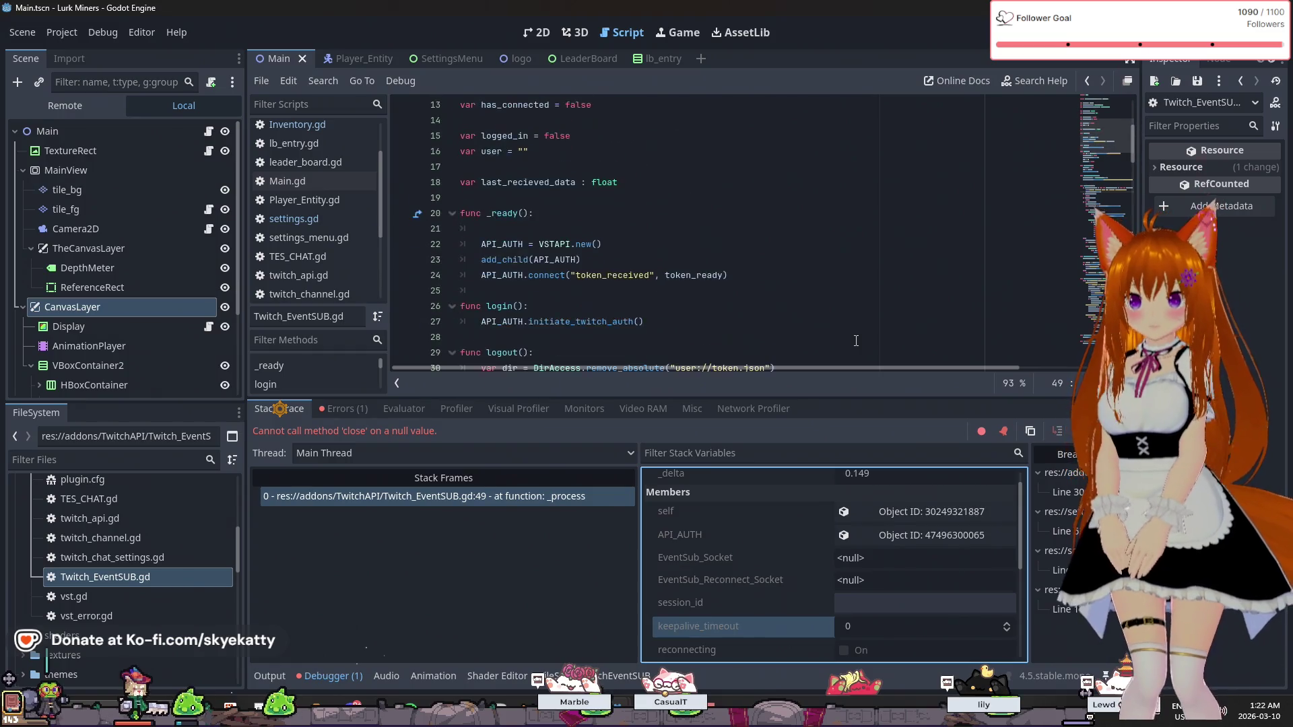
{"action": "scroll", "coordinate": [856, 341], "scroll_direction": "down", "scroll_amount": 1}
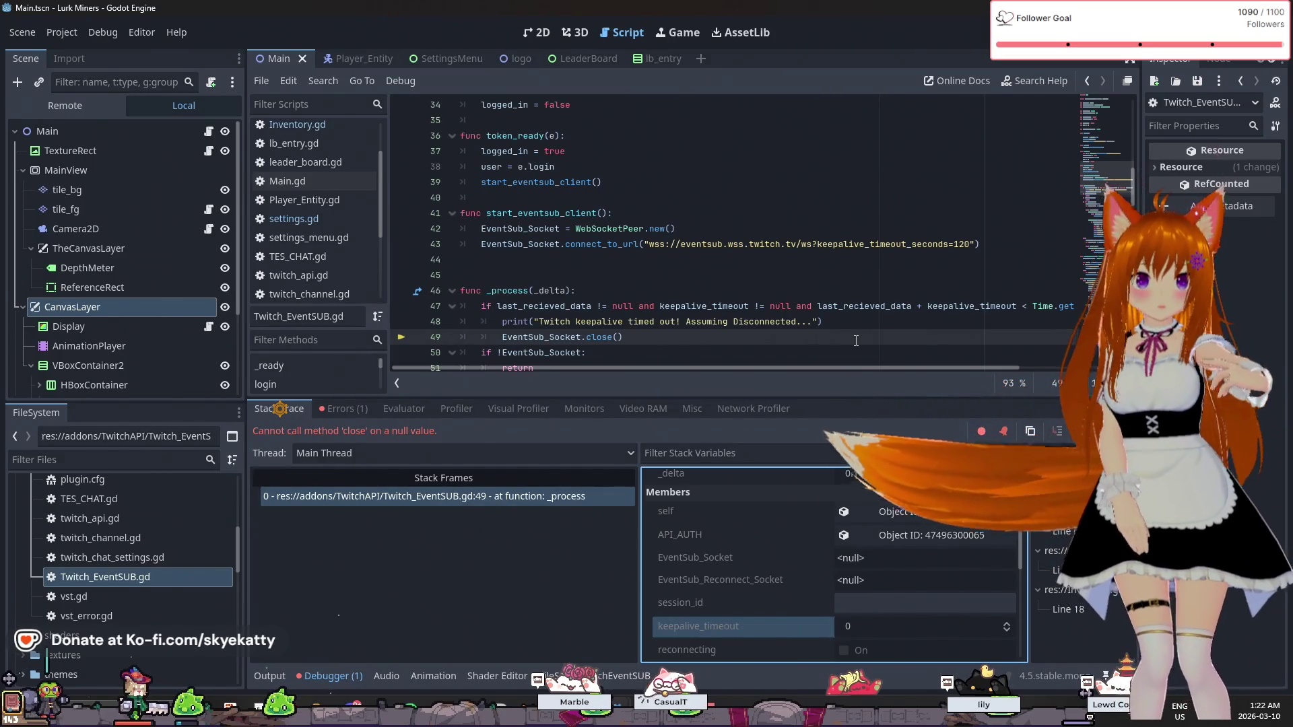
{"action": "scroll", "coordinate": [885, 216], "scroll_direction": "up", "scroll_amount": 2}
{"action": "scroll", "coordinate": [885, 217], "scroll_direction": "down", "scroll_amount": 3}
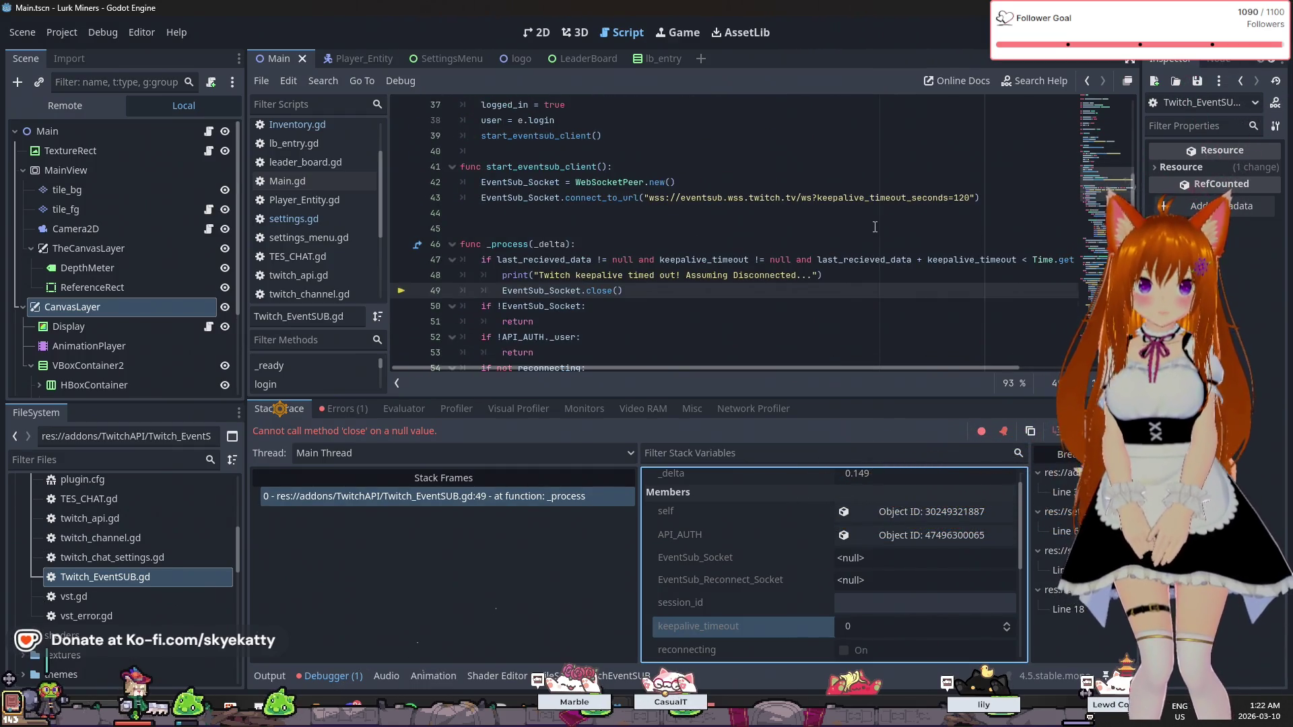
{"action": "scroll", "coordinate": [875, 227], "scroll_direction": "up", "scroll_amount": 1}
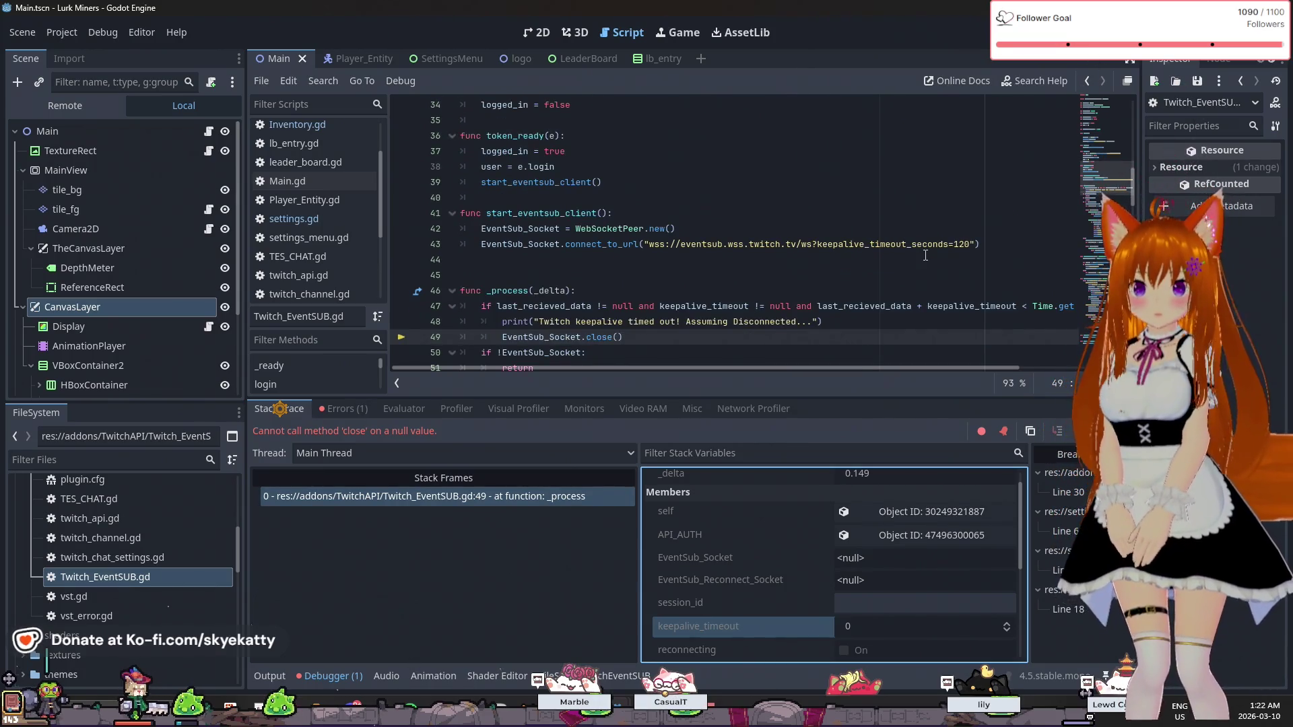
{"action": "scroll", "coordinate": [926, 255], "scroll_direction": "up", "scroll_amount": 5}
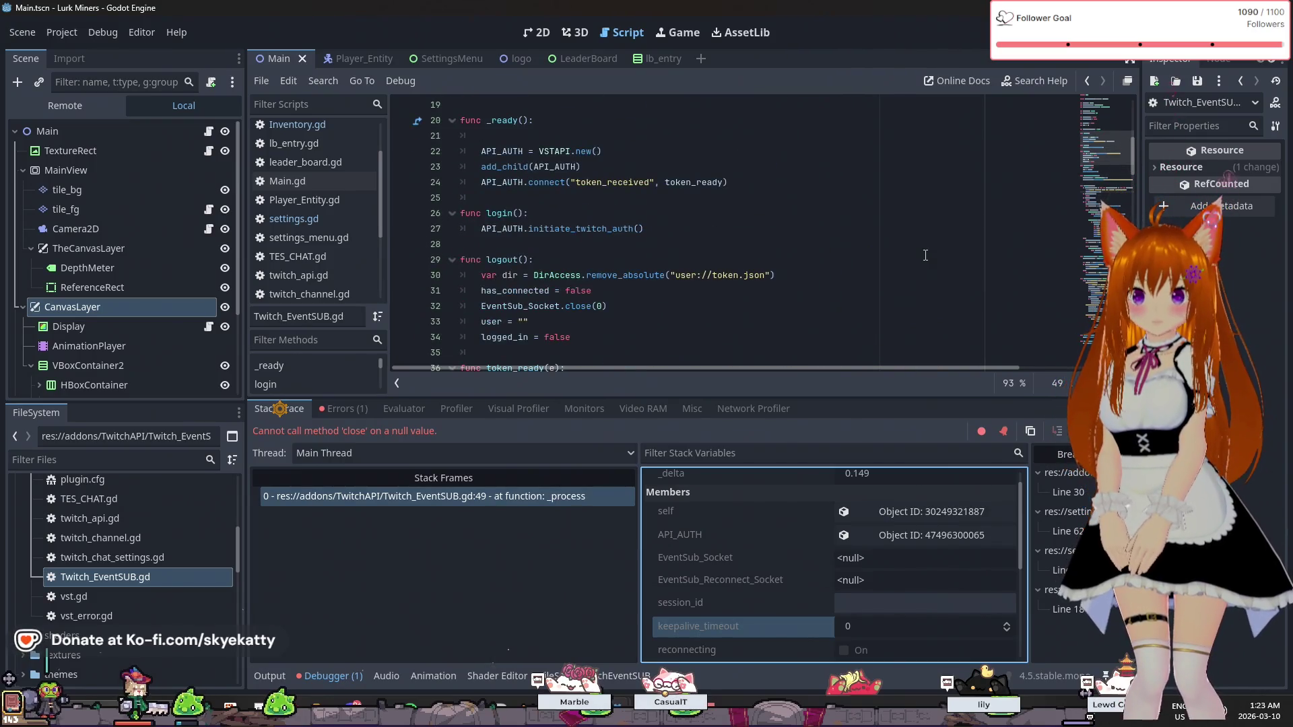
{"action": "scroll", "coordinate": [925, 255], "scroll_direction": "up", "scroll_amount": 6}
{"action": "scroll", "coordinate": [566, 283], "scroll_direction": "down", "scroll_amount": 1}
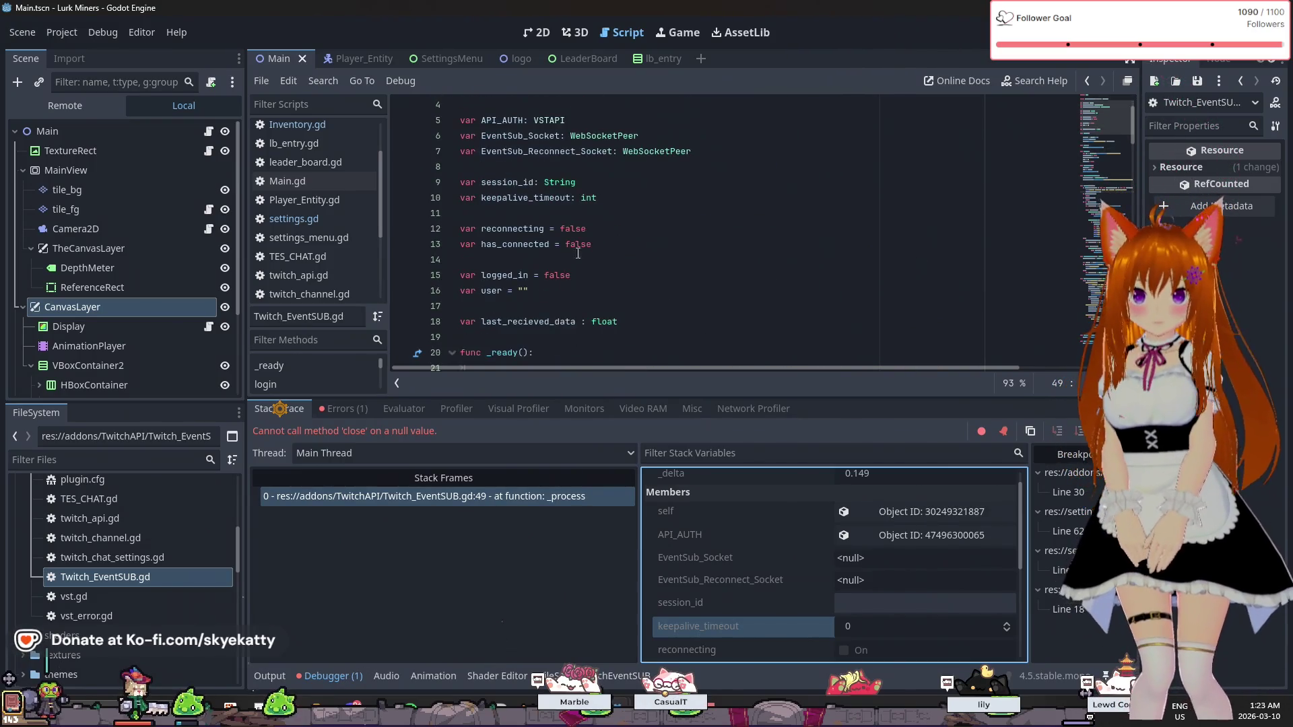
{"action": "left_click", "coordinate": [602, 199]}
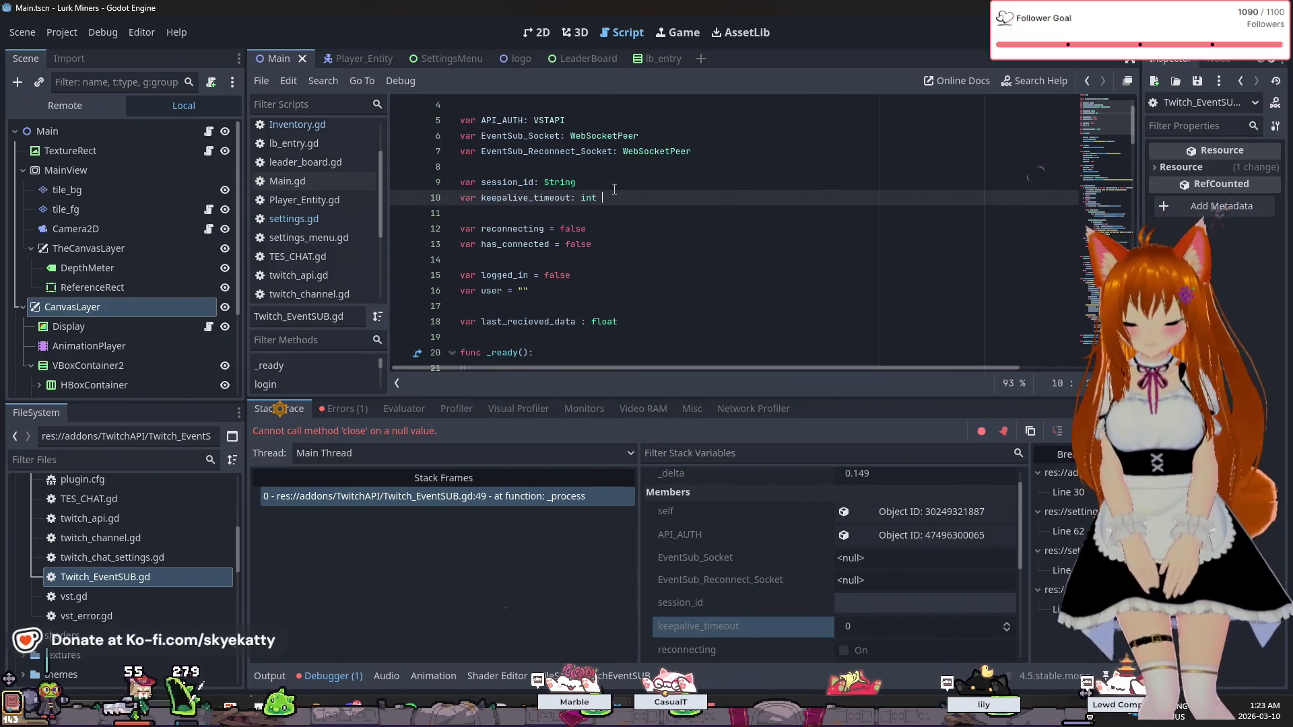
- Give keepalive_timeout a default value of 120 on line 10
{"action": "type", "text": "= 120"}
{"action": "left_click", "coordinate": [716, 290]}
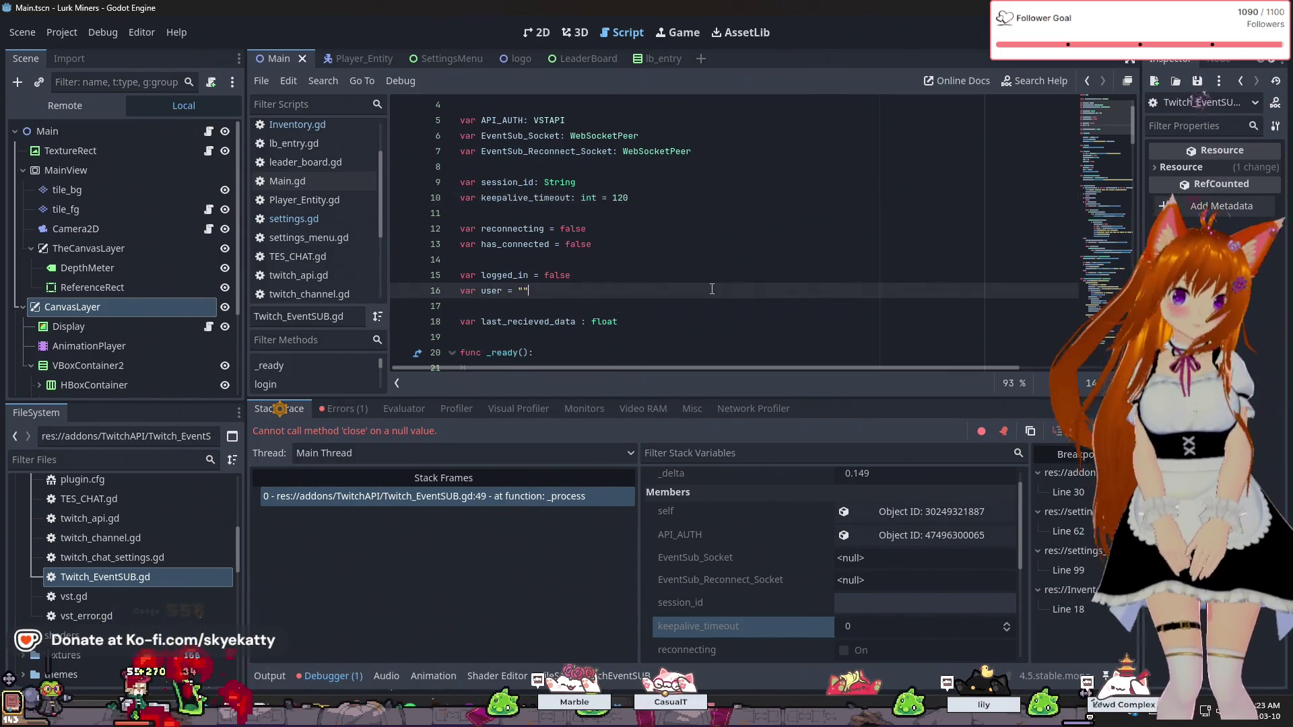
{"action": "scroll", "coordinate": [716, 291], "scroll_direction": "down", "scroll_amount": 11}
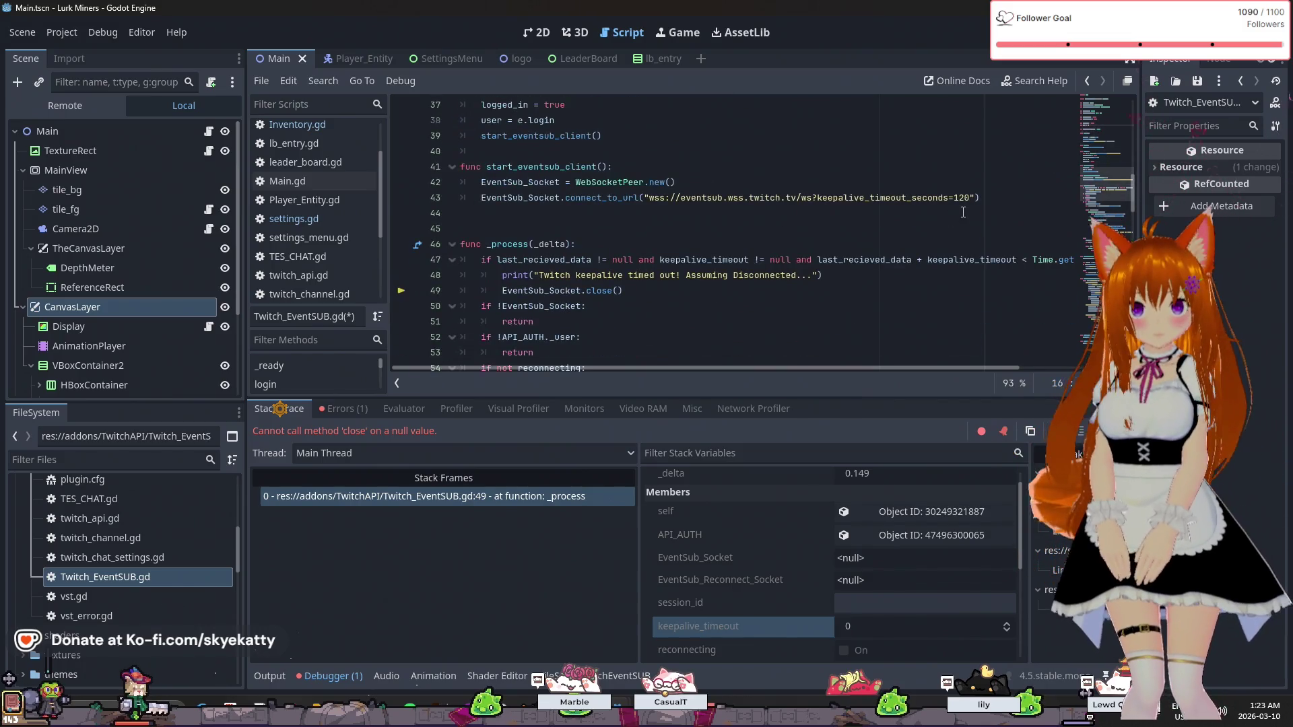
- Replace the hardcoded 120 in the EventSub URL with str(keepalive_timeout)
{"action": "left_click", "coordinate": [978, 204]}
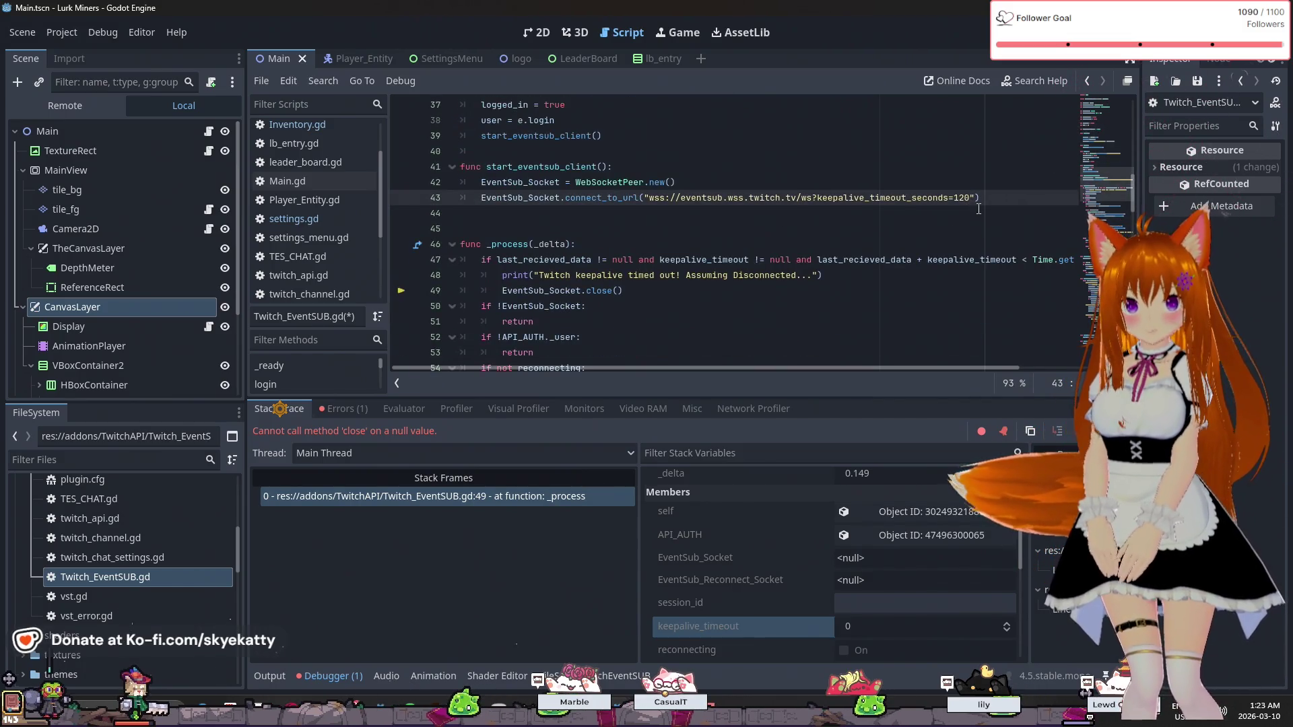
{"action": "key", "text": "BackSpace"}
{"action": "key", "text": "BackSpace"}
{"action": "key", "text": "BackSpace"}
{"action": "type", "text": "\" + "}
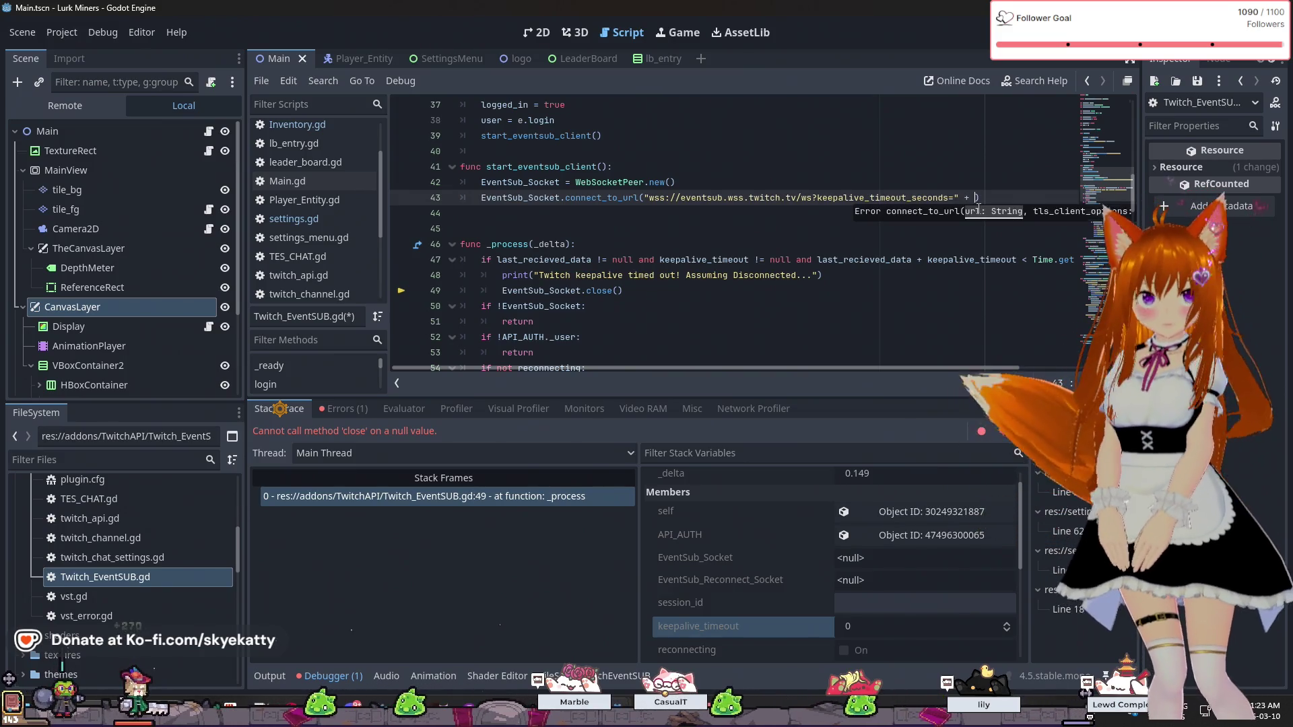
{"action": "type", "text": "str("}
{"action": "key", "text": "BackSpace"}
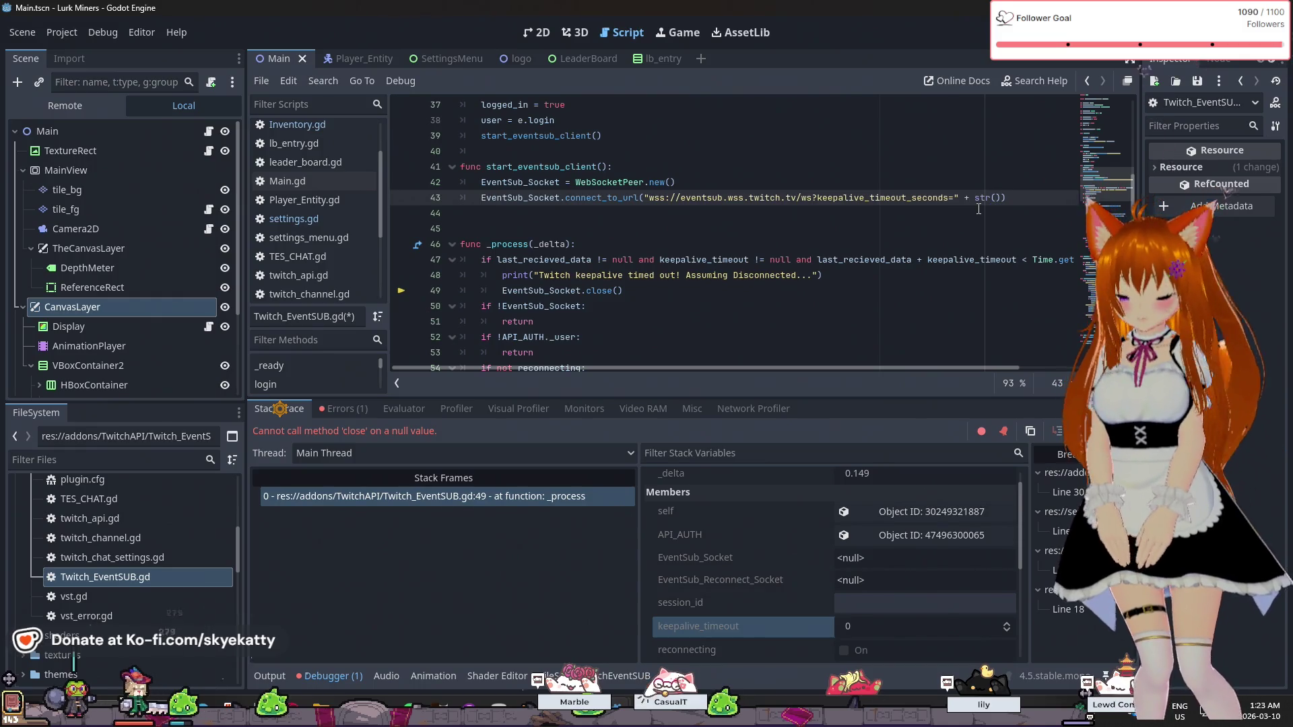
{"action": "type", "text": "k"}
{"action": "key", "text": "Return"}
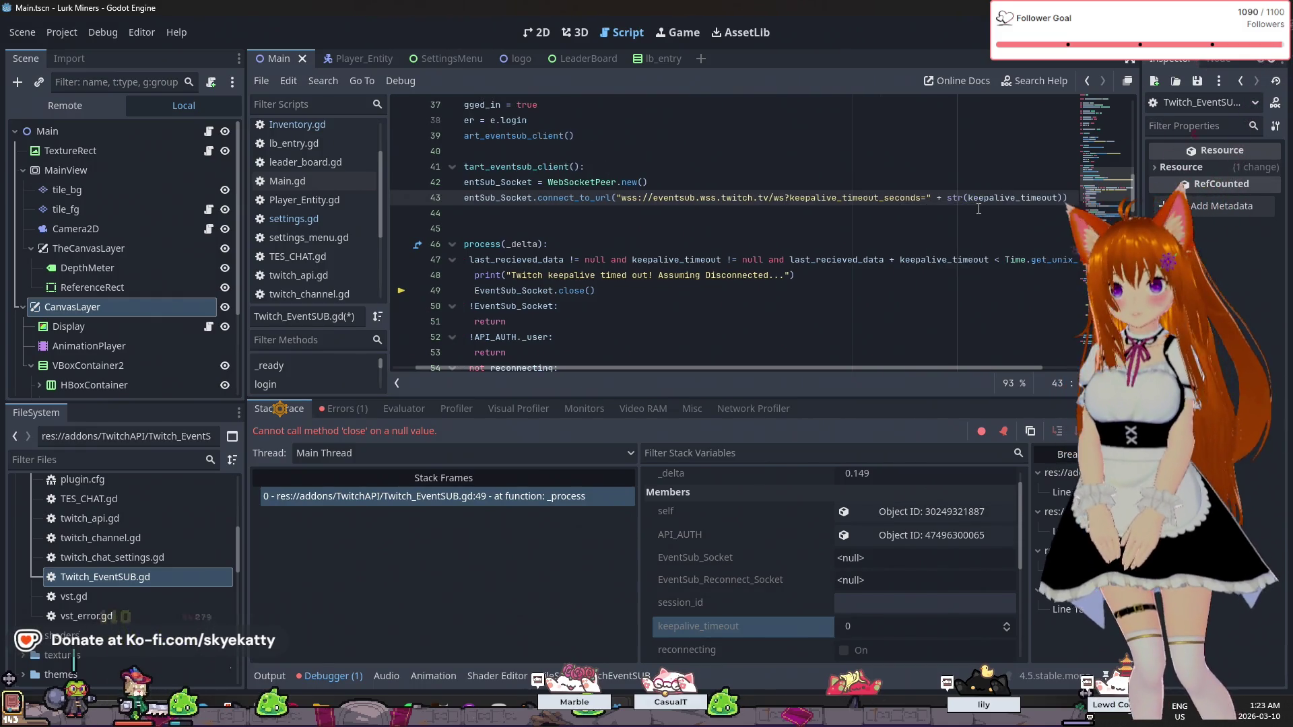
- Review the keepalive check and socket close call on lines 47–49
{"action": "left_click", "coordinate": [838, 292]}
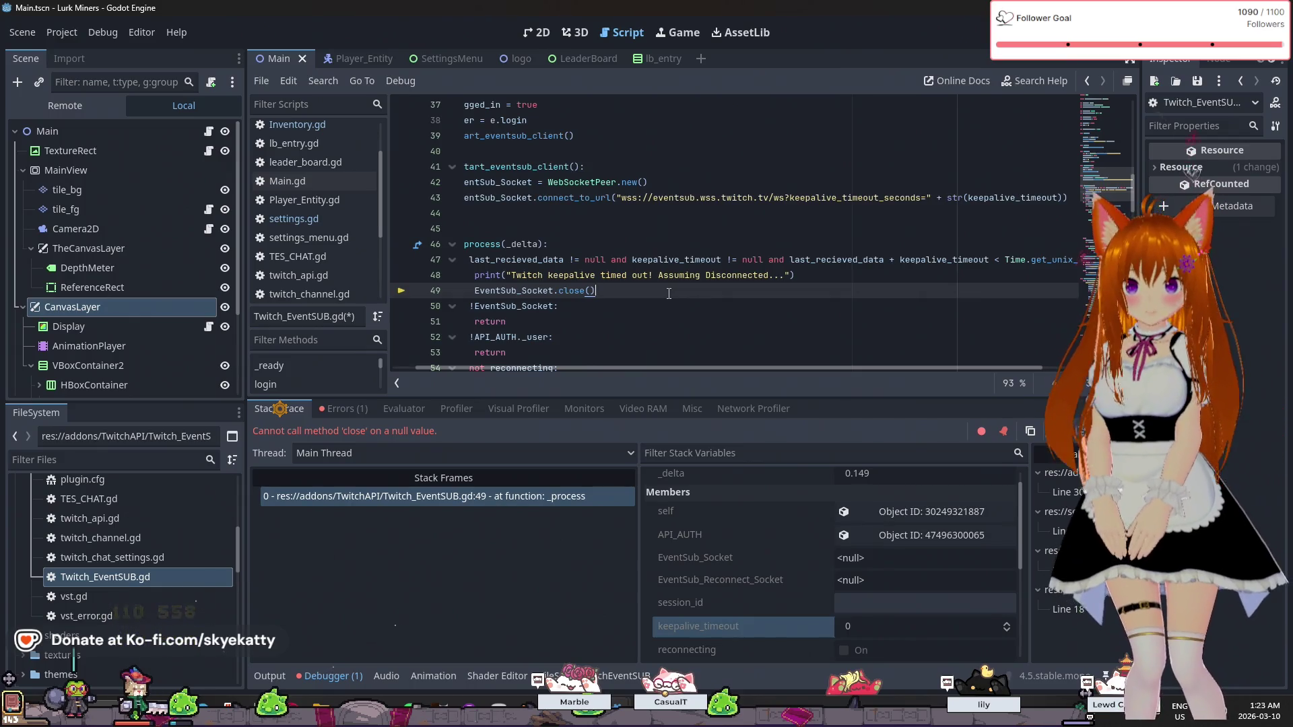
{"action": "left_click_drag", "start_coordinate": [472, 260], "coordinate": [418, 264]}
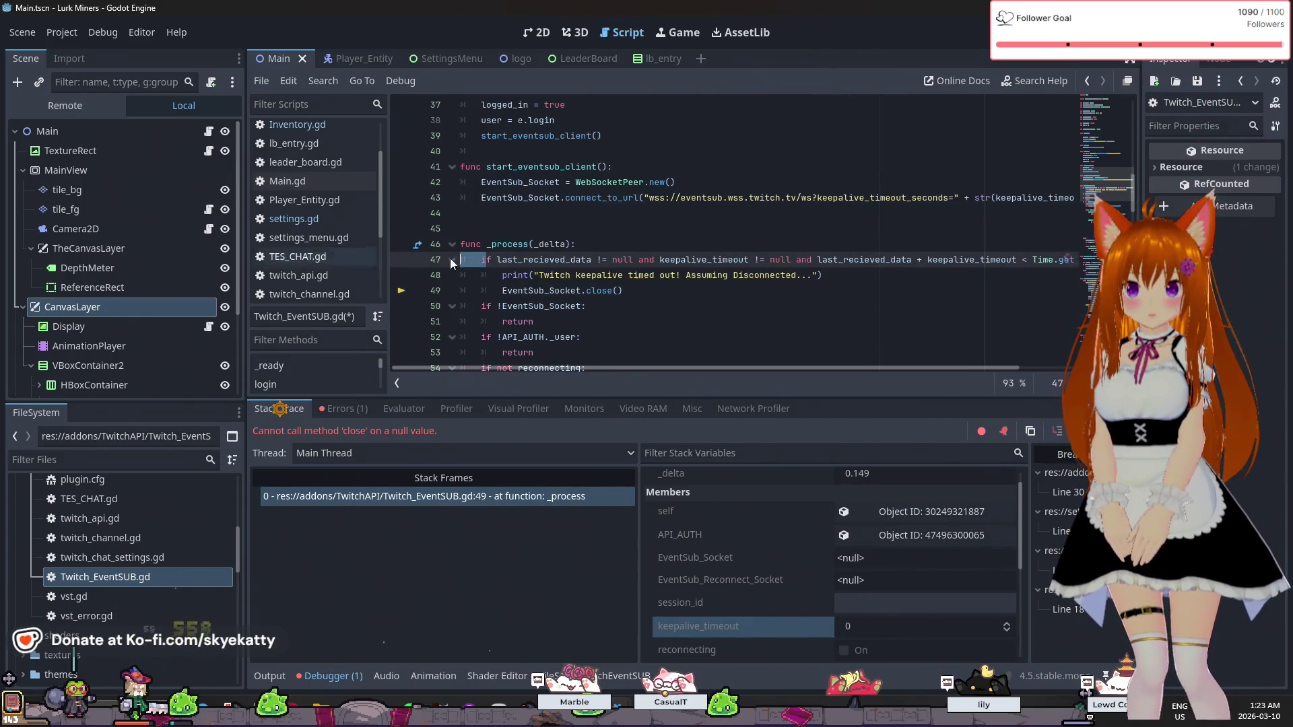
{"action": "left_click", "coordinate": [545, 260]}
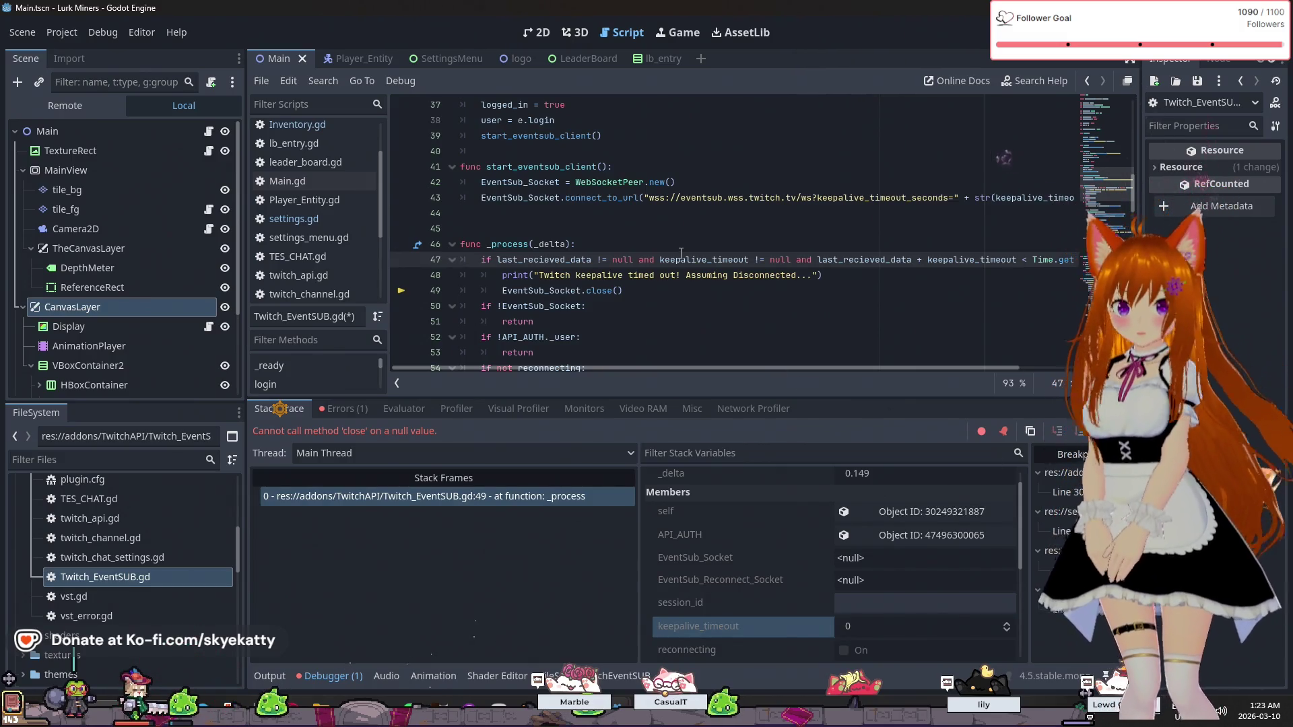
{"action": "left_click", "coordinate": [836, 272]}
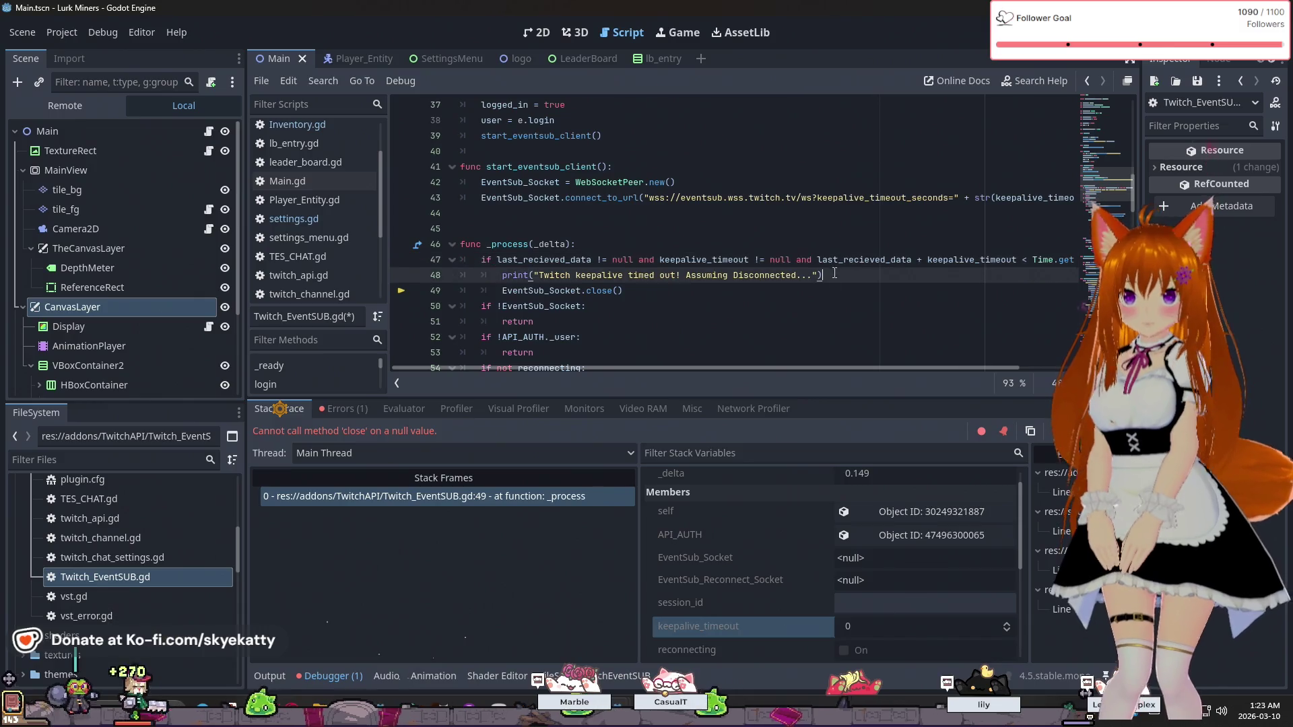
- Re-run the project and confirm last_recieved_data shows 0.0 in the enlarged debugger
{"action": "left_click", "coordinate": [1108, 32]}
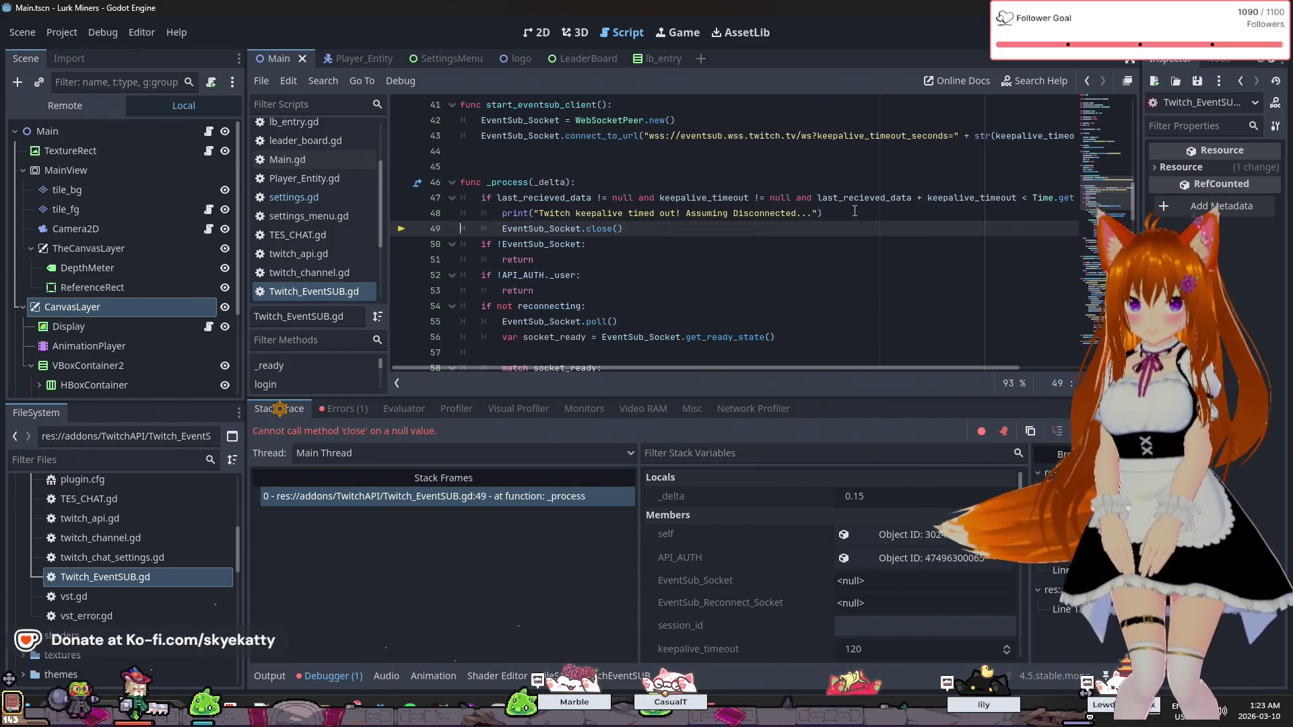
{"action": "left_click_drag", "start_coordinate": [786, 398], "coordinate": [814, 285]}
{"action": "scroll", "coordinate": [906, 439], "scroll_direction": "down", "scroll_amount": 1}
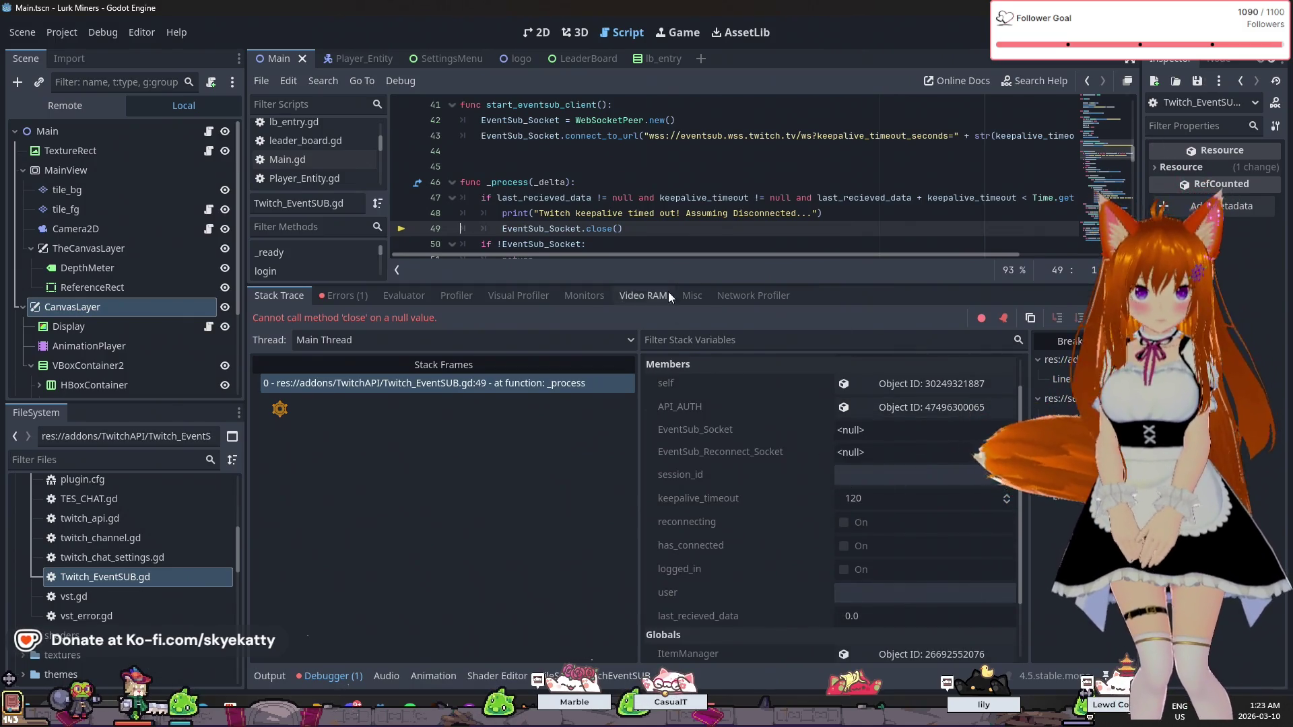
{"action": "scroll", "coordinate": [895, 471], "scroll_direction": "down", "scroll_amount": 1}
{"action": "scroll", "coordinate": [892, 468], "scroll_direction": "up", "scroll_amount": 1}
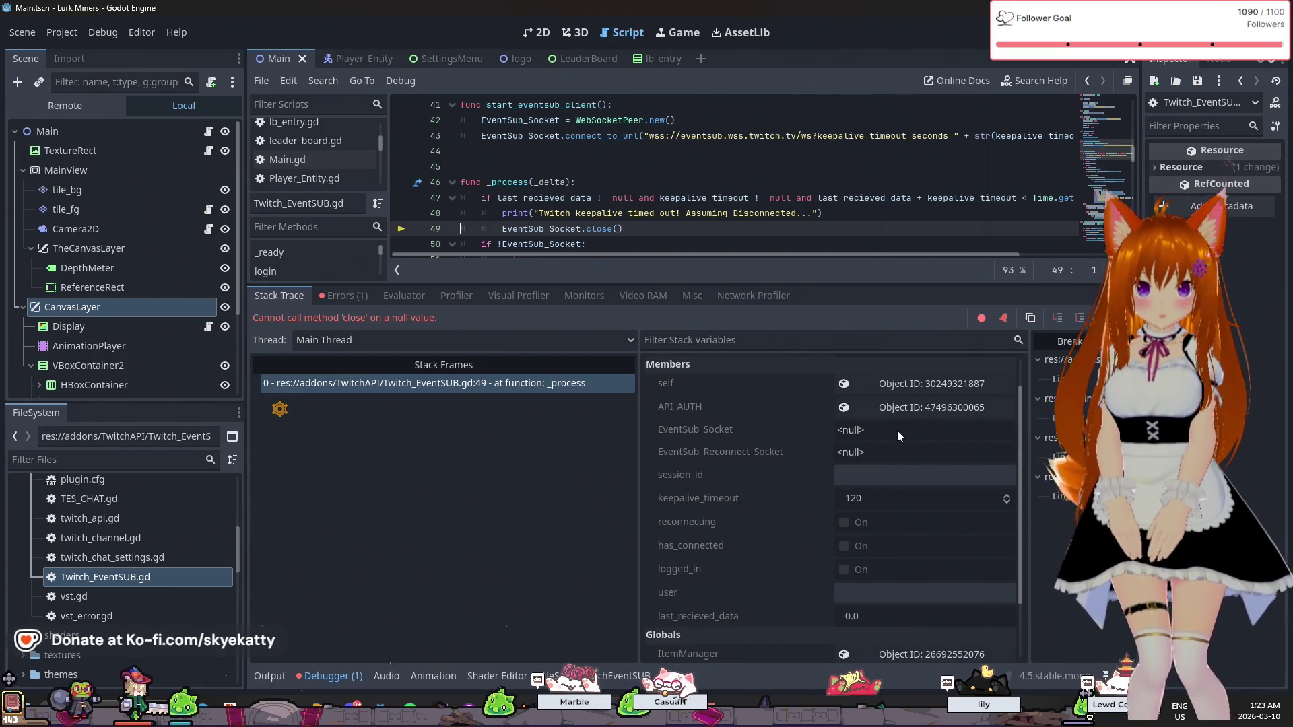
{"action": "scroll", "coordinate": [902, 444], "scroll_direction": "down", "scroll_amount": 3}
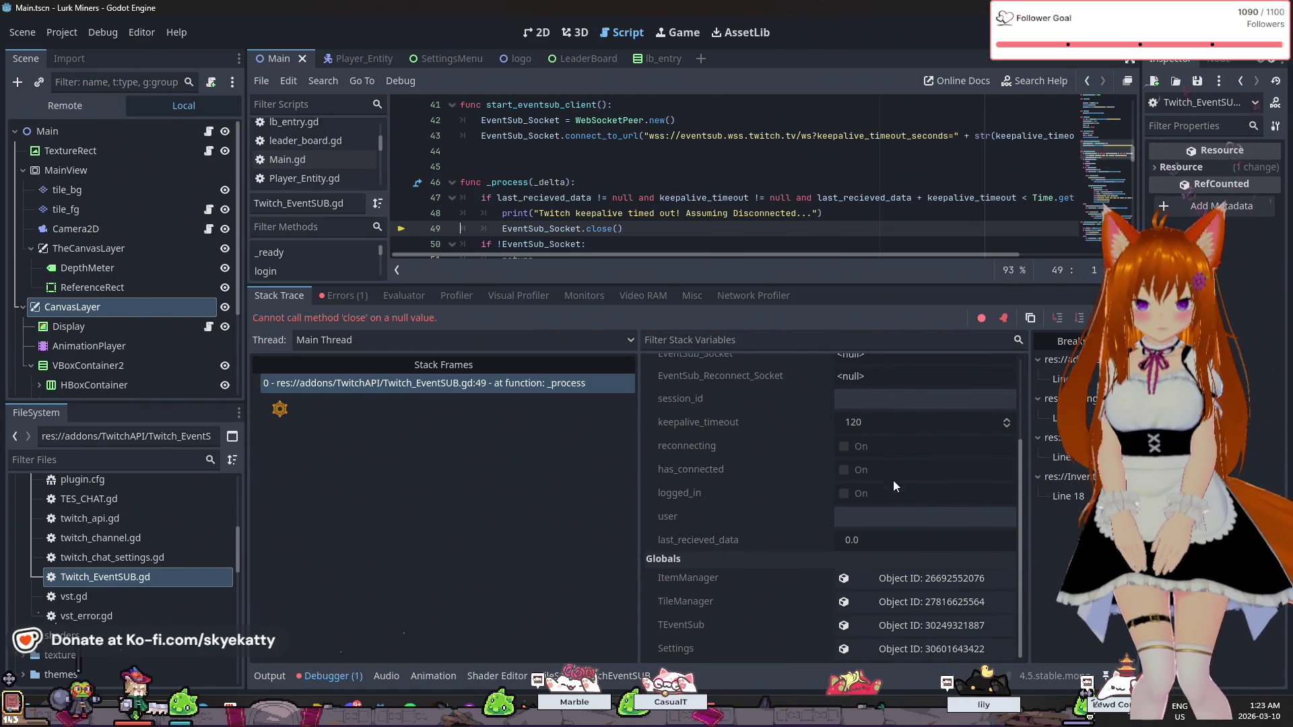
{"action": "left_click", "coordinate": [879, 539]}
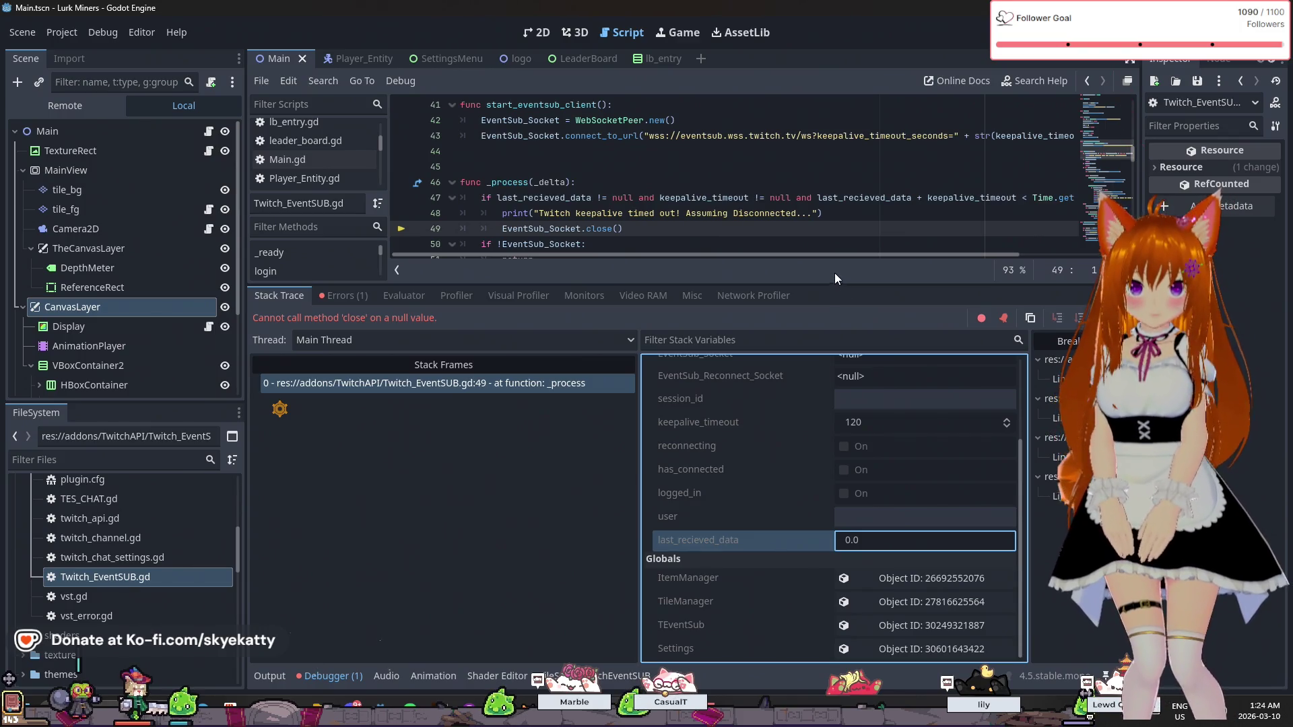
- Give the script editor more room and scroll Twitch_EventSUB.gd back to line 1
{"action": "scroll", "coordinate": [891, 466], "scroll_direction": "up", "scroll_amount": 3}
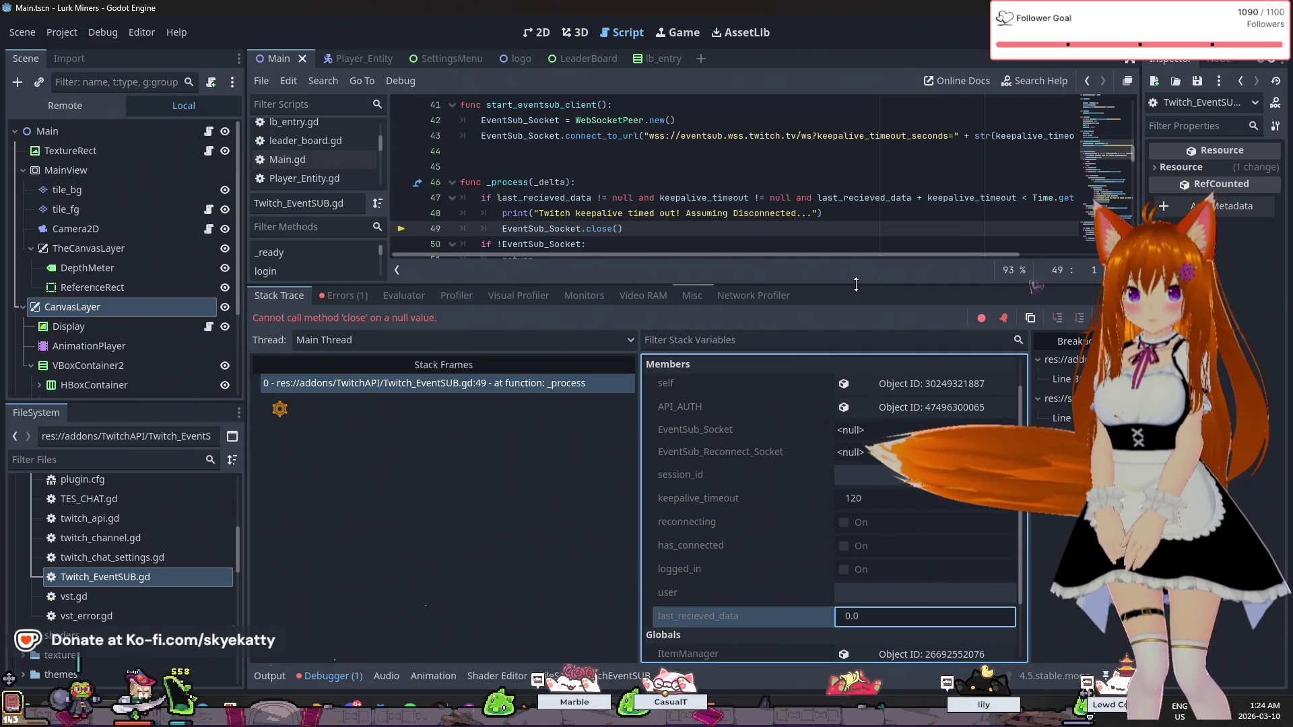
{"action": "left_click_drag", "start_coordinate": [855, 288], "coordinate": [857, 439]}
{"action": "scroll", "coordinate": [867, 294], "scroll_direction": "up", "scroll_amount": 13}
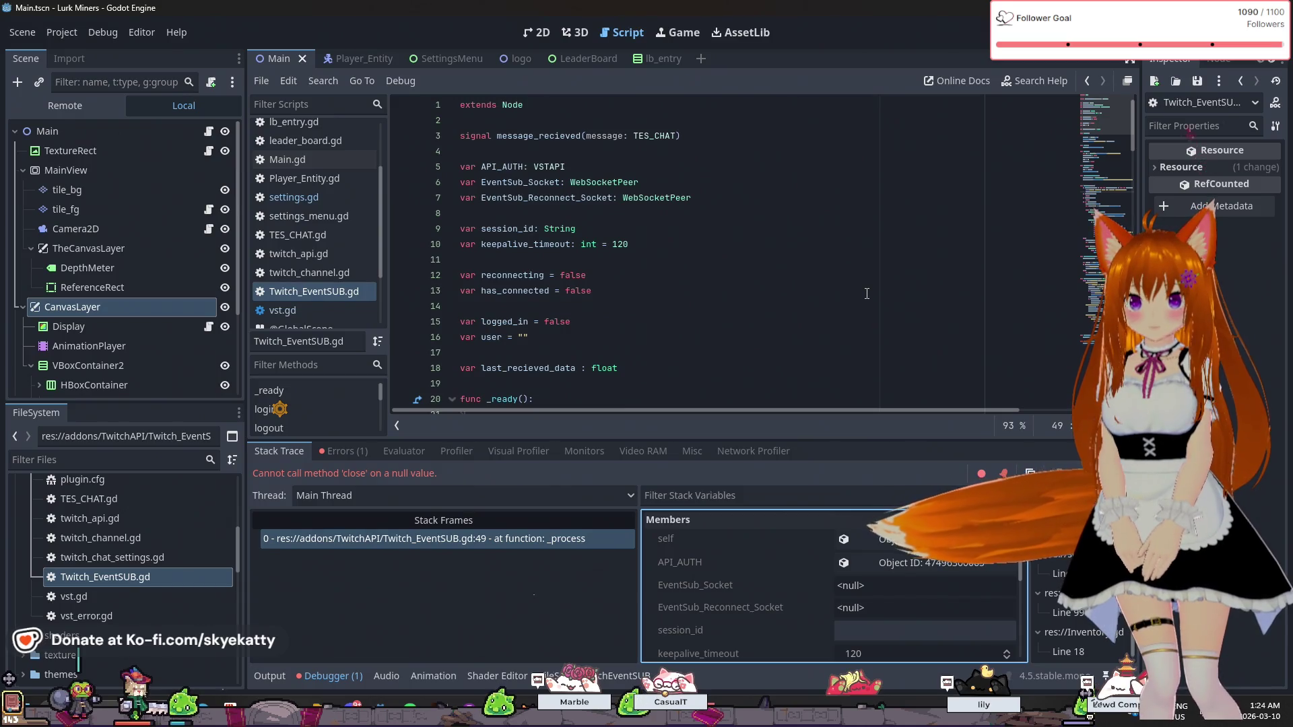
- Remove the float type from the last_recieved_data declaration on line 18
{"action": "scroll", "coordinate": [866, 294], "scroll_direction": "down", "scroll_amount": 1}
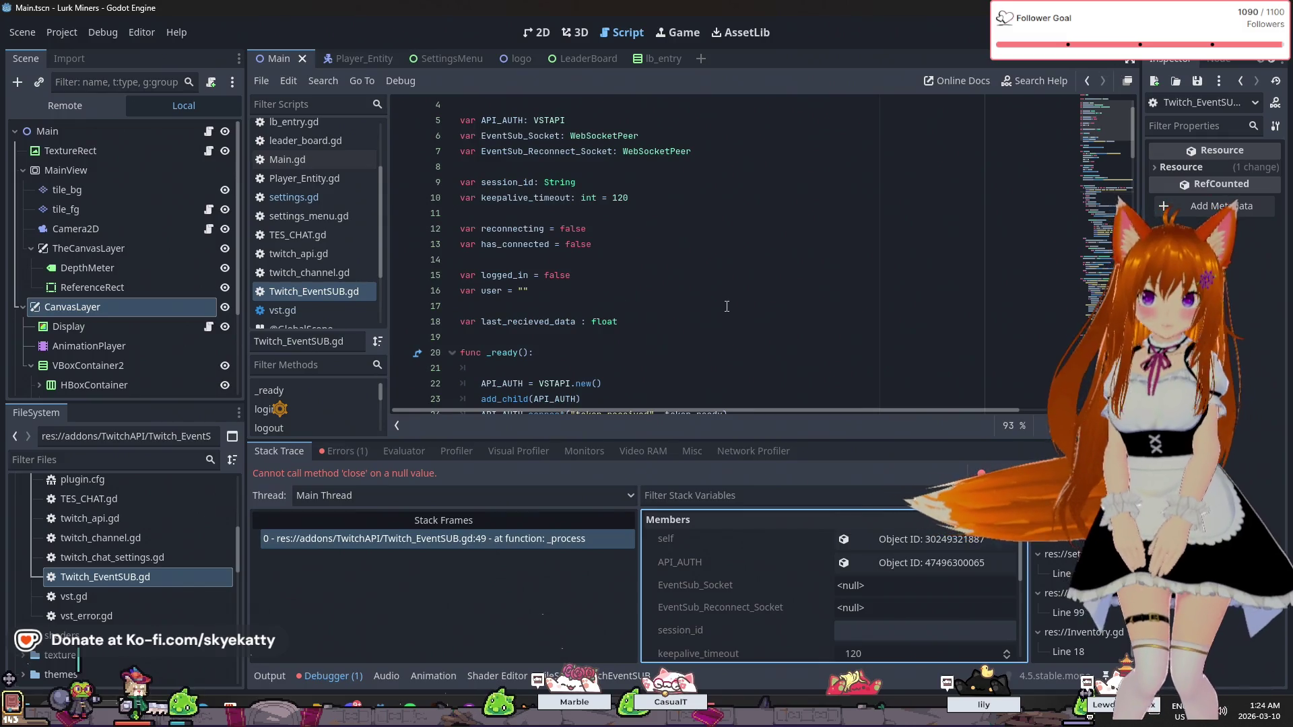
{"action": "left_click", "coordinate": [672, 328]}
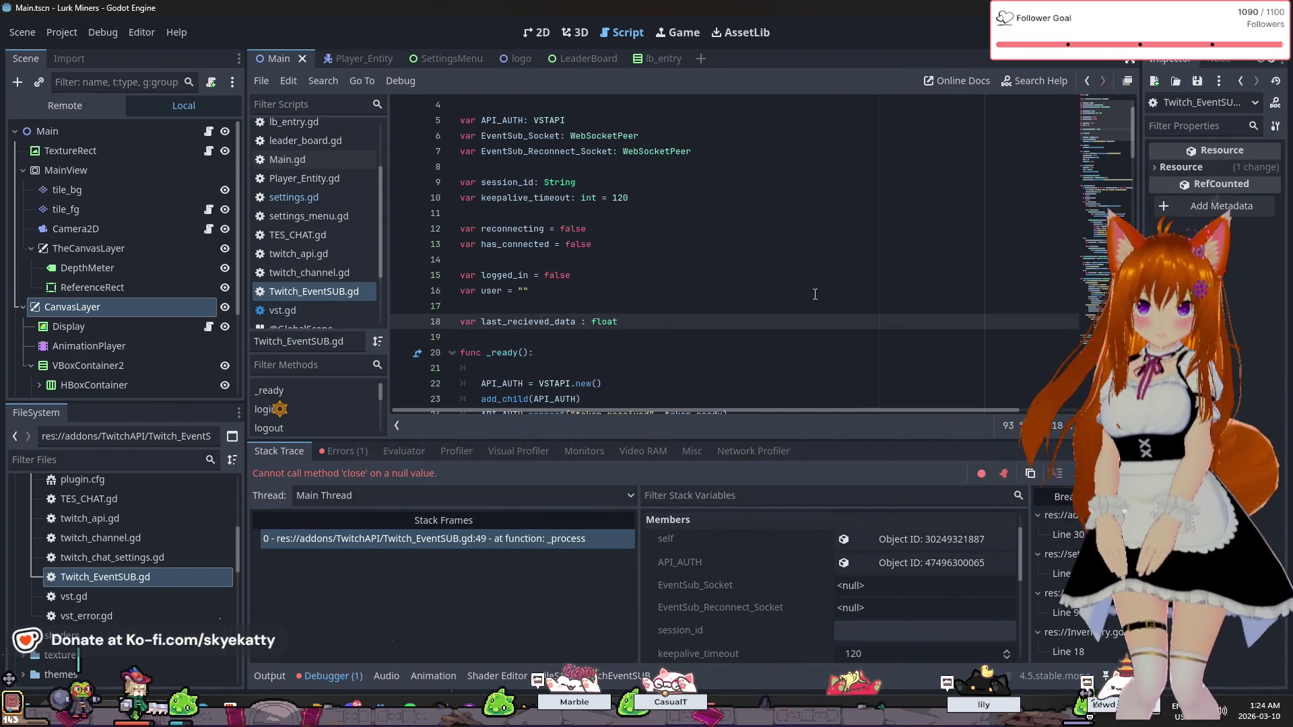
{"action": "scroll", "coordinate": [814, 294], "scroll_direction": "down", "scroll_amount": 1}
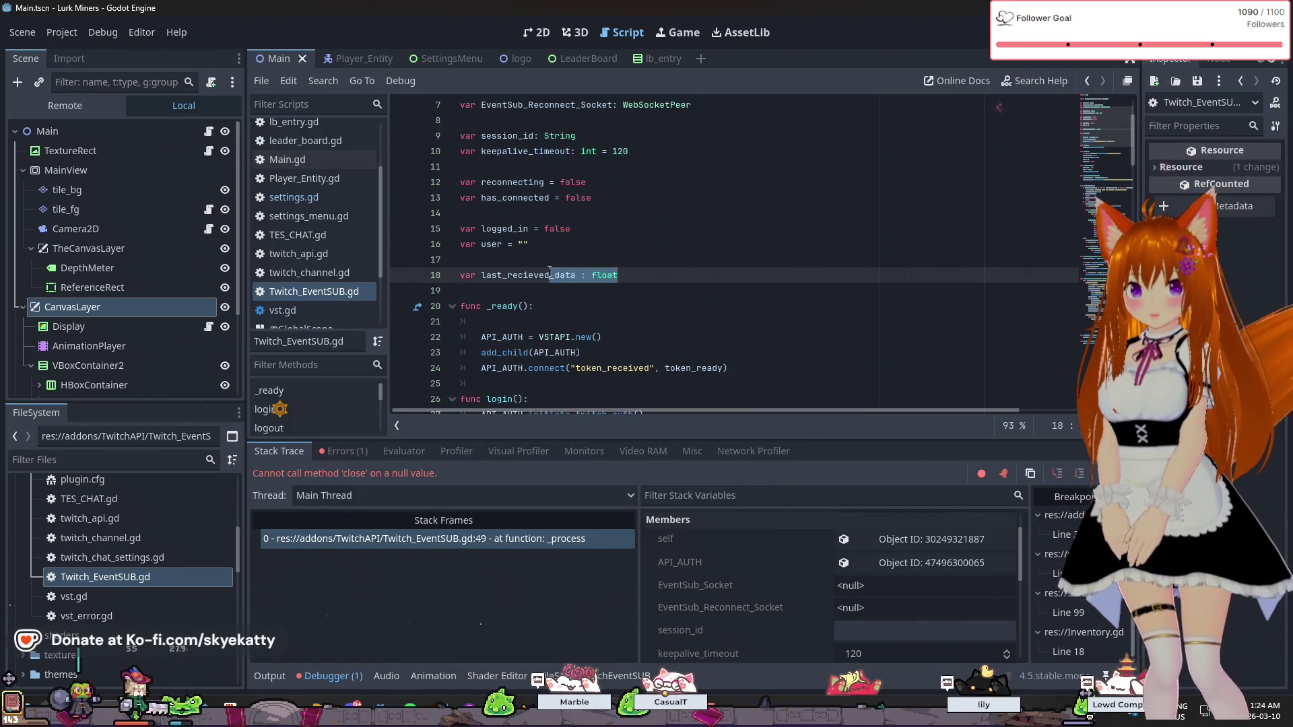
{"action": "key", "text": "BackSpace"}
- End the paused debug session, relaunch the game, then stop it again
{"action": "key", "text": "F8"}
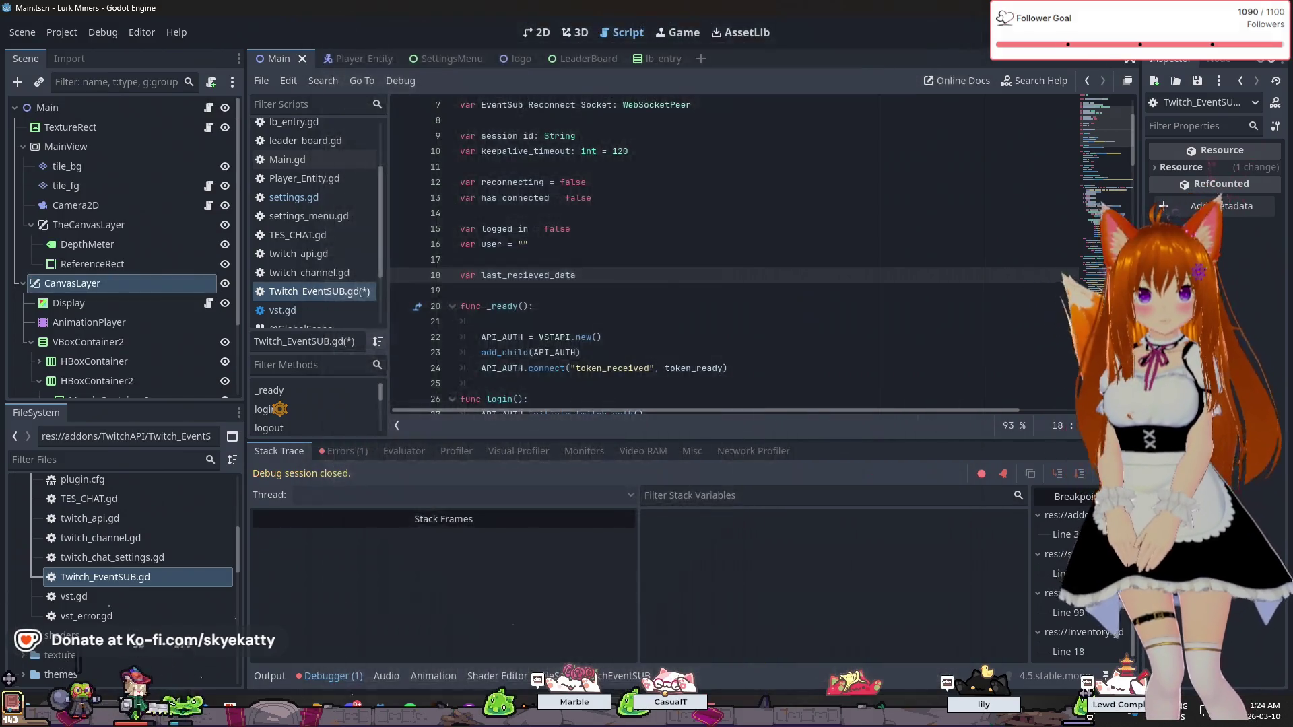
{"action": "key", "text": "F5"}
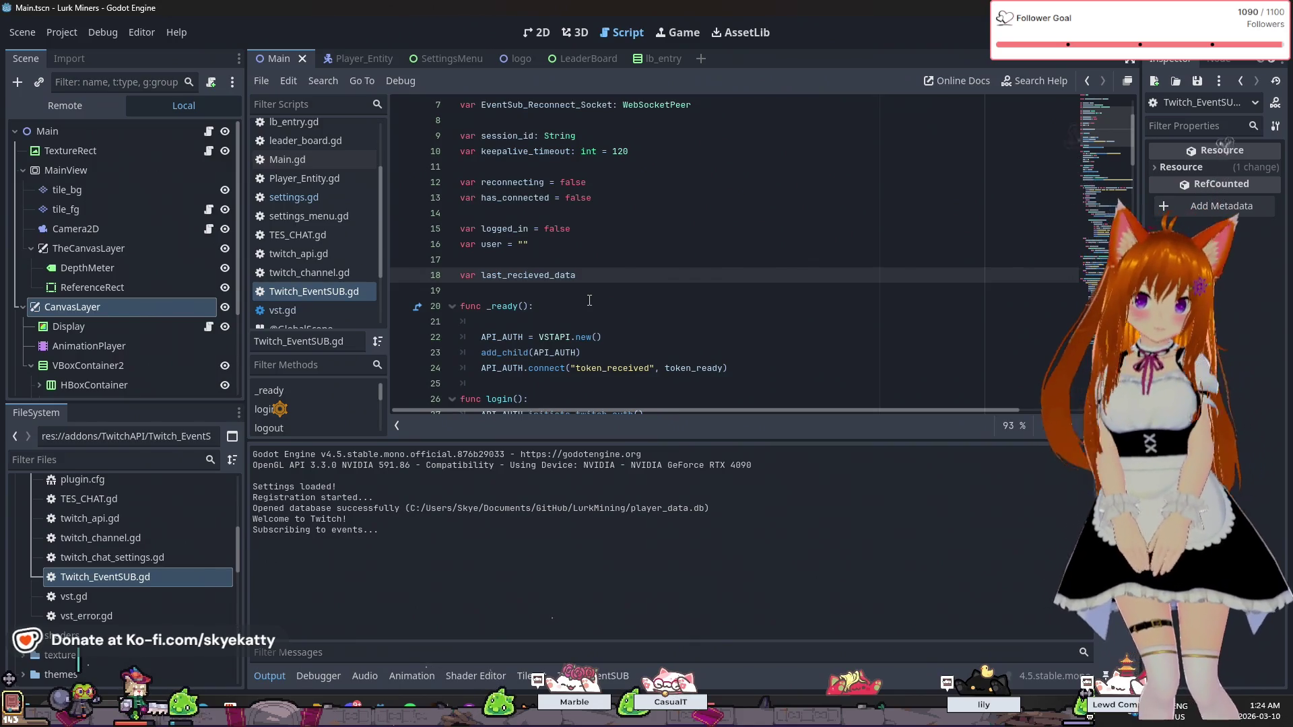
{"action": "scroll", "coordinate": [589, 300], "scroll_direction": "down", "scroll_amount": 1}
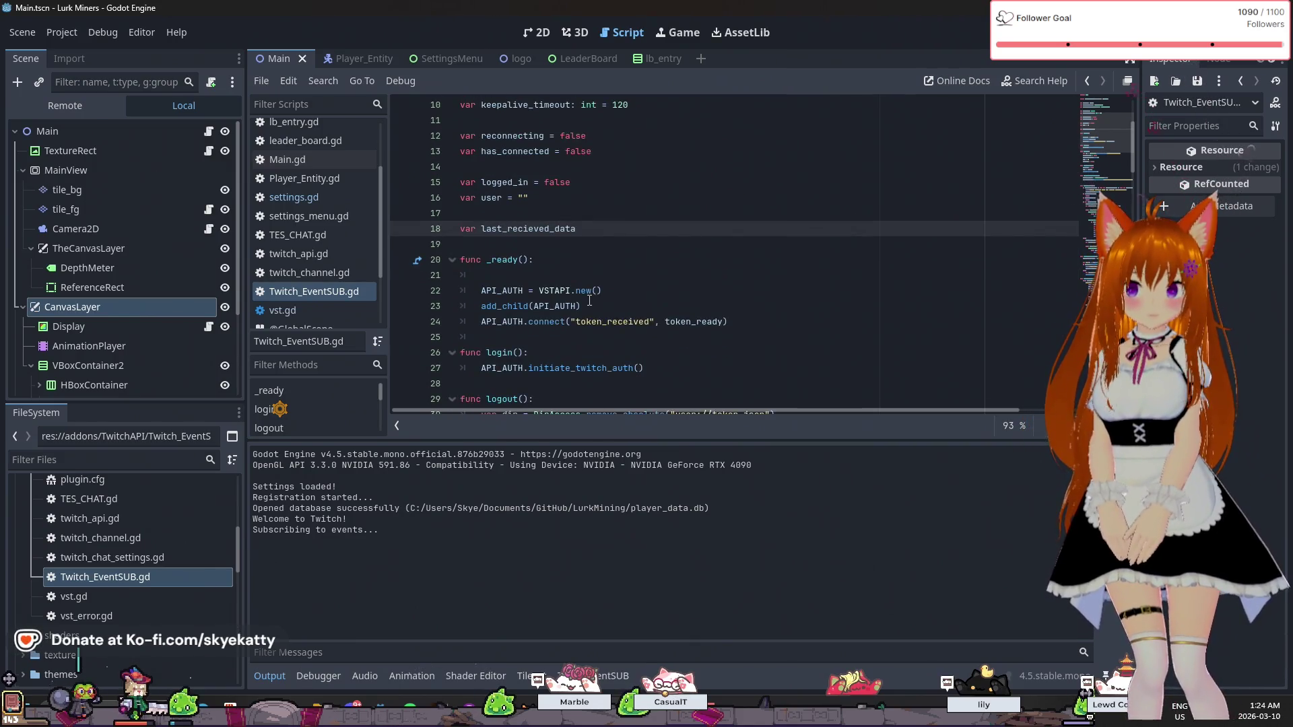
{"action": "key", "text": "F8"}
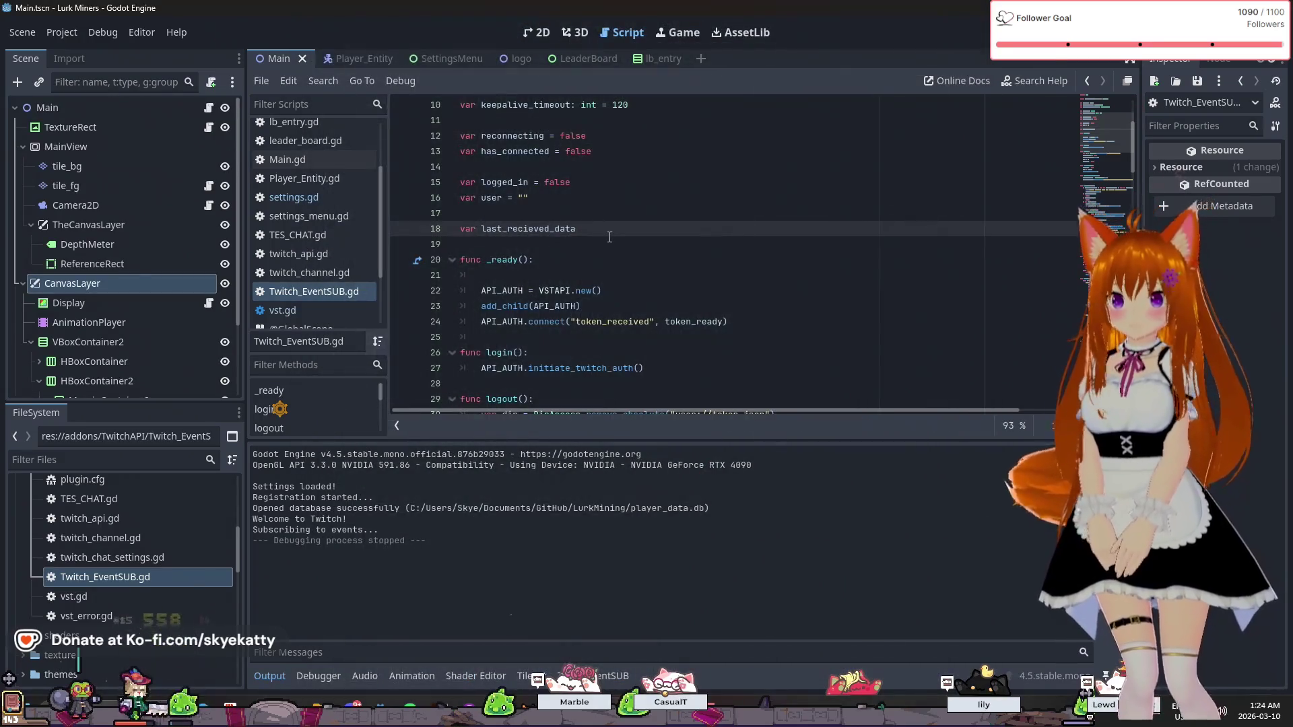
- Restore ': float' as last_recieved_data's type
{"action": "type", "text": ": lfoa"}
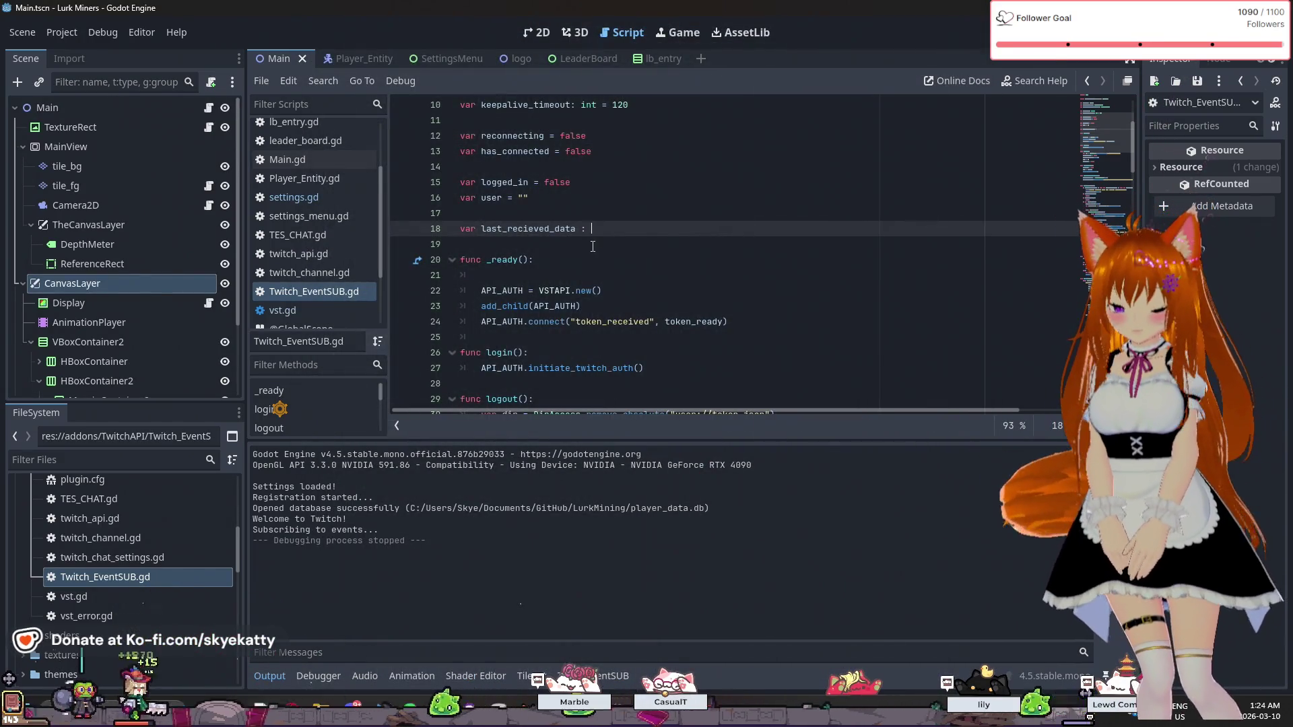
{"action": "key", "text": "BackSpace"}
{"action": "key", "text": "BackSpace"}
{"action": "key", "text": "BackSpace"}
{"action": "type", "text": "float"}
{"action": "key", "text": "Escape"}
{"action": "scroll", "coordinate": [630, 303], "scroll_direction": "down", "scroll_amount": 9}
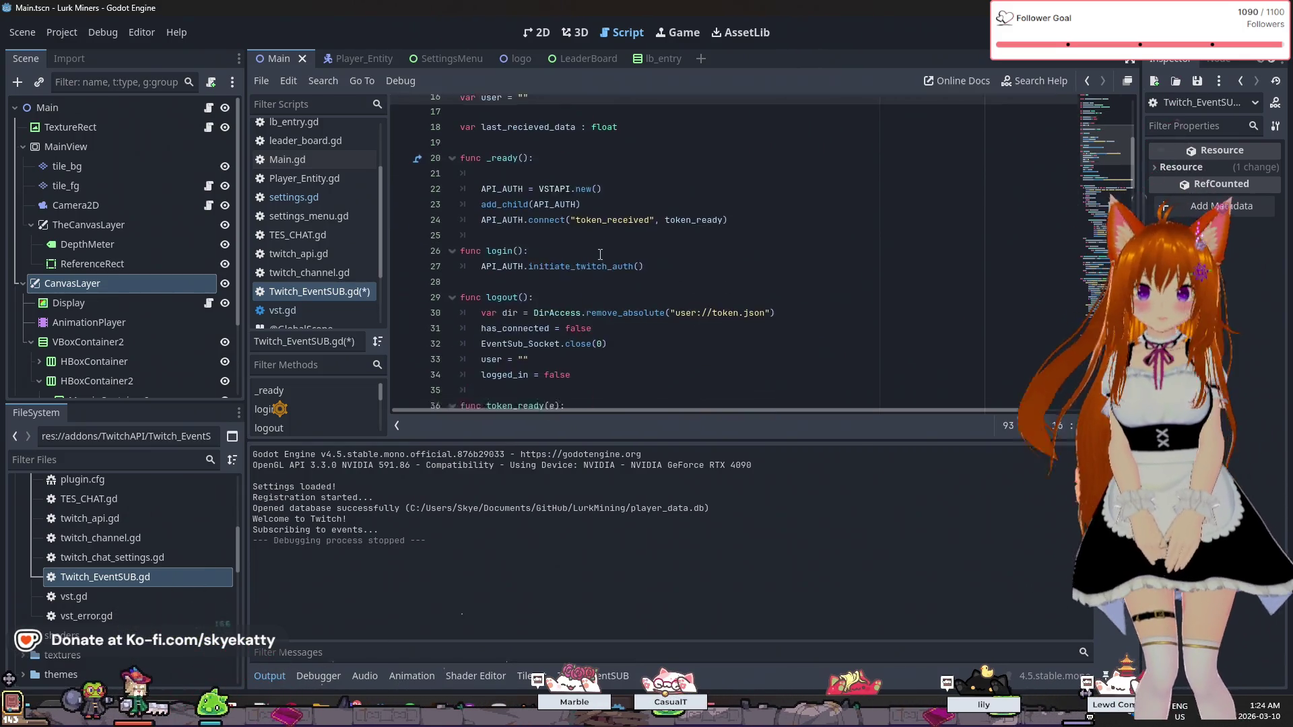
{"action": "scroll", "coordinate": [646, 283], "scroll_direction": "down", "scroll_amount": 1}
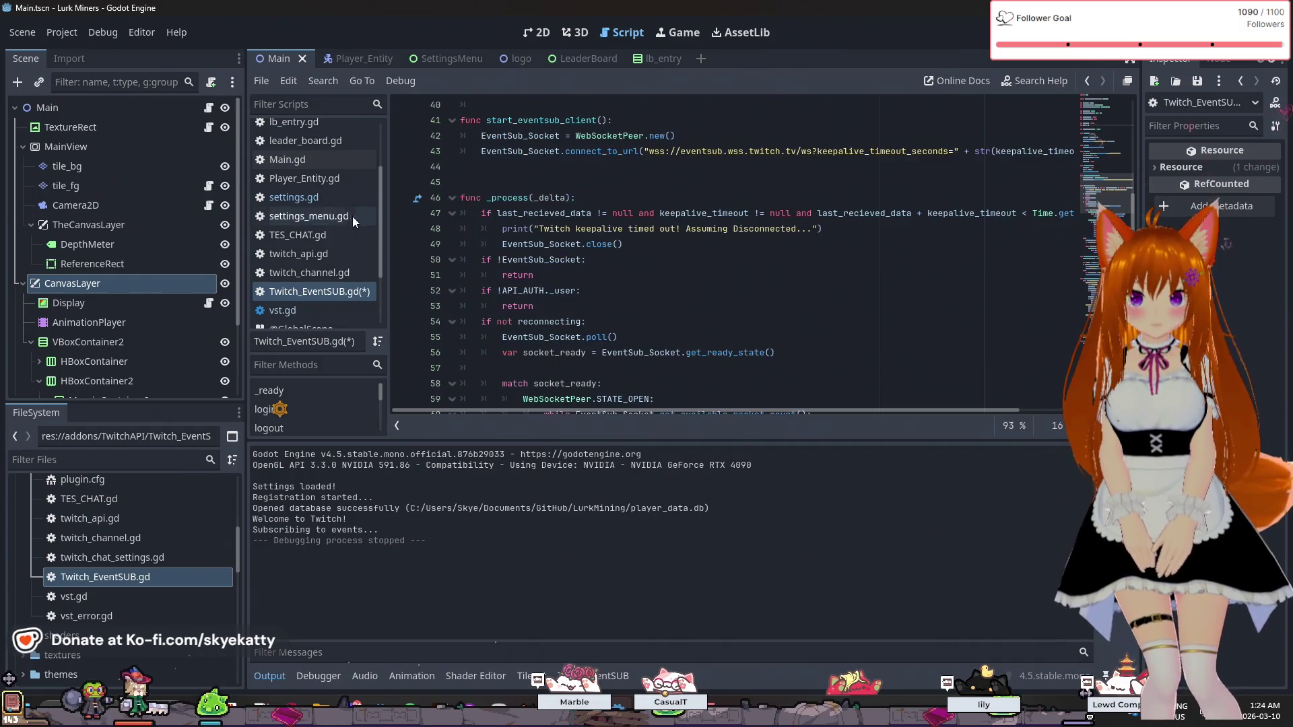
- Change line 47's null checks to last_recieved_data != 0.0 and keepalive_timeout != 0, then run
{"action": "left_click", "coordinate": [608, 214]}
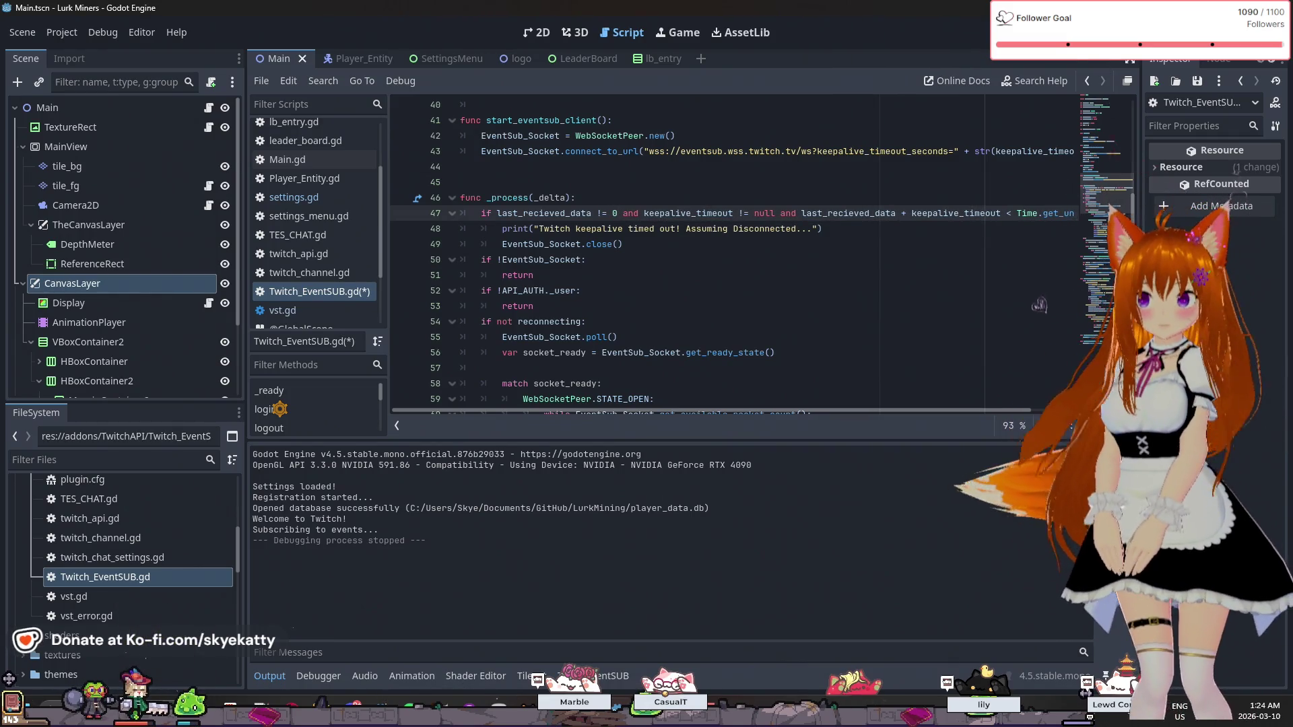
{"action": "type", "text": "0."}
{"action": "left_click", "coordinate": [840, 202]}
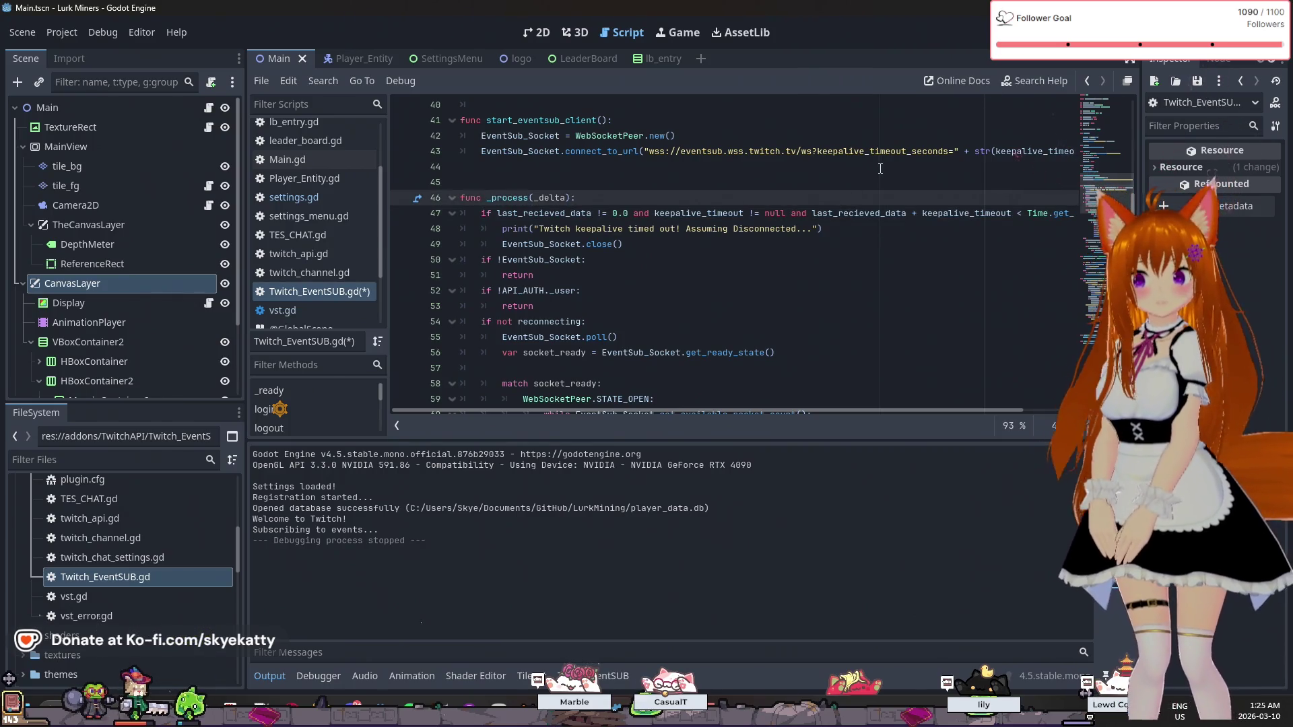
{"action": "scroll", "coordinate": [880, 168], "scroll_direction": "up", "scroll_amount": 13}
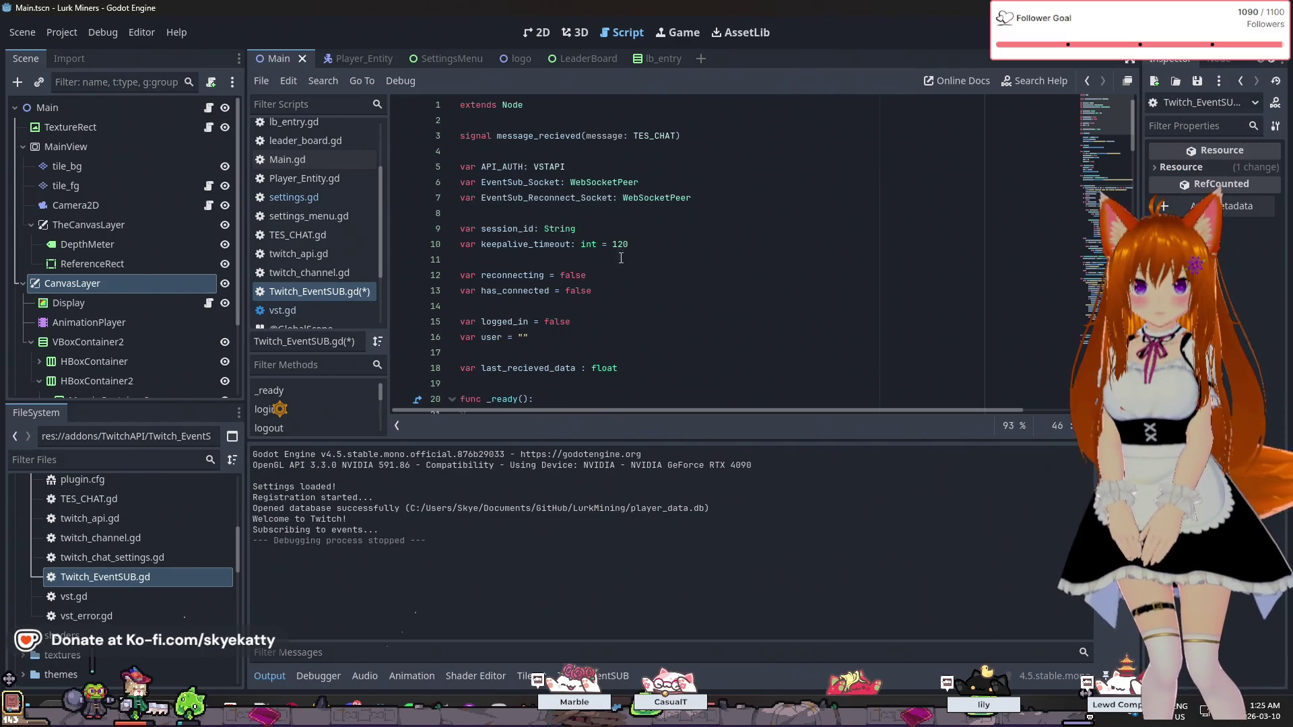
{"action": "scroll", "coordinate": [620, 258], "scroll_direction": "down", "scroll_amount": 20}
{"action": "scroll", "coordinate": [892, 250], "scroll_direction": "down", "scroll_amount": 13}
{"action": "scroll", "coordinate": [887, 241], "scroll_direction": "up", "scroll_amount": 11}
{"action": "scroll", "coordinate": [888, 241], "scroll_direction": "up", "scroll_amount": 11}
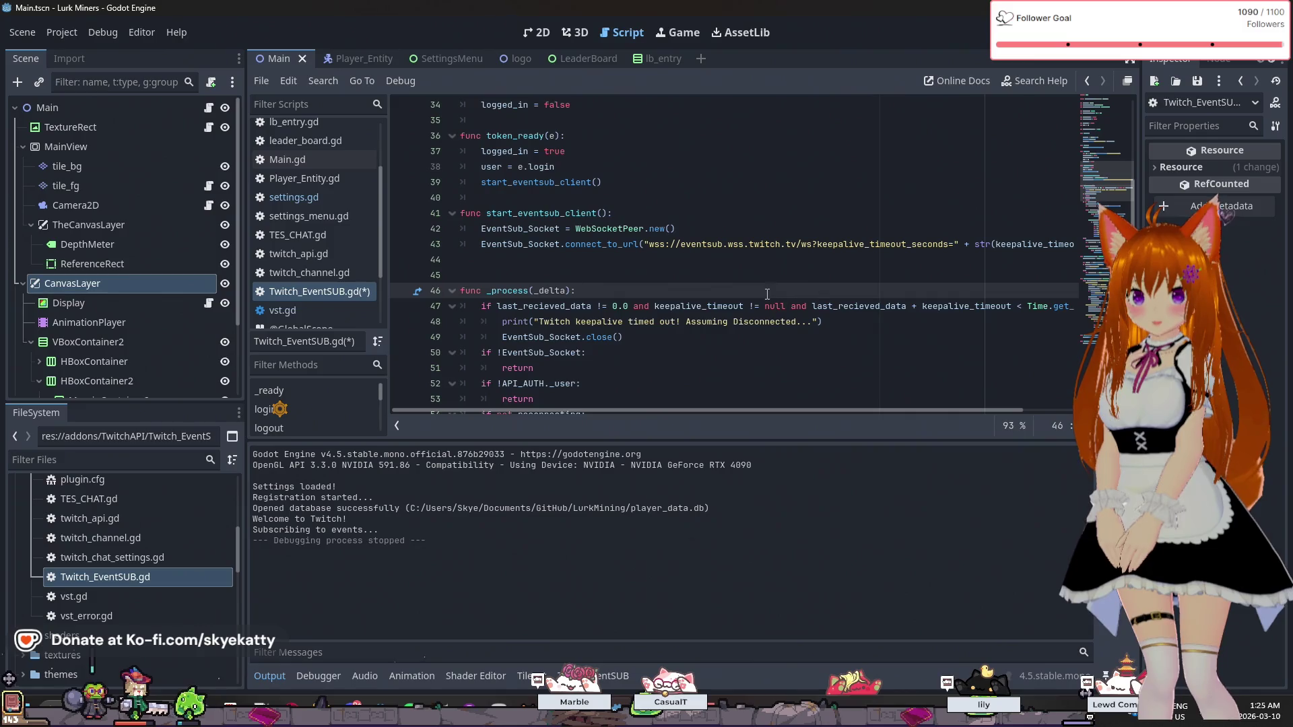
{"action": "left_click", "coordinate": [783, 307]}
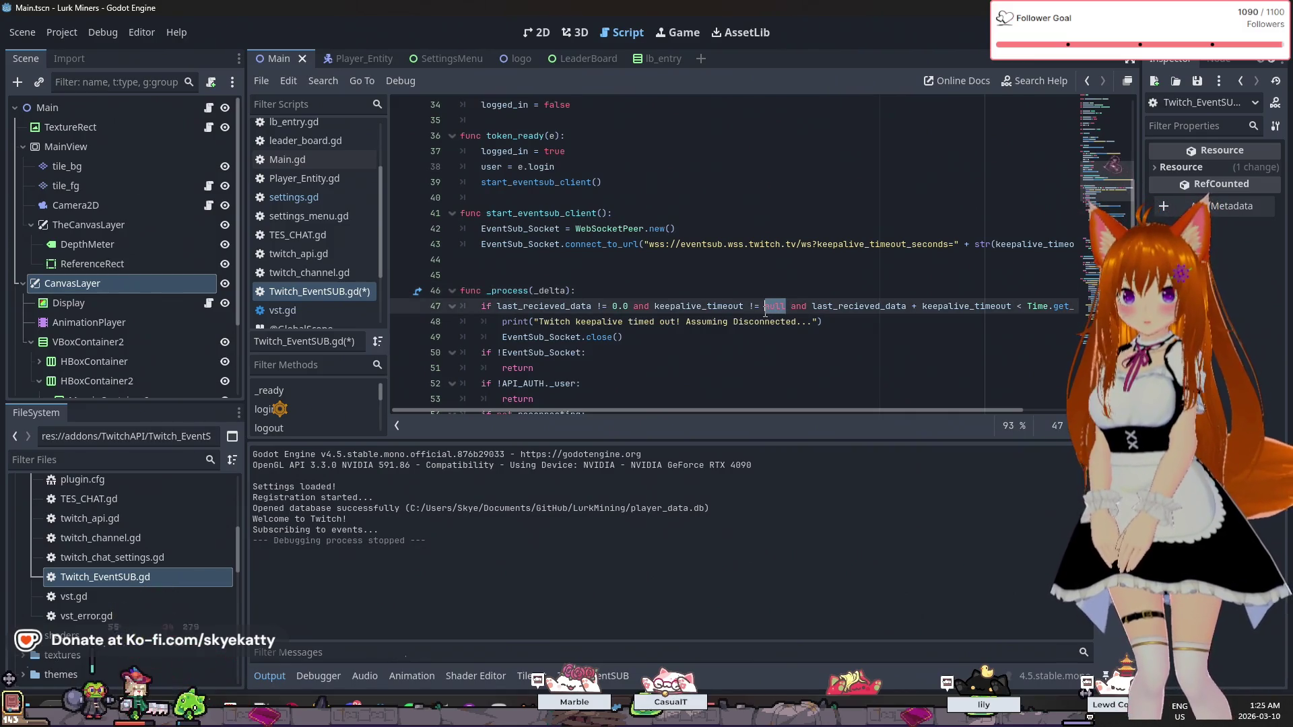
{"action": "left_click", "coordinate": [781, 244]}
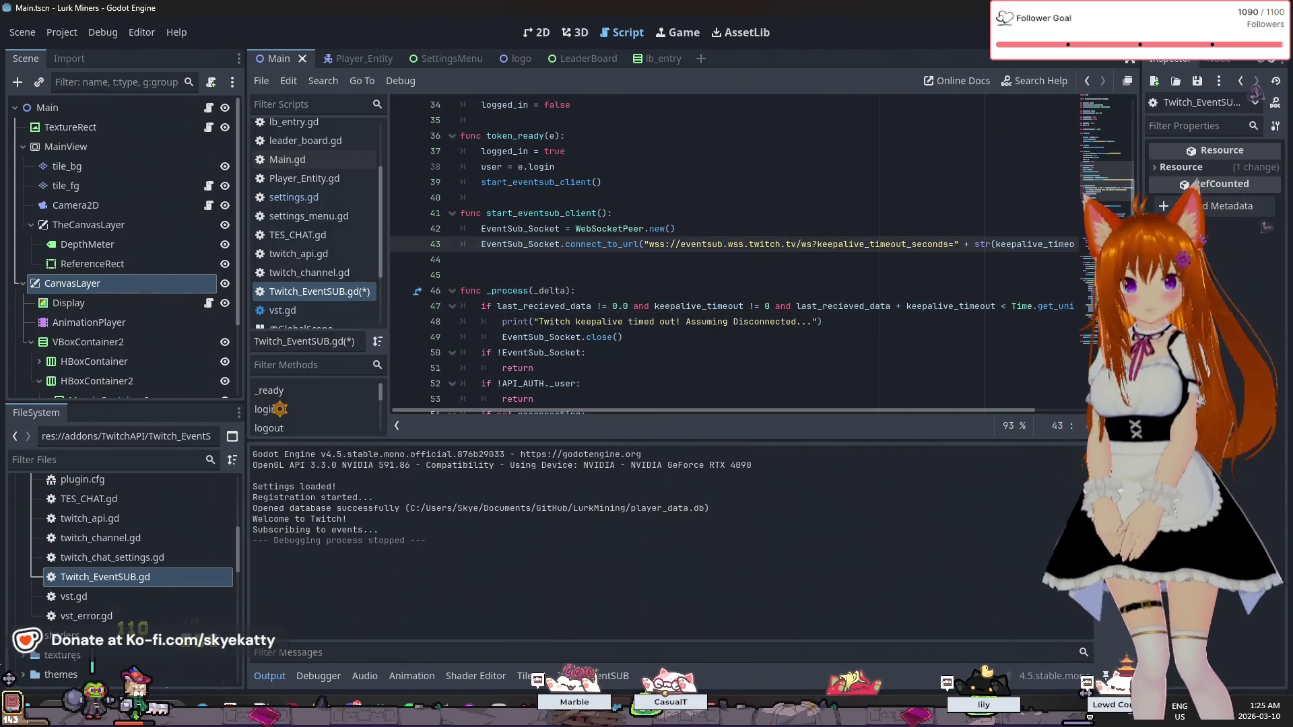
{"action": "key", "text": "F5"}
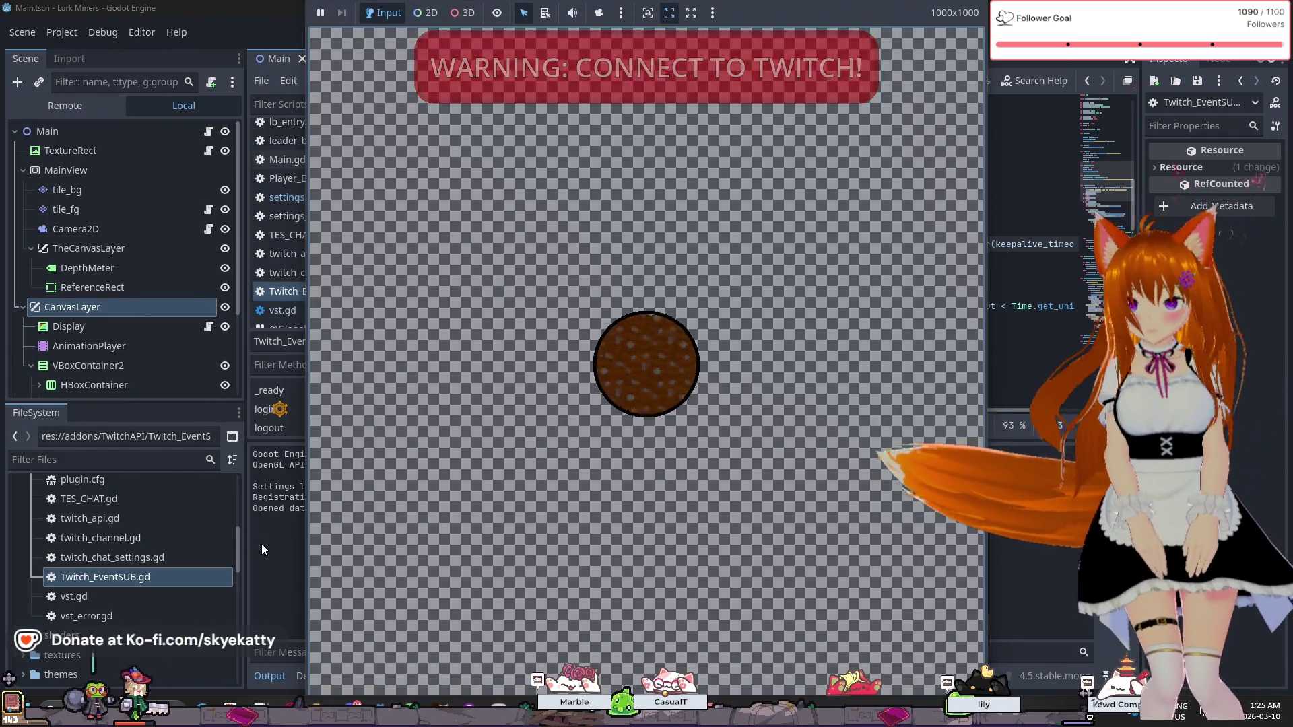
- Close the game window and relaunch so it logs 'Welcome to Twitch!' and 'Subscribing to events...'
{"action": "left_click", "coordinate": [261, 543]}
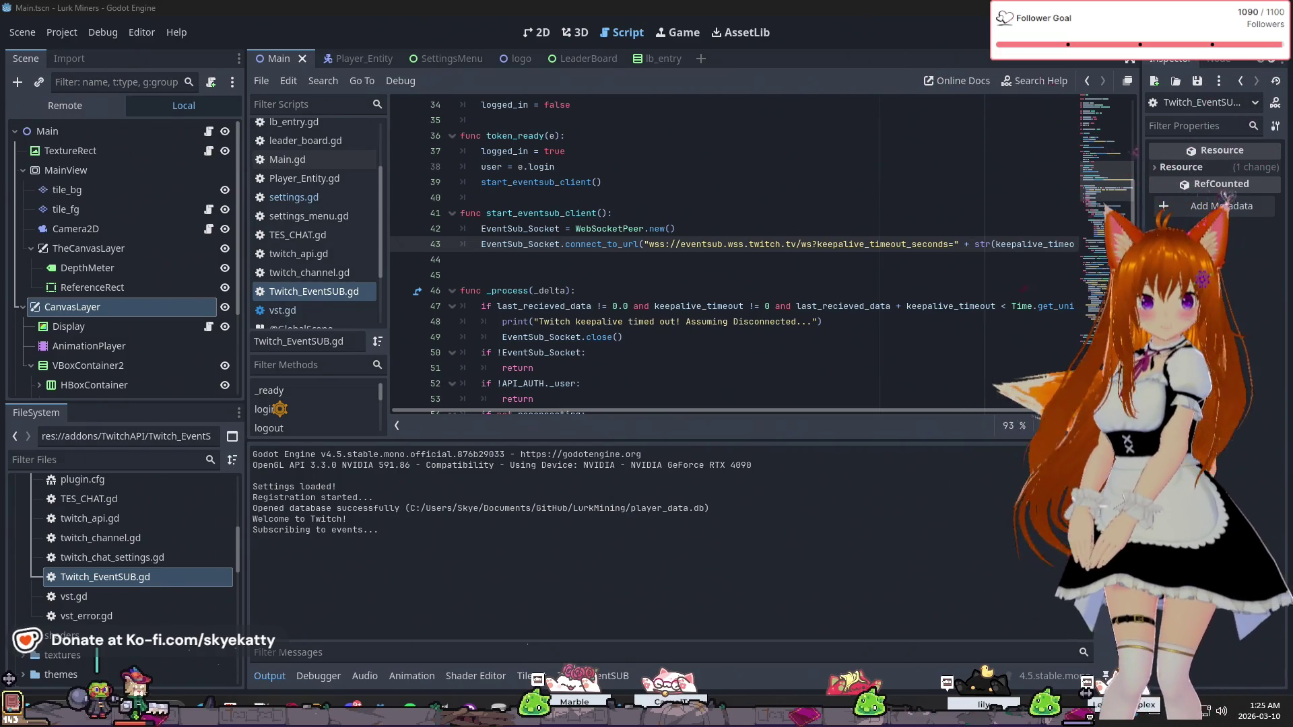
{"action": "key", "text": "F5"}
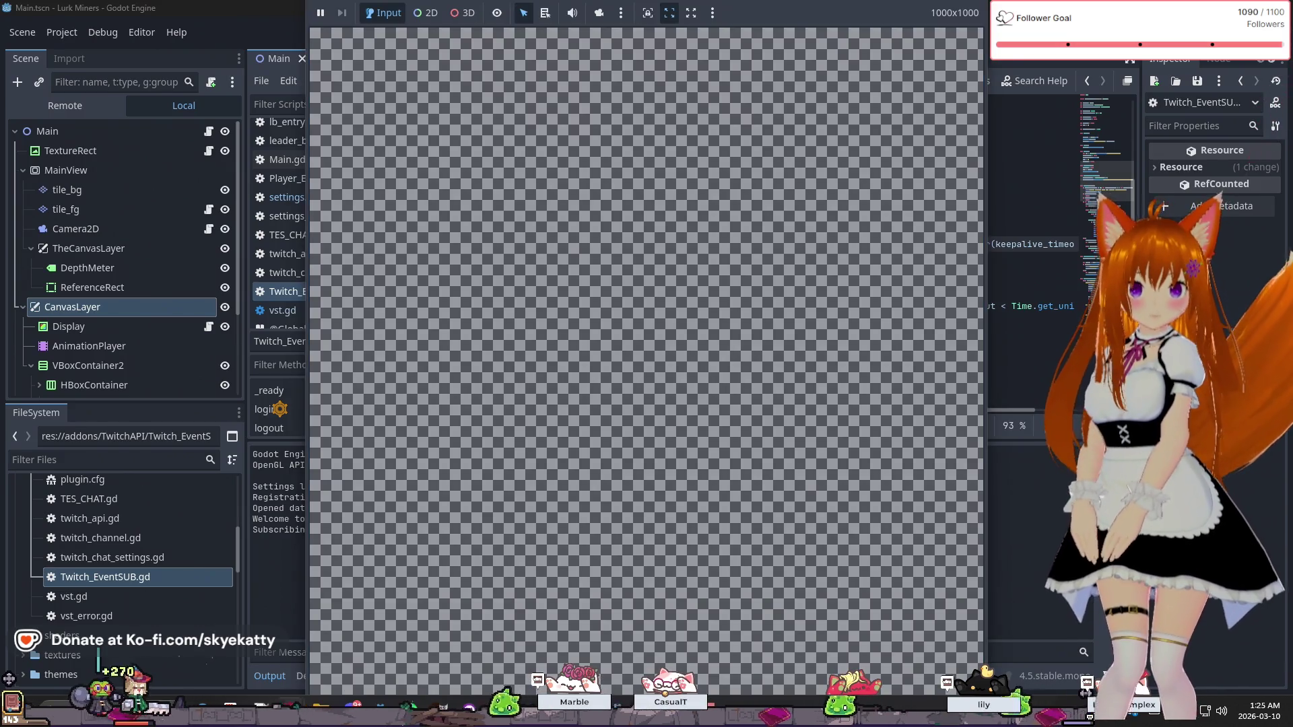
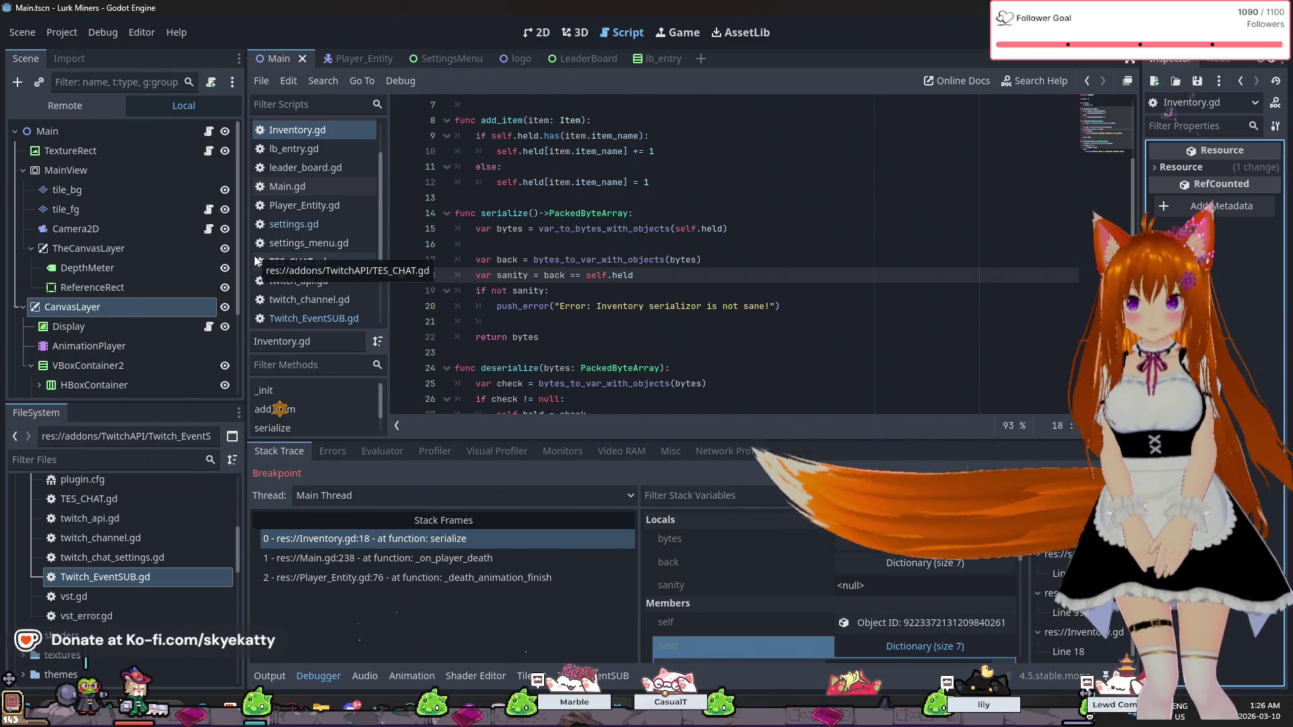
- Scroll through the Inventory script, then minimize all windows to reveal the Windows desktop
{"action": "scroll", "coordinate": [334, 249], "scroll_direction": "down", "scroll_amount": 4}
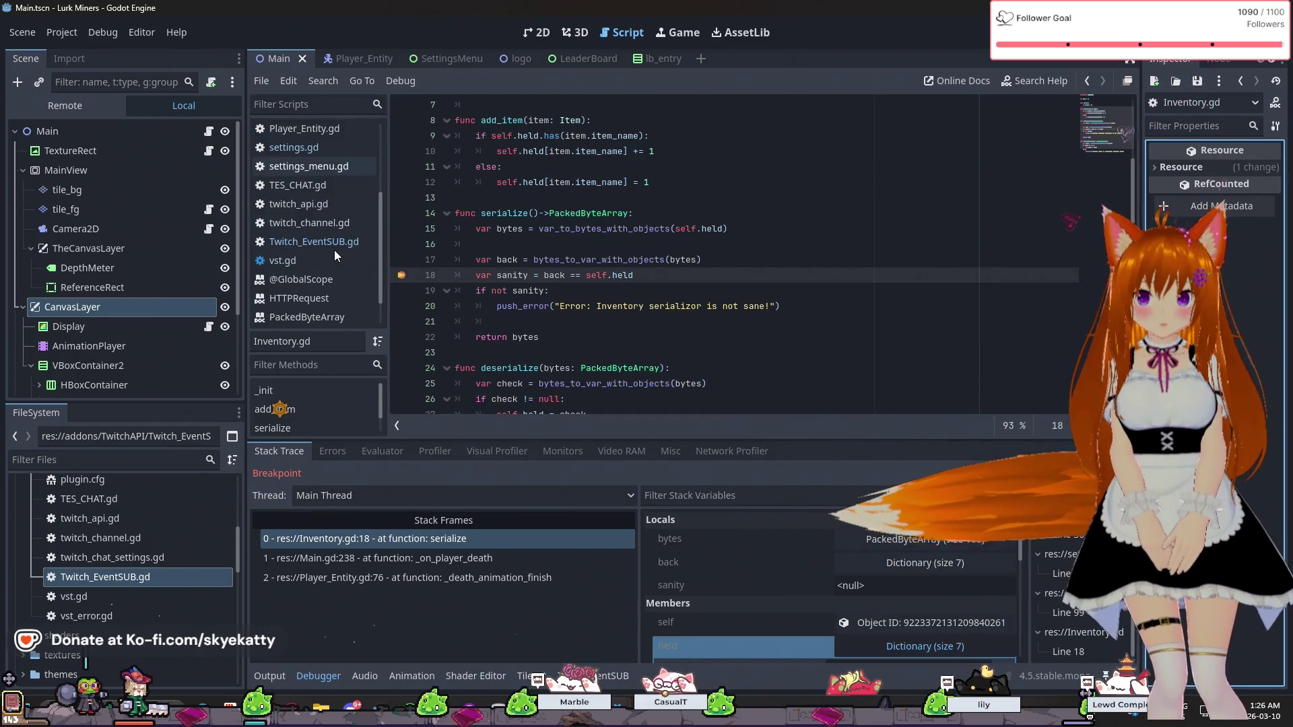
{"action": "scroll", "coordinate": [331, 248], "scroll_direction": "up", "scroll_amount": 4}
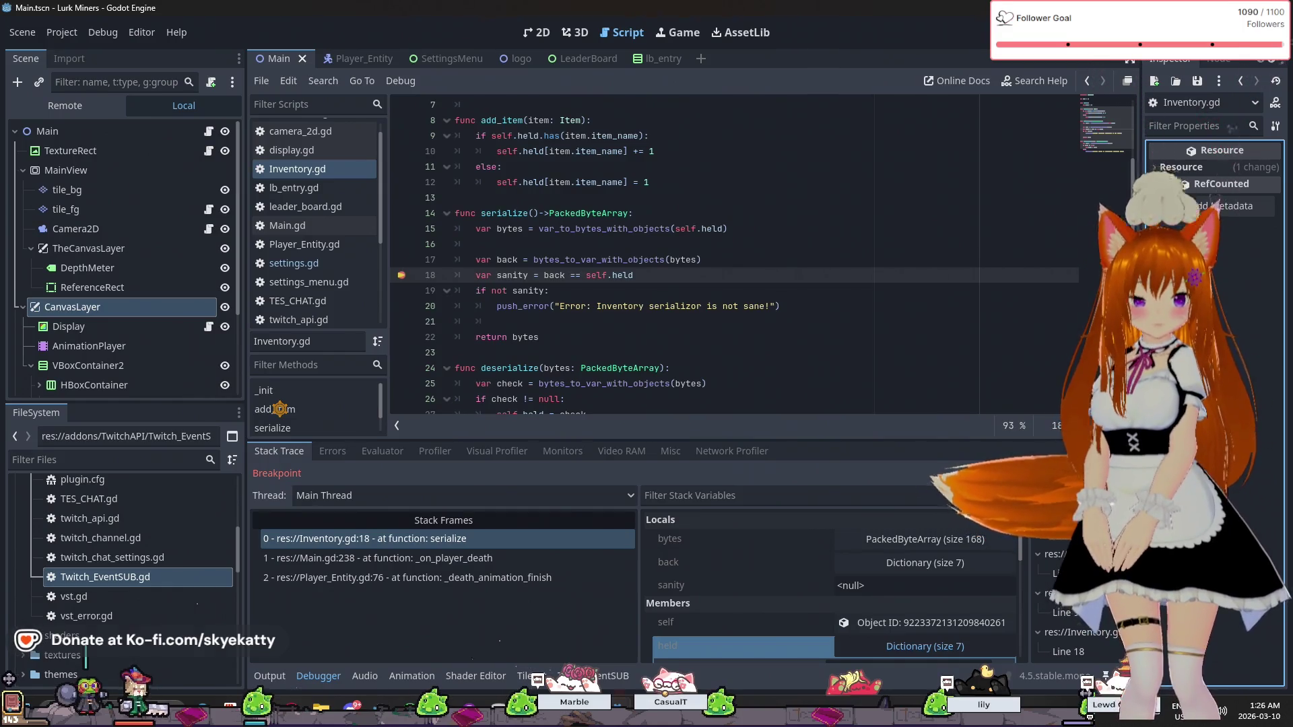
{"action": "key", "text": "super+d"}
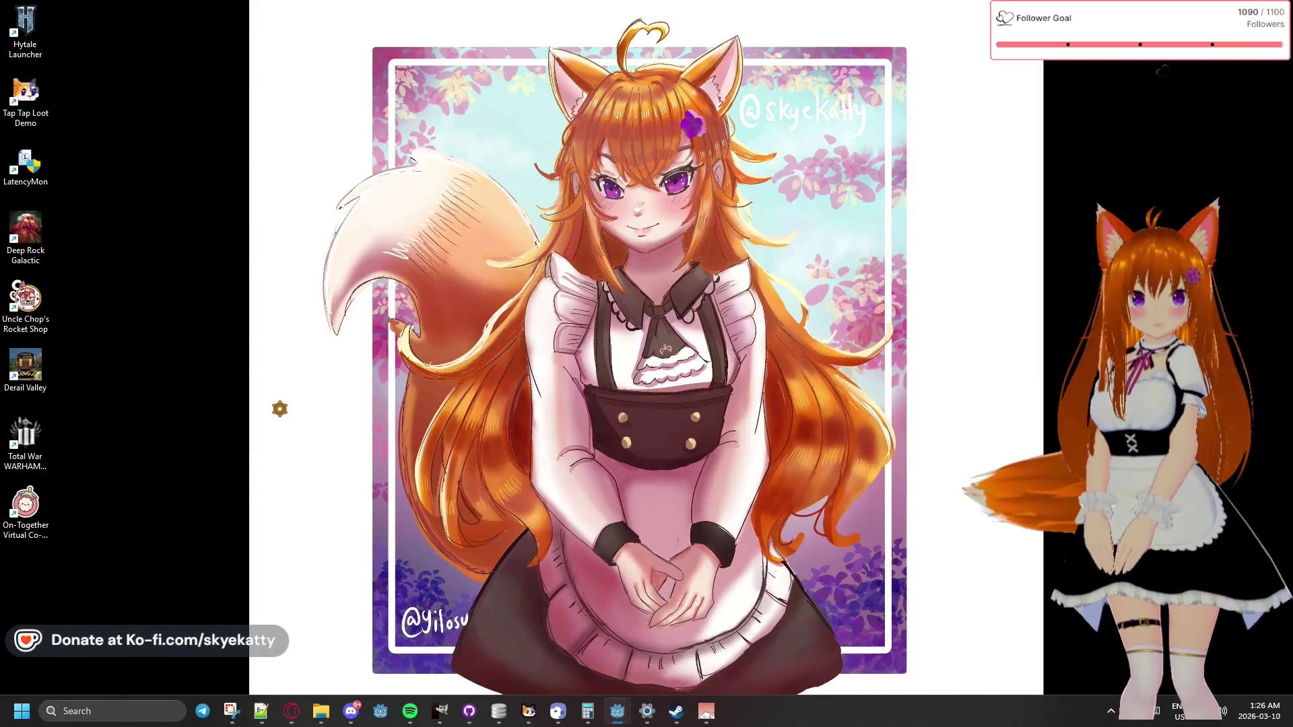
- View the GodotSteam Initializing Steam page in Opera, then return to the Godot editor
{"action": "key", "text": "super+d"}
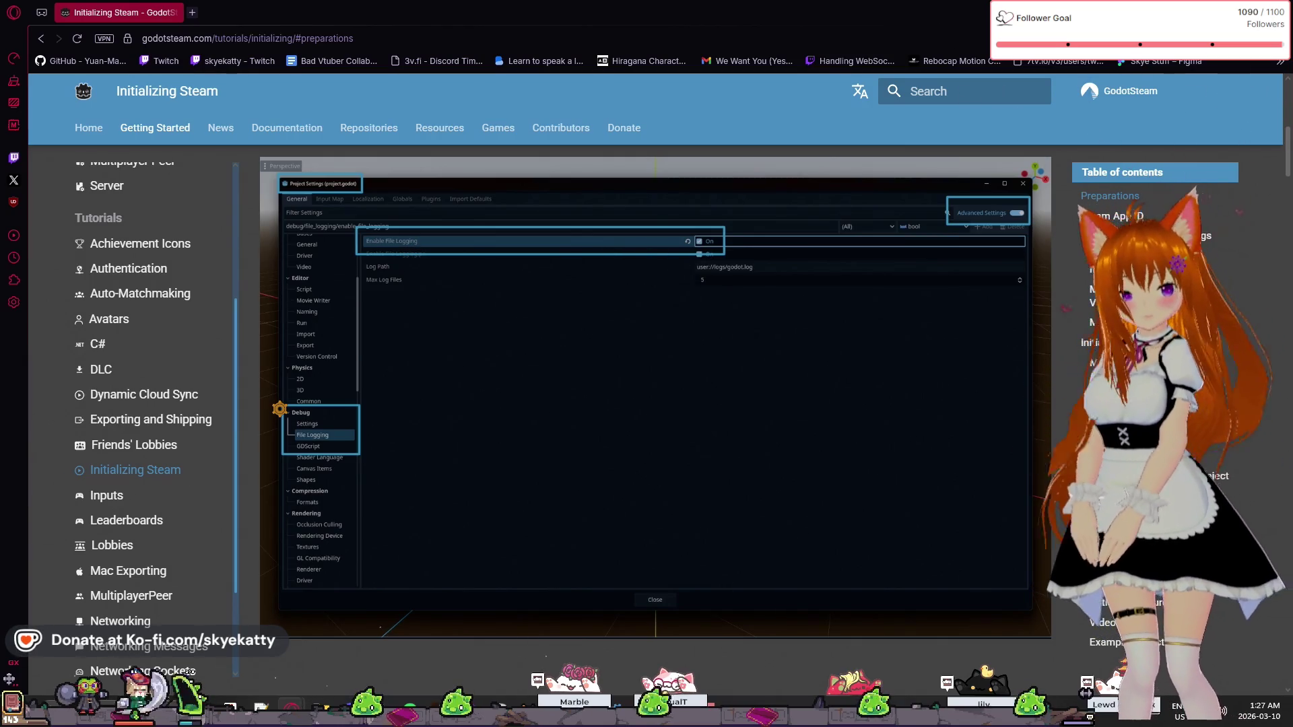
{"action": "key", "text": "alt+Tab"}
{"action": "left_click", "coordinate": [61, 32]}
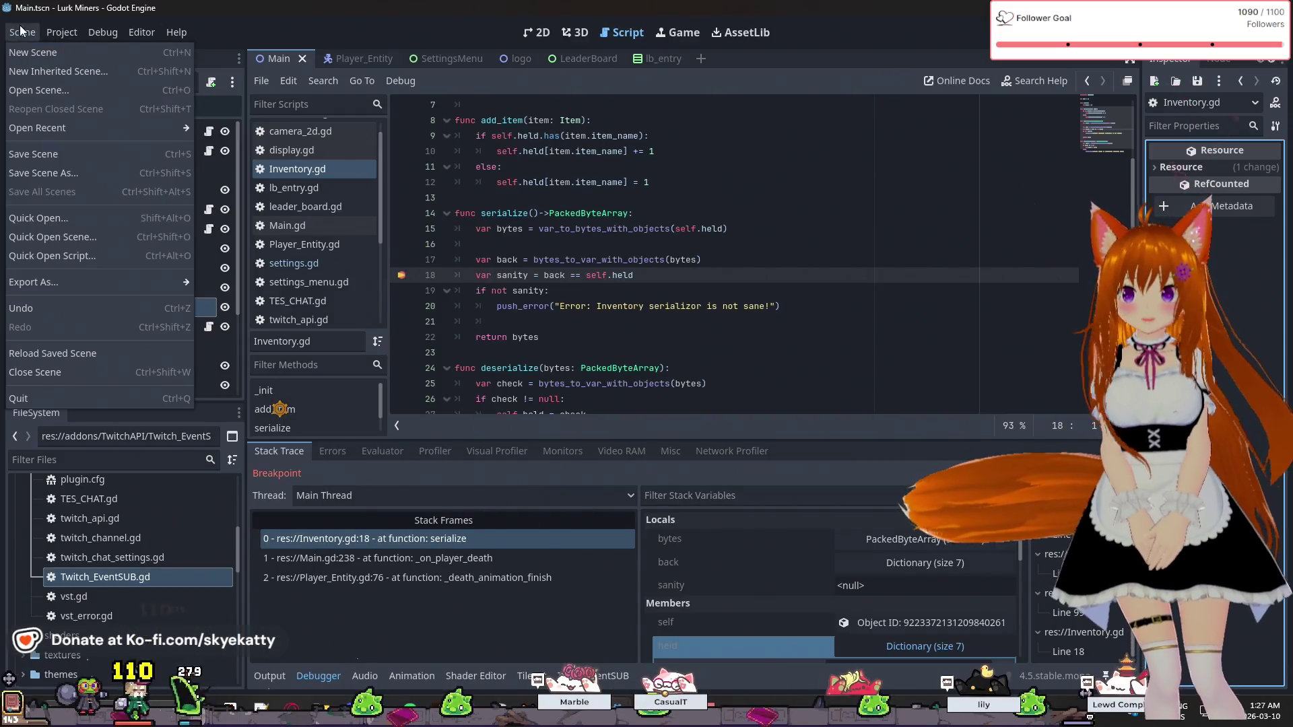
- Open Project Settings and navigate to the Debug > File Logging settings
{"action": "left_click", "coordinate": [76, 45]}
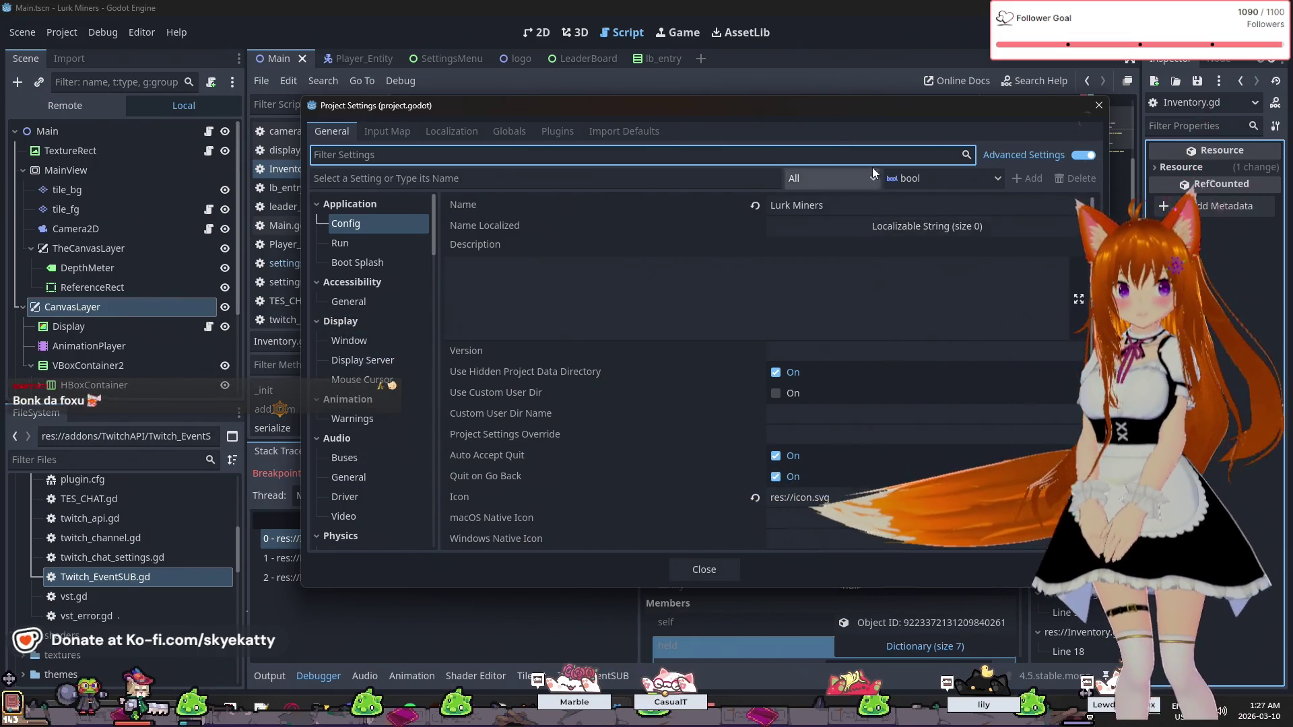
{"action": "left_click_drag", "start_coordinate": [837, 112], "coordinate": [755, 124]}
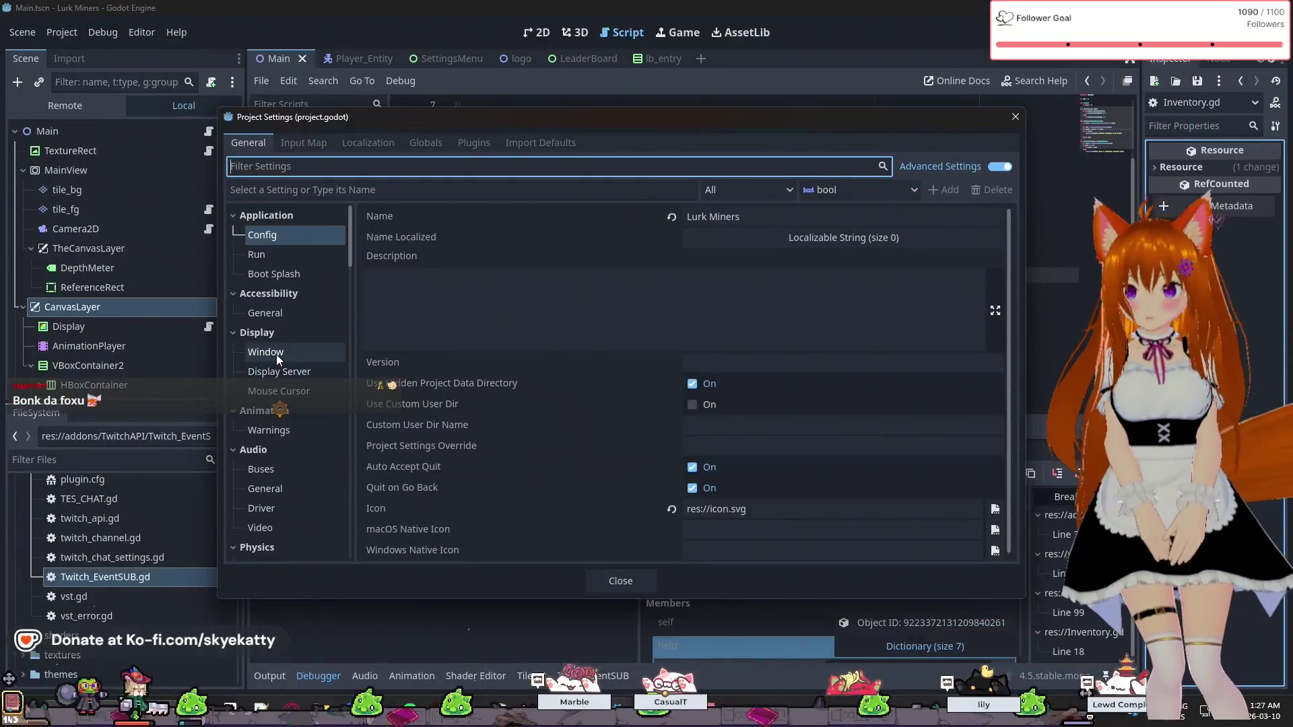
{"action": "scroll", "coordinate": [277, 359], "scroll_direction": "down", "scroll_amount": 5}
{"action": "left_click", "coordinate": [285, 443]}
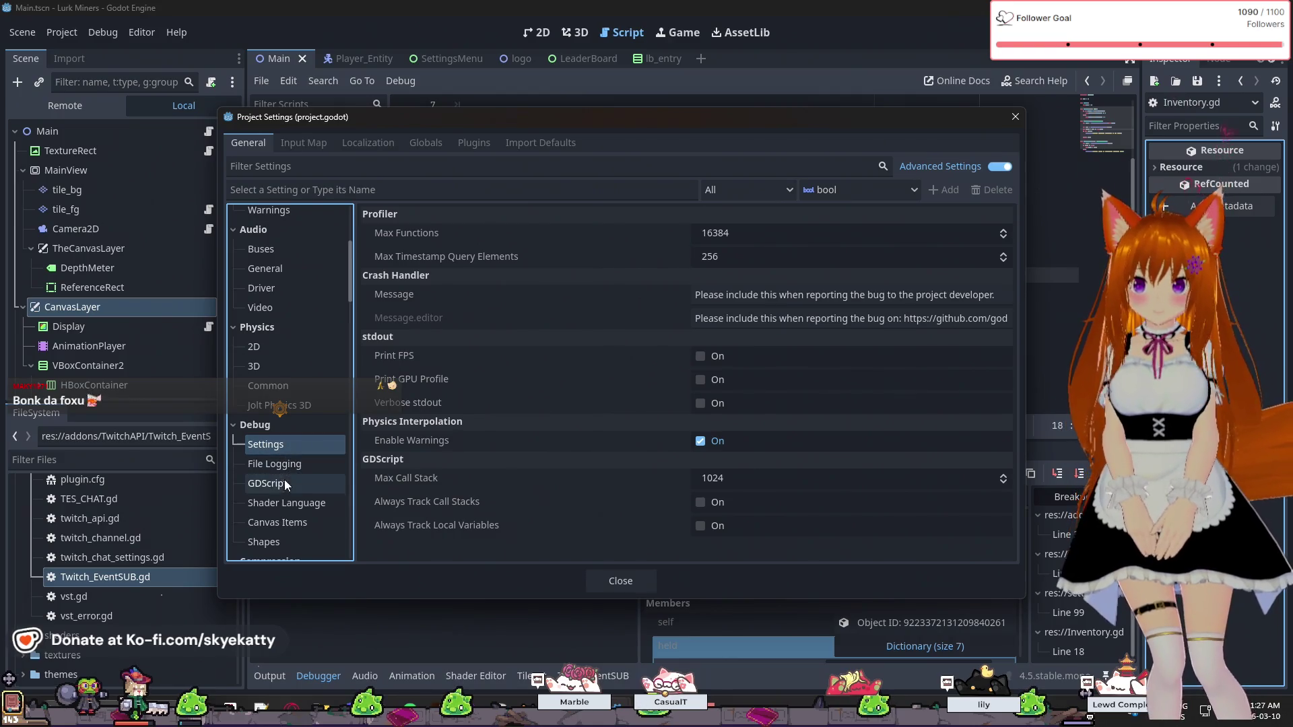
{"action": "left_click", "coordinate": [293, 471]}
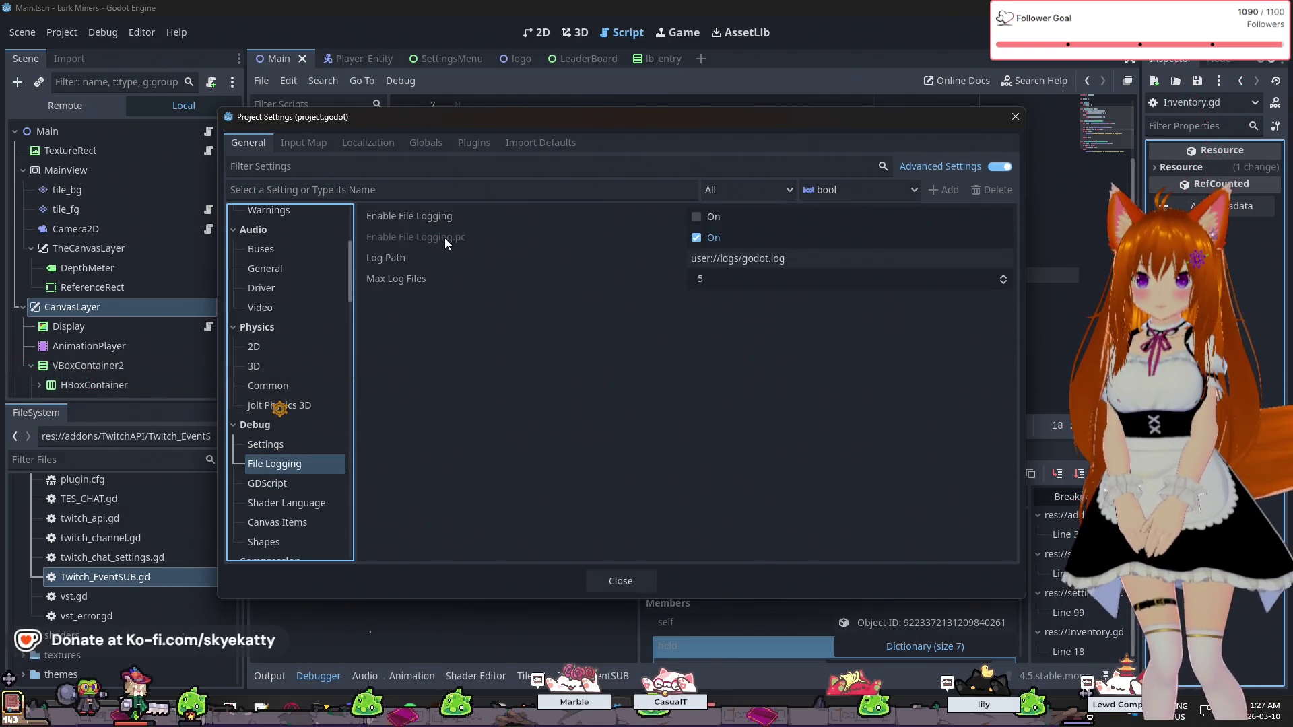
{"action": "mouse_move", "coordinate": [446, 238]}
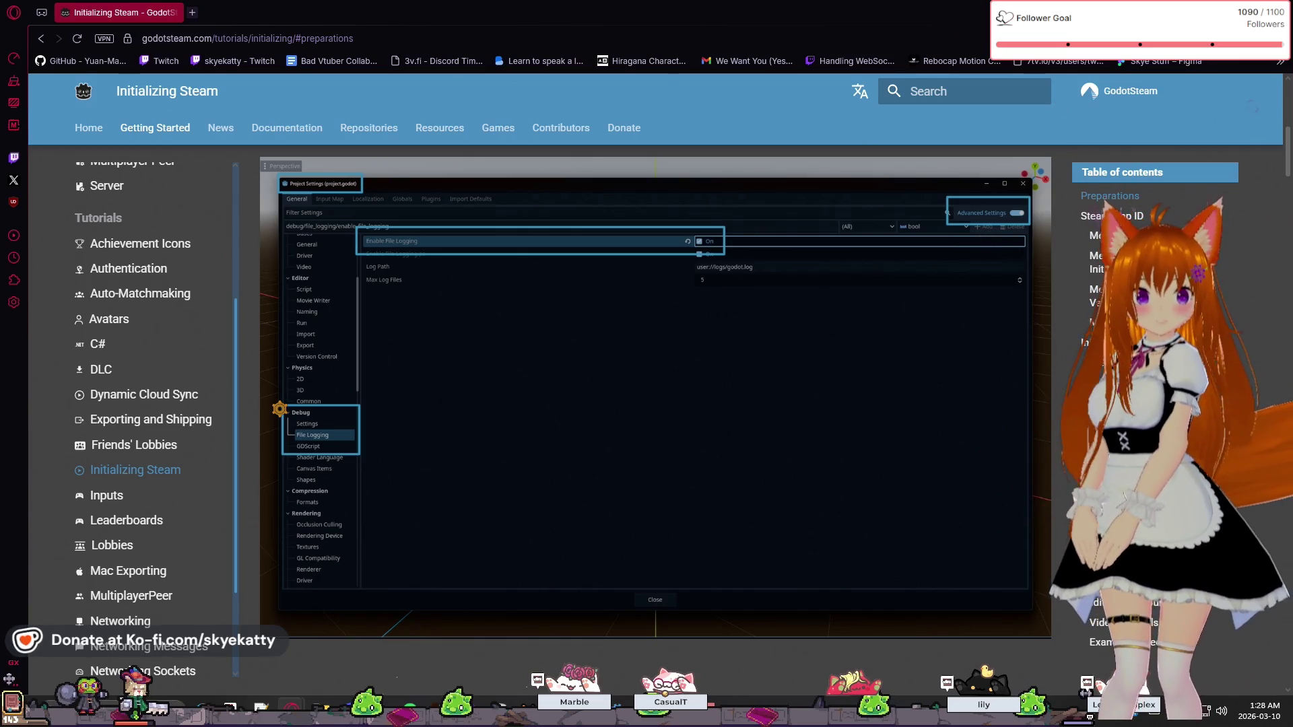
- Turn on Enable File Logging, then close Project Settings
{"action": "key", "text": "alt+Tab"}
{"action": "left_click", "coordinate": [719, 224]}
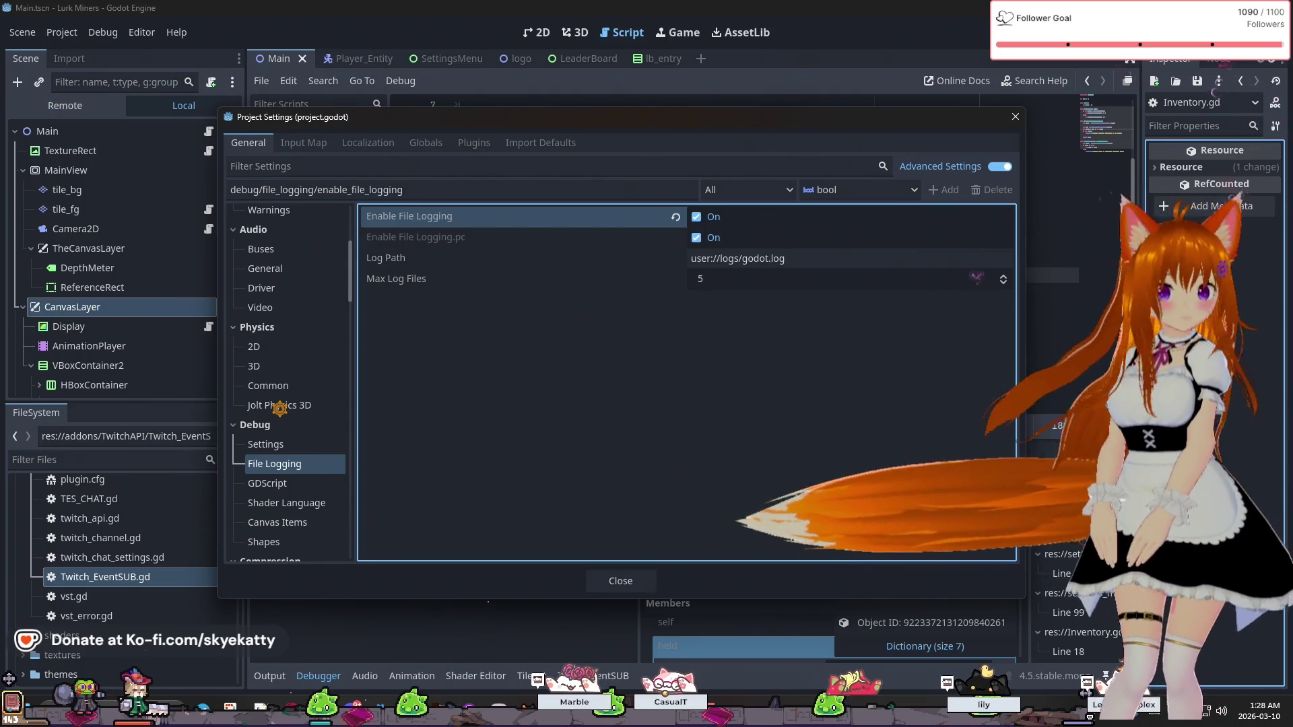
{"action": "left_click", "coordinate": [1014, 116]}
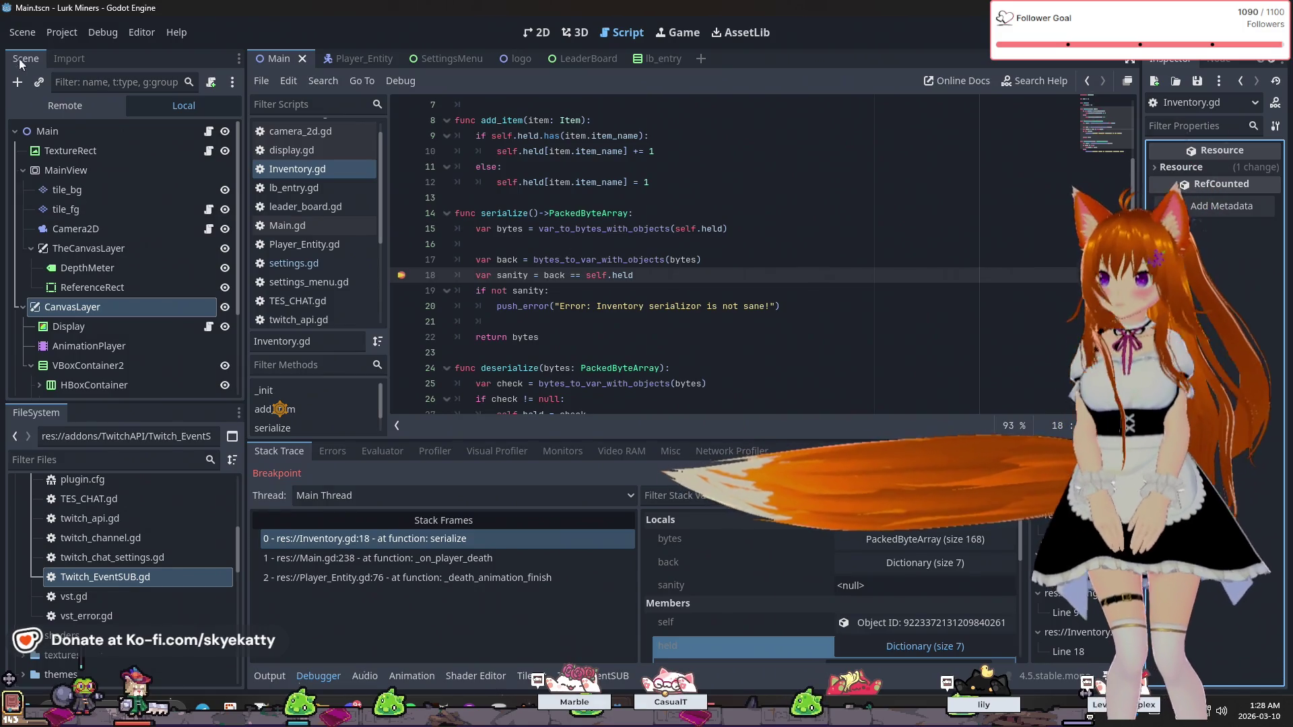
{"action": "left_click", "coordinate": [62, 39]}
{"action": "left_click", "coordinate": [90, 57]}
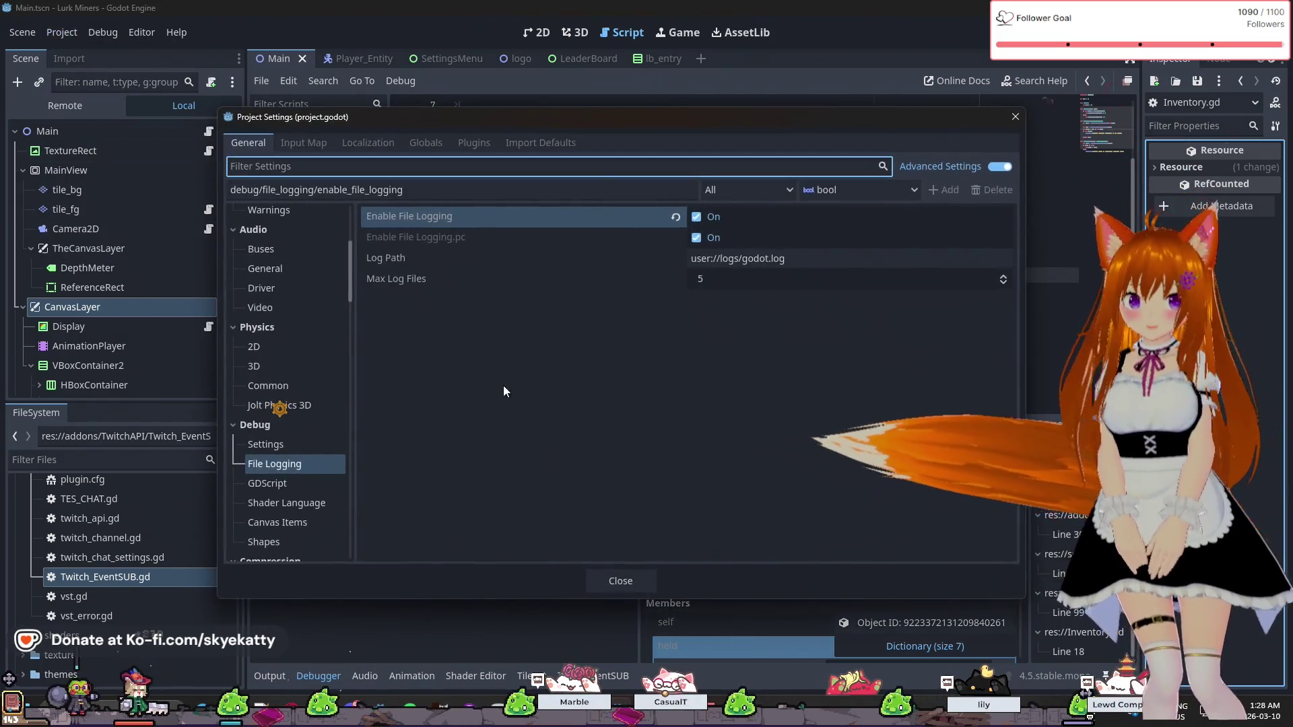
{"action": "left_click", "coordinate": [620, 581]}
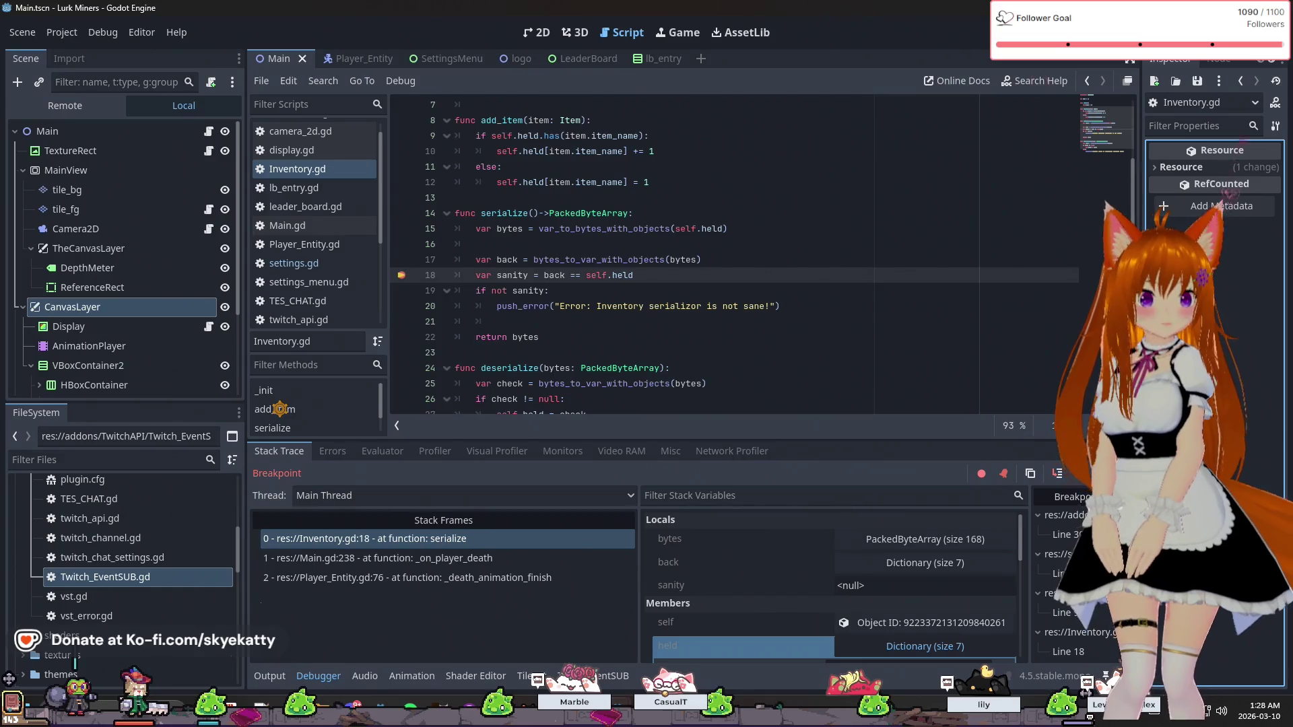
{"action": "key", "text": "alt+Tab"}
- Resume the game from the breakpoint with F12 and show the Output log
{"action": "scroll", "coordinate": [640, 414], "scroll_direction": "down", "scroll_amount": 5}
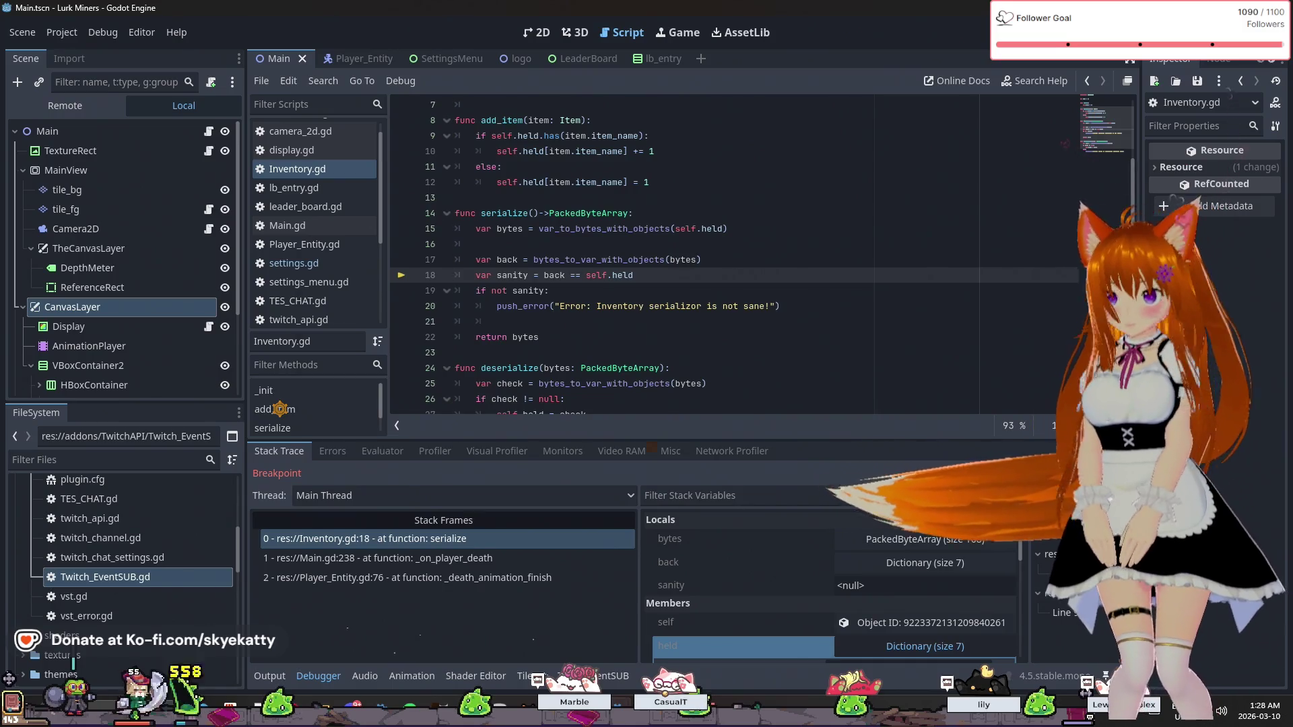
{"action": "key", "text": "F12"}
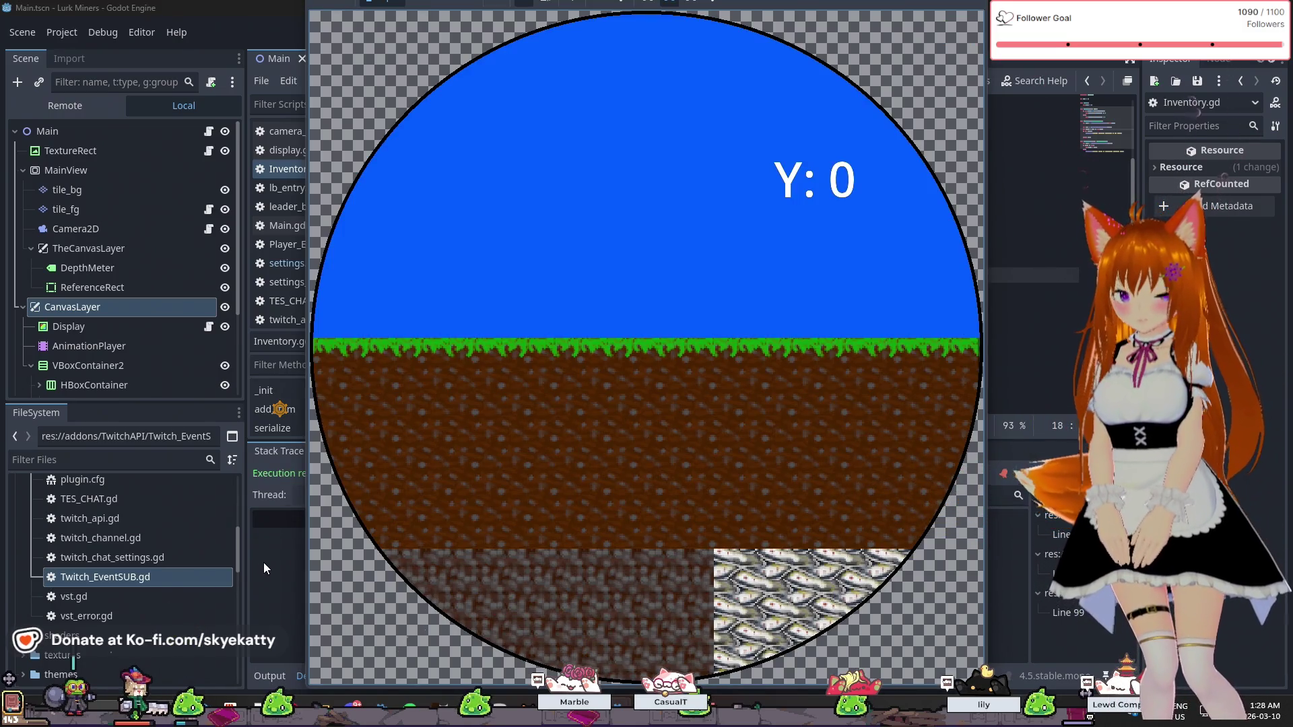
{"action": "left_click", "coordinate": [264, 563]}
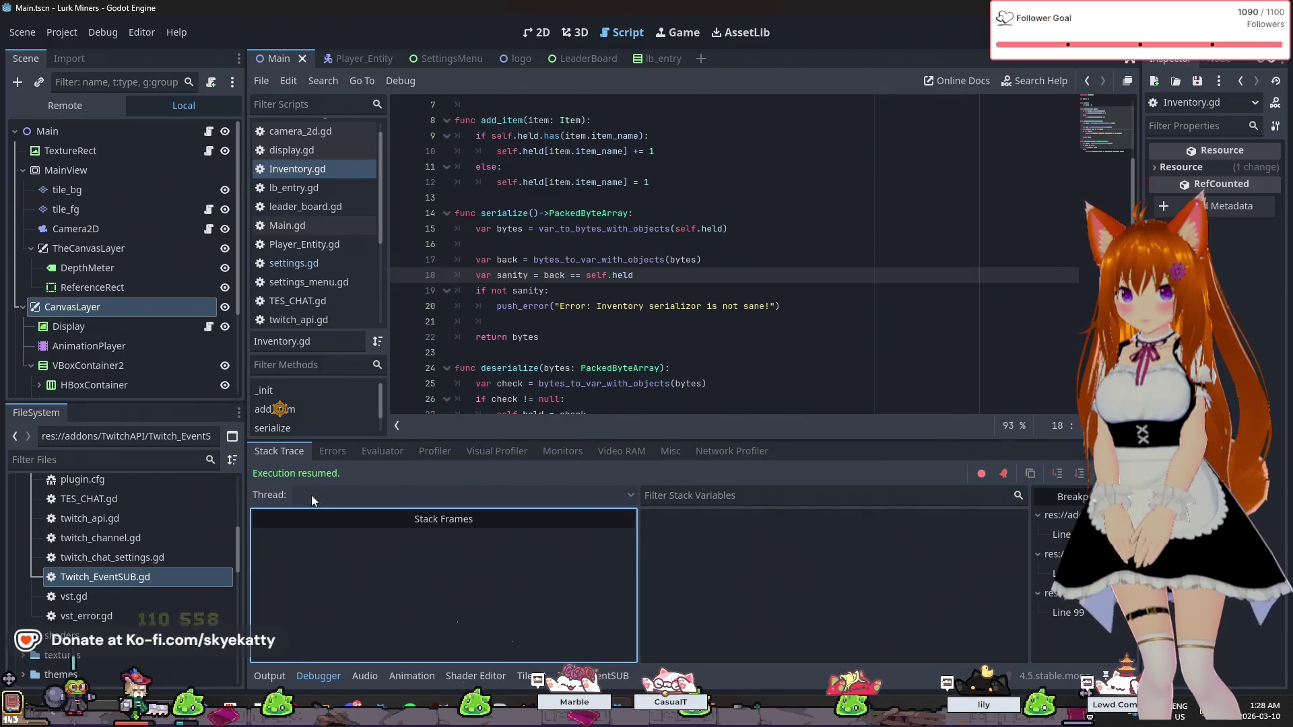
{"action": "left_click", "coordinate": [283, 679]}
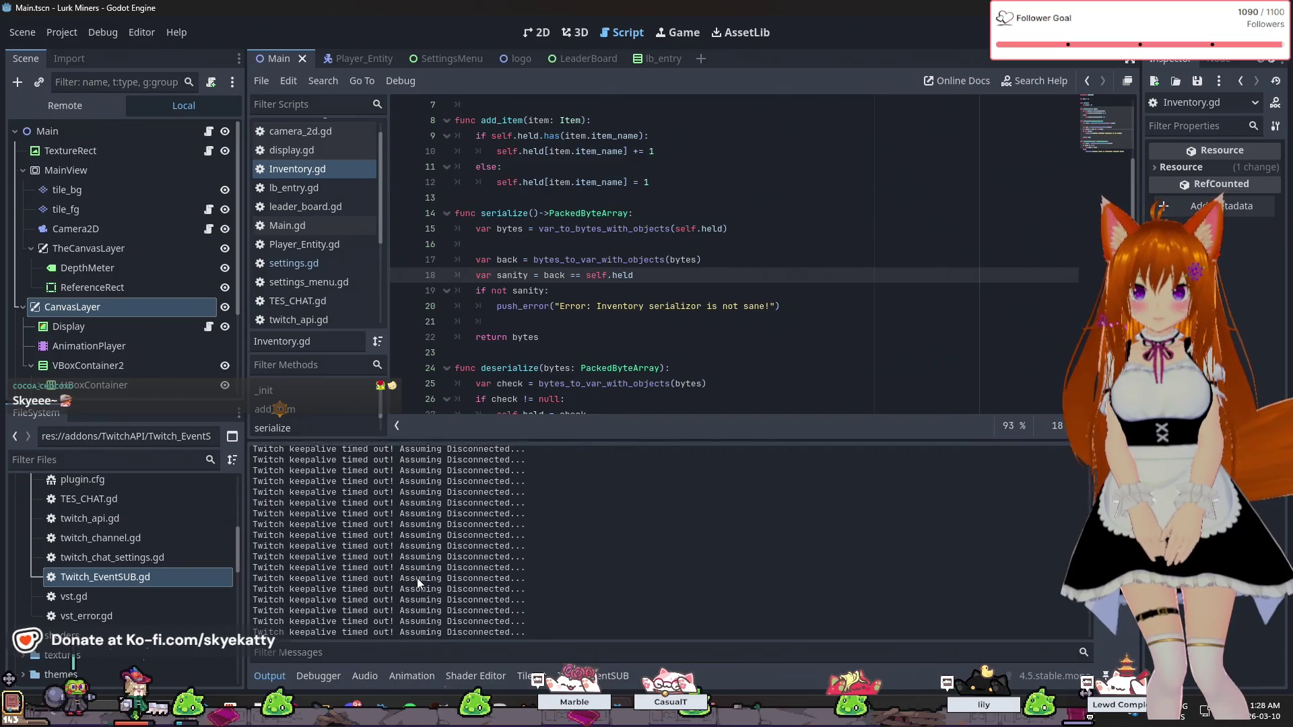
- Review the Twitch messages in the Output log, then stop the running game
{"action": "scroll", "coordinate": [418, 576], "scroll_direction": "up", "scroll_amount": 1}
{"action": "scroll", "coordinate": [670, 542], "scroll_direction": "down", "scroll_amount": 1}
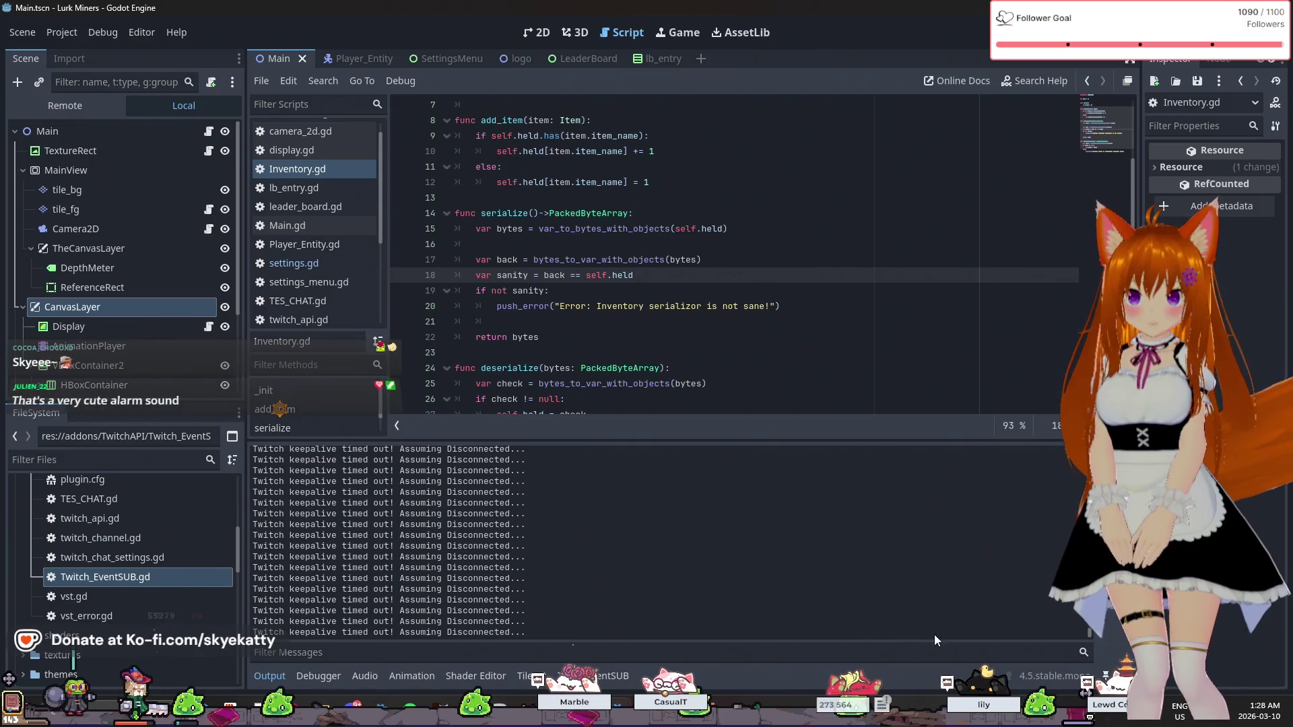
{"action": "scroll", "coordinate": [774, 525], "scroll_direction": "up", "scroll_amount": 1}
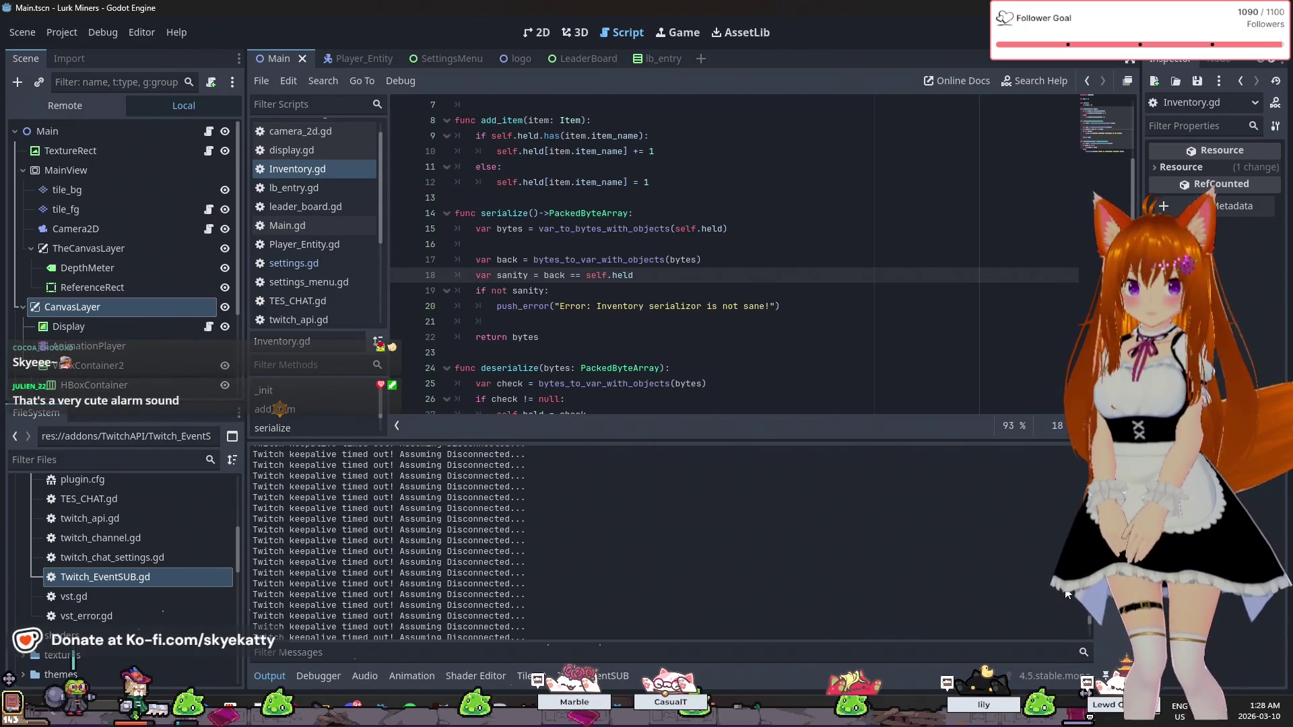
{"action": "scroll", "coordinate": [847, 511], "scroll_direction": "up", "scroll_amount": 15}
{"action": "scroll", "coordinate": [847, 510], "scroll_direction": "down", "scroll_amount": 15}
{"action": "scroll", "coordinate": [847, 505], "scroll_direction": "up", "scroll_amount": 1}
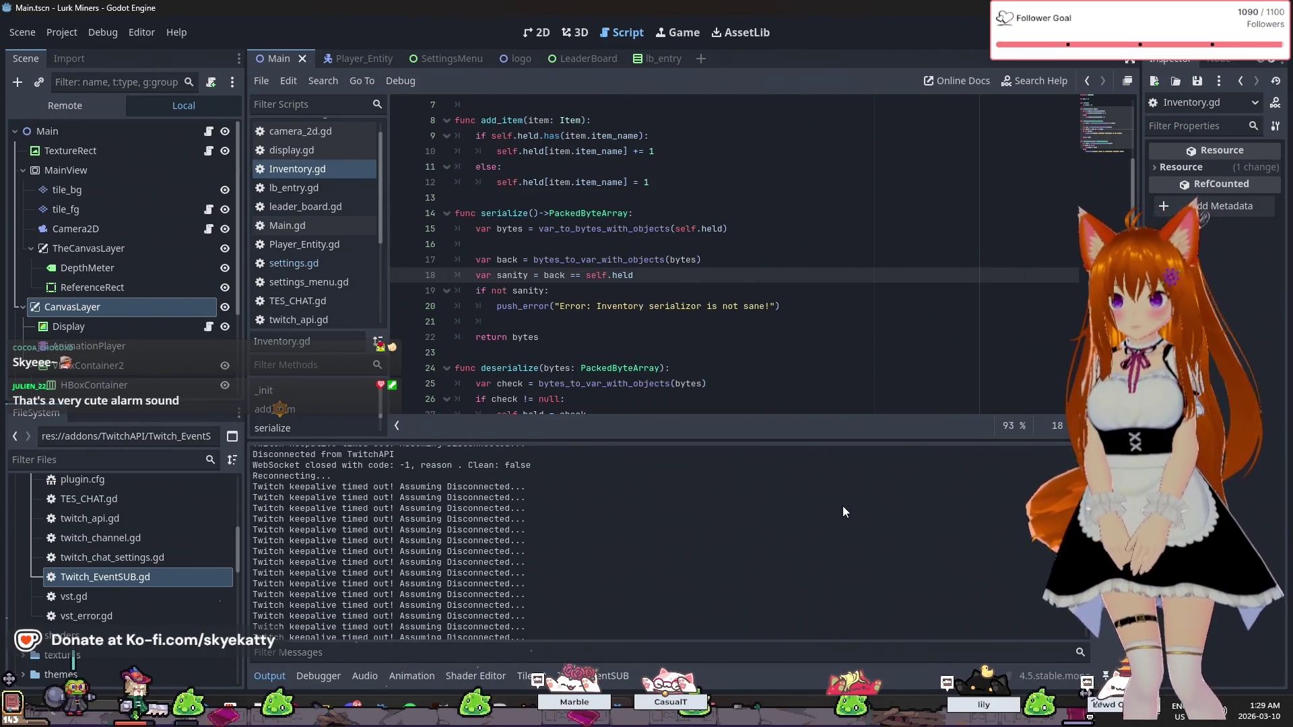
{"action": "scroll", "coordinate": [839, 497], "scroll_direction": "up", "scroll_amount": 2}
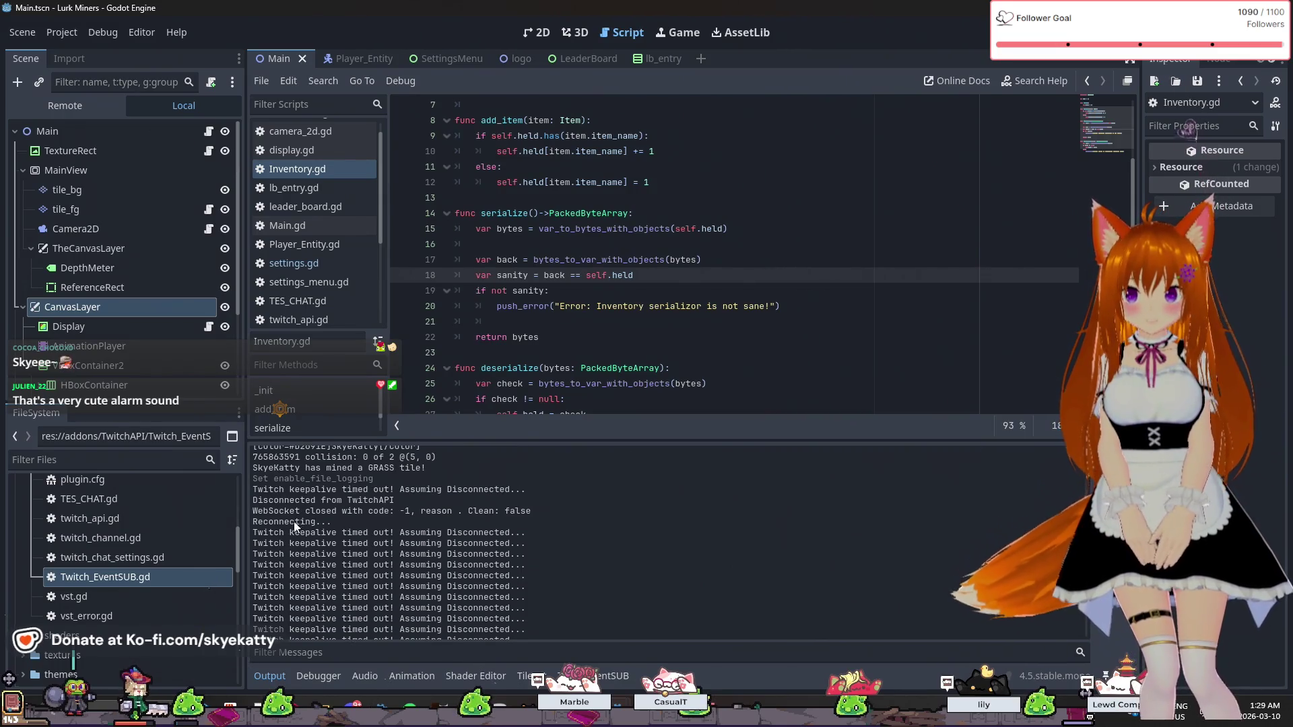
{"action": "scroll", "coordinate": [402, 532], "scroll_direction": "up", "scroll_amount": 1}
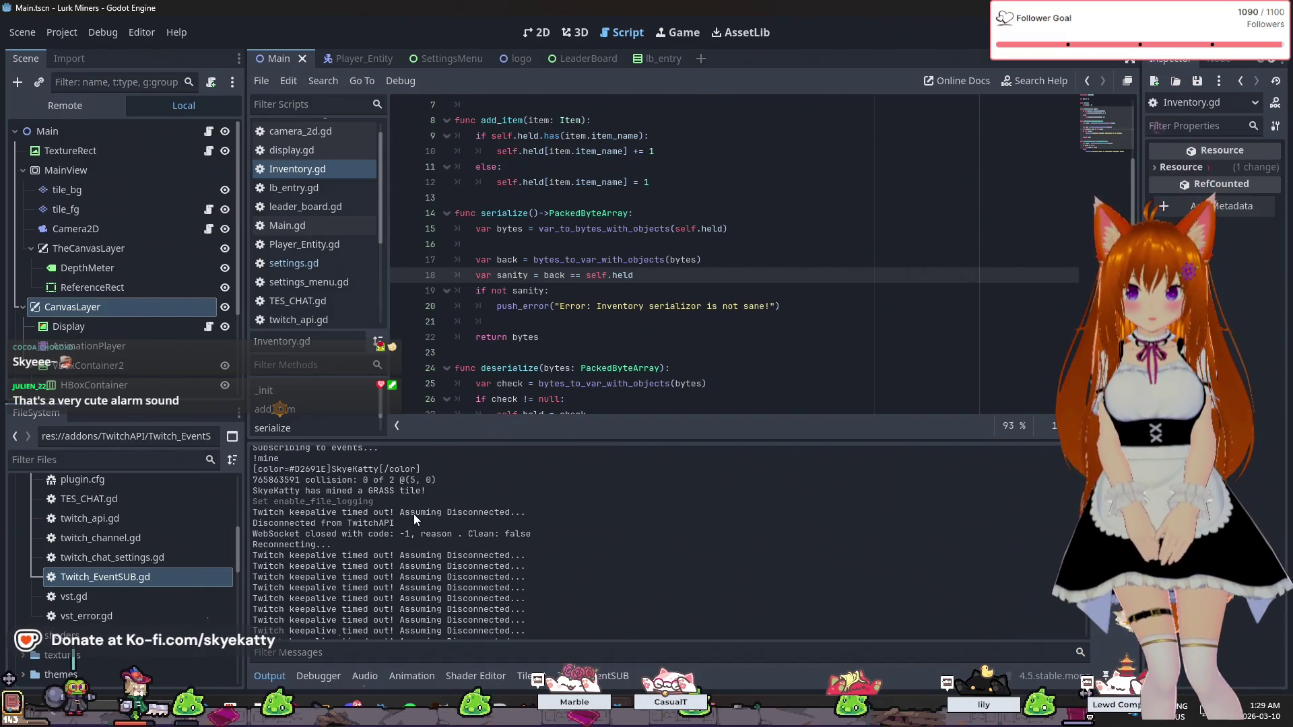
{"action": "scroll", "coordinate": [414, 514], "scroll_direction": "down", "scroll_amount": 5}
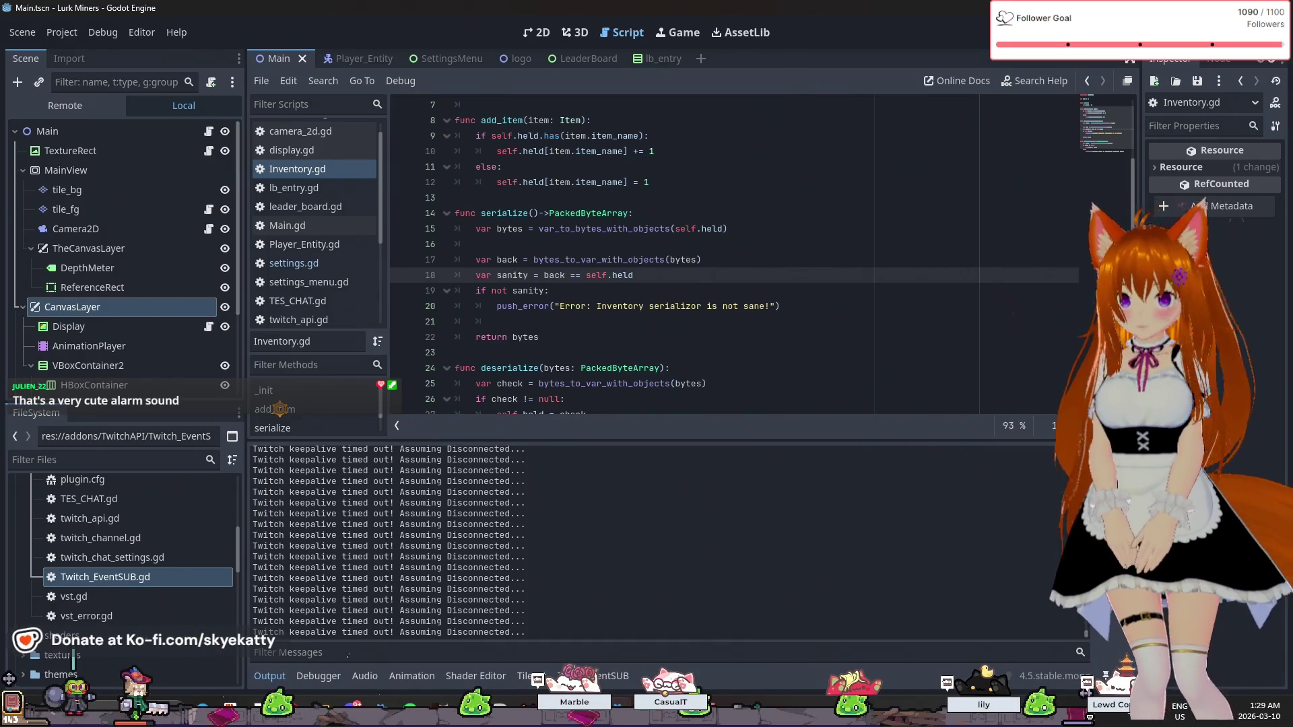
{"action": "key", "text": "F5"}
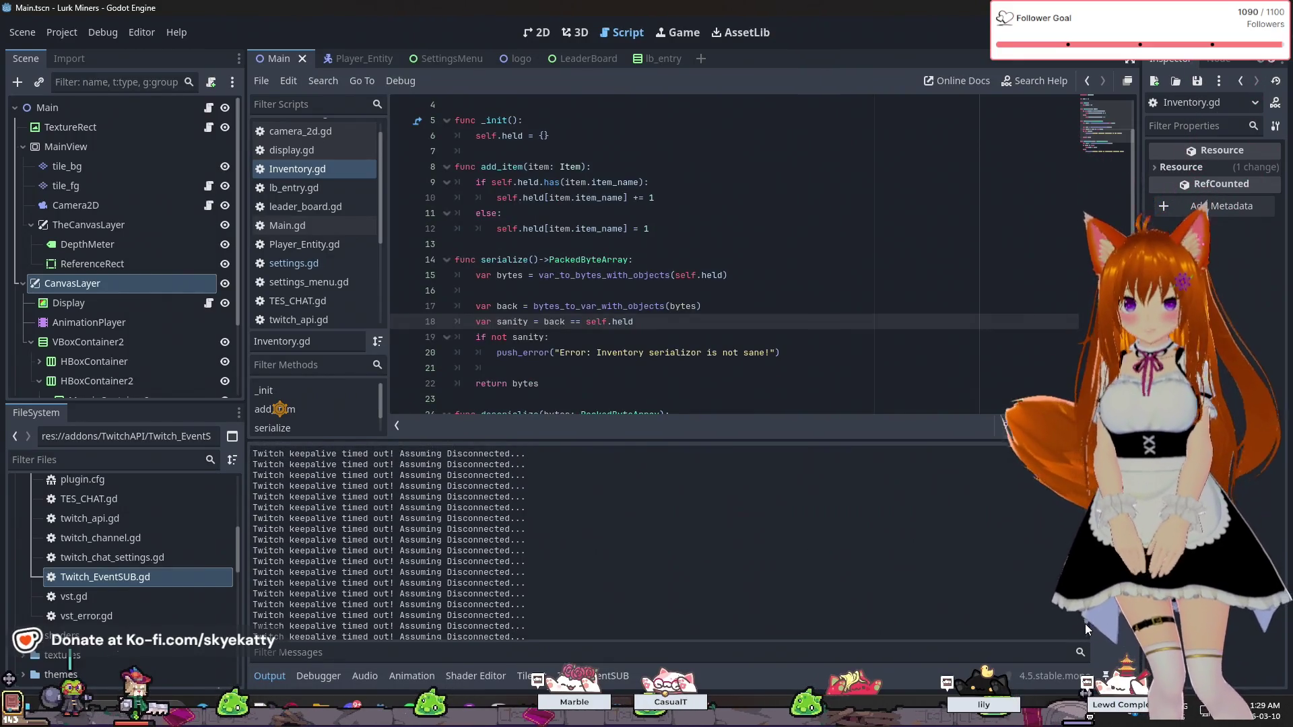
- Read through Inventory.gd's functions, then switch to the Twitch_EventSUB.gd script
{"action": "scroll", "coordinate": [673, 539], "scroll_direction": "up", "scroll_amount": 15}
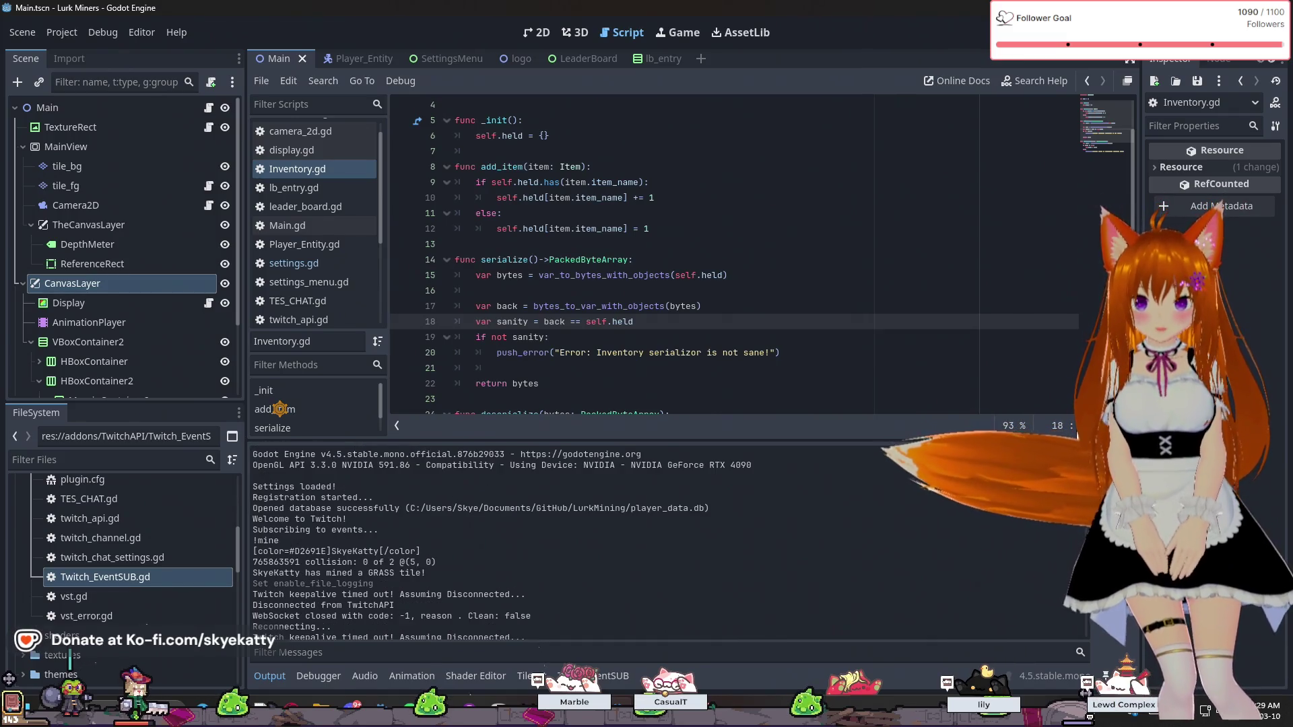
{"action": "scroll", "coordinate": [816, 519], "scroll_direction": "down", "scroll_amount": 5}
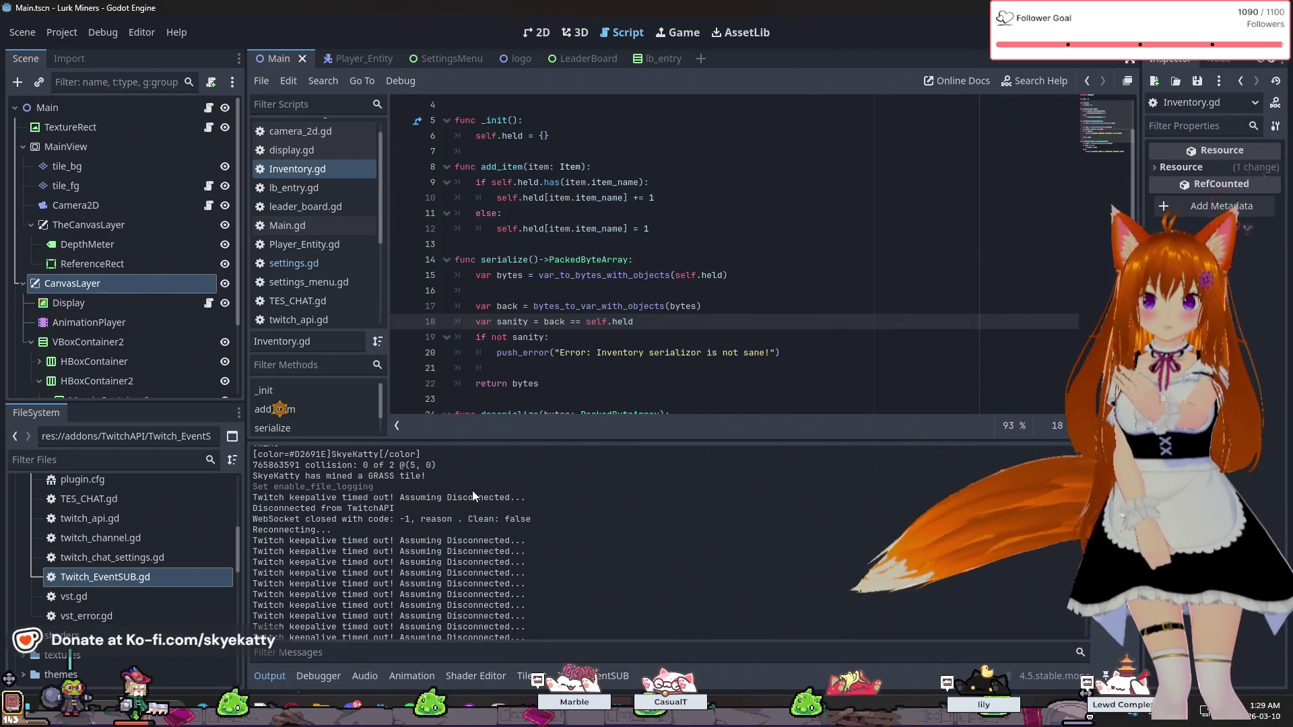
{"action": "scroll", "coordinate": [472, 491], "scroll_direction": "down", "scroll_amount": 1}
{"action": "scroll", "coordinate": [648, 324], "scroll_direction": "down", "scroll_amount": 3}
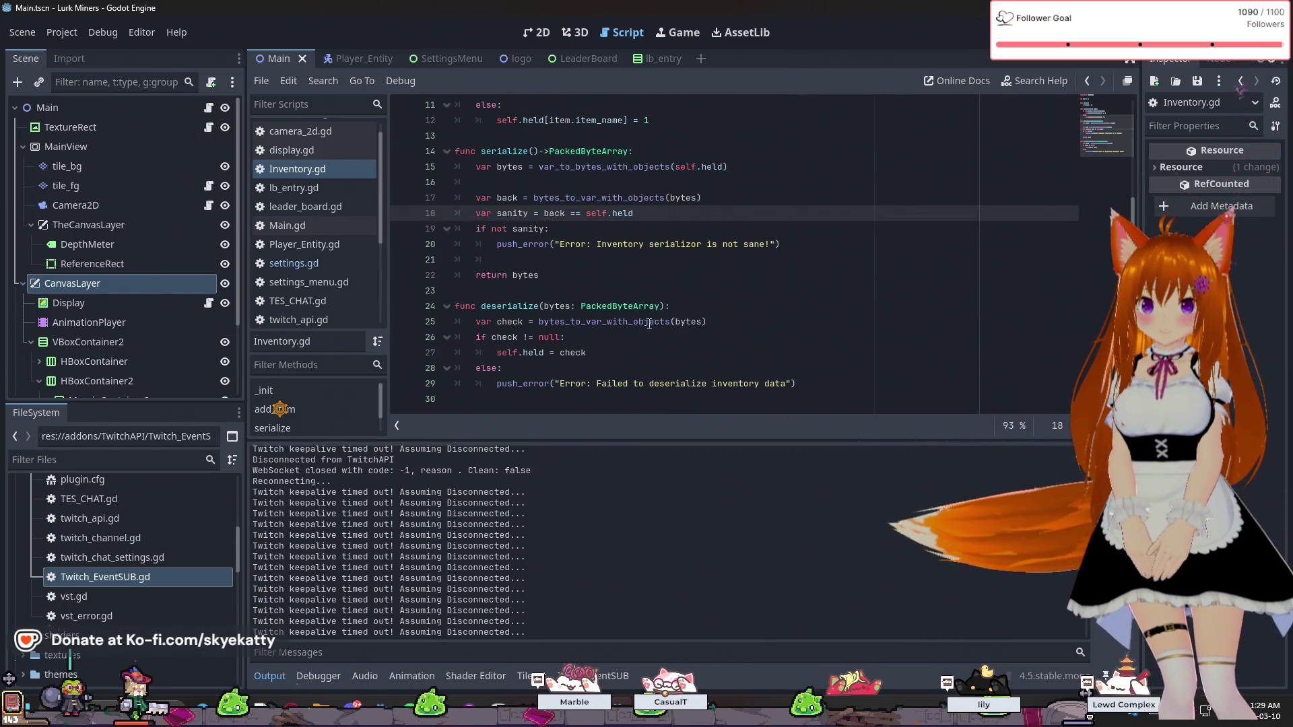
{"action": "scroll", "coordinate": [620, 361], "scroll_direction": "up", "scroll_amount": 4}
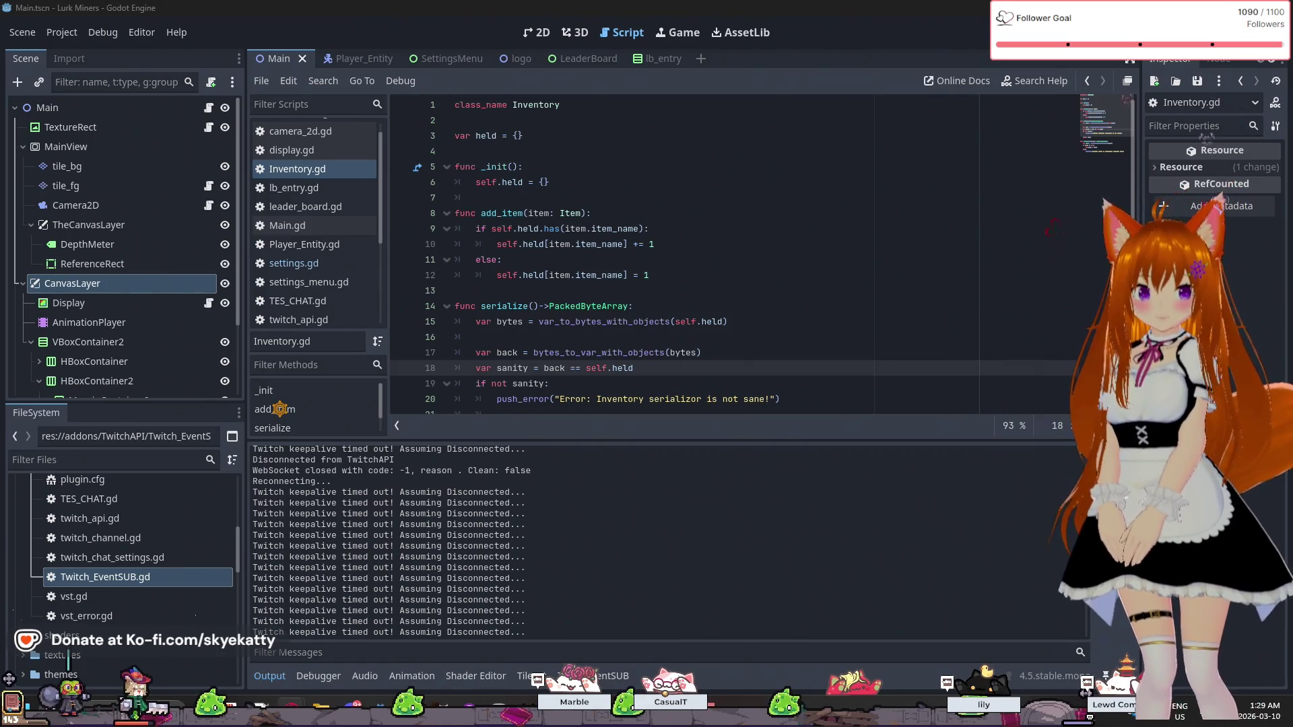
{"action": "scroll", "coordinate": [165, 207], "scroll_direction": "down", "scroll_amount": 1}
{"action": "scroll", "coordinate": [732, 296], "scroll_direction": "down", "scroll_amount": 3}
{"action": "scroll", "coordinate": [732, 296], "scroll_direction": "up", "scroll_amount": 4}
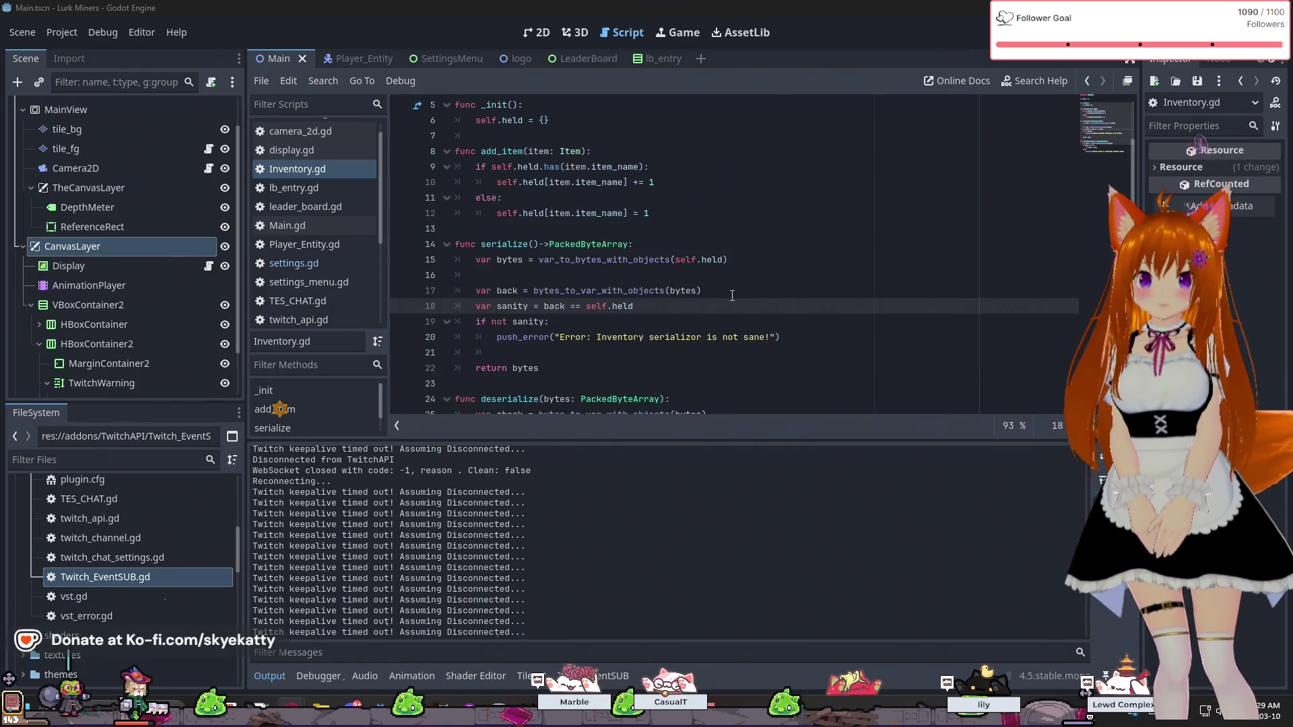
{"action": "scroll", "coordinate": [732, 295], "scroll_direction": "down", "scroll_amount": 3}
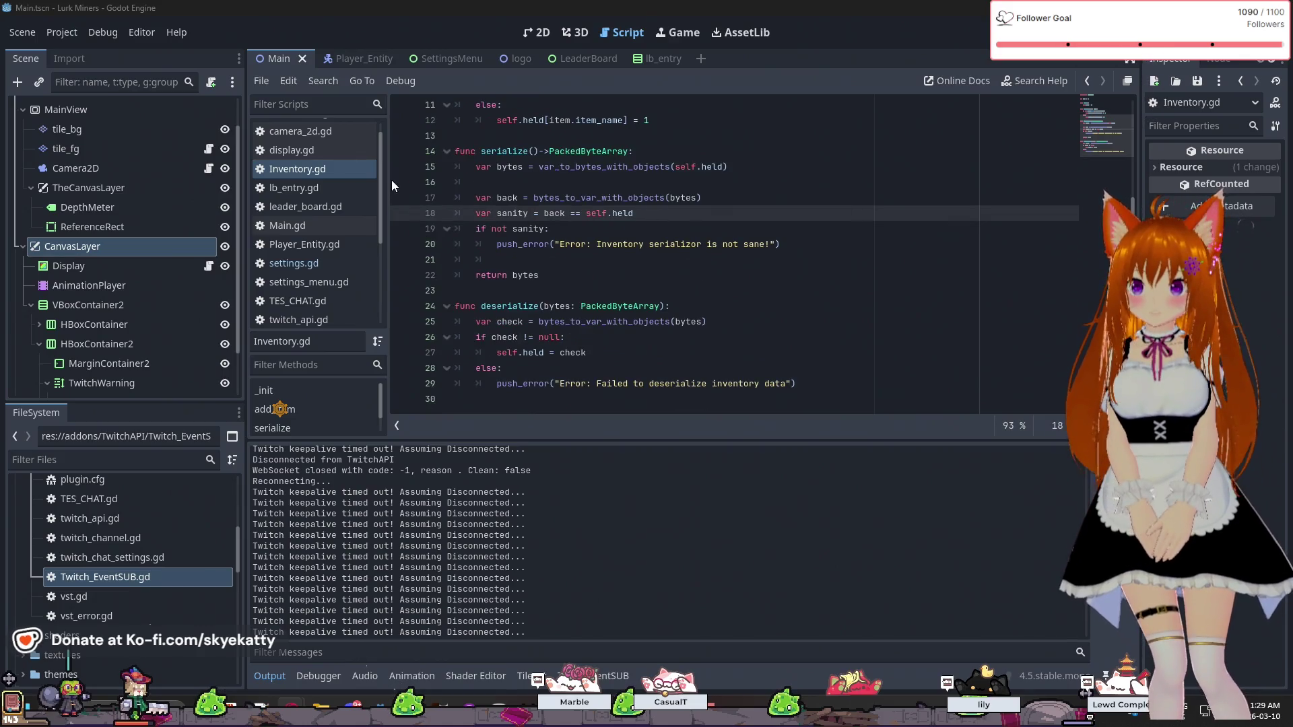
{"action": "scroll", "coordinate": [315, 290], "scroll_direction": "down", "scroll_amount": 3}
{"action": "left_click", "coordinate": [331, 257]}
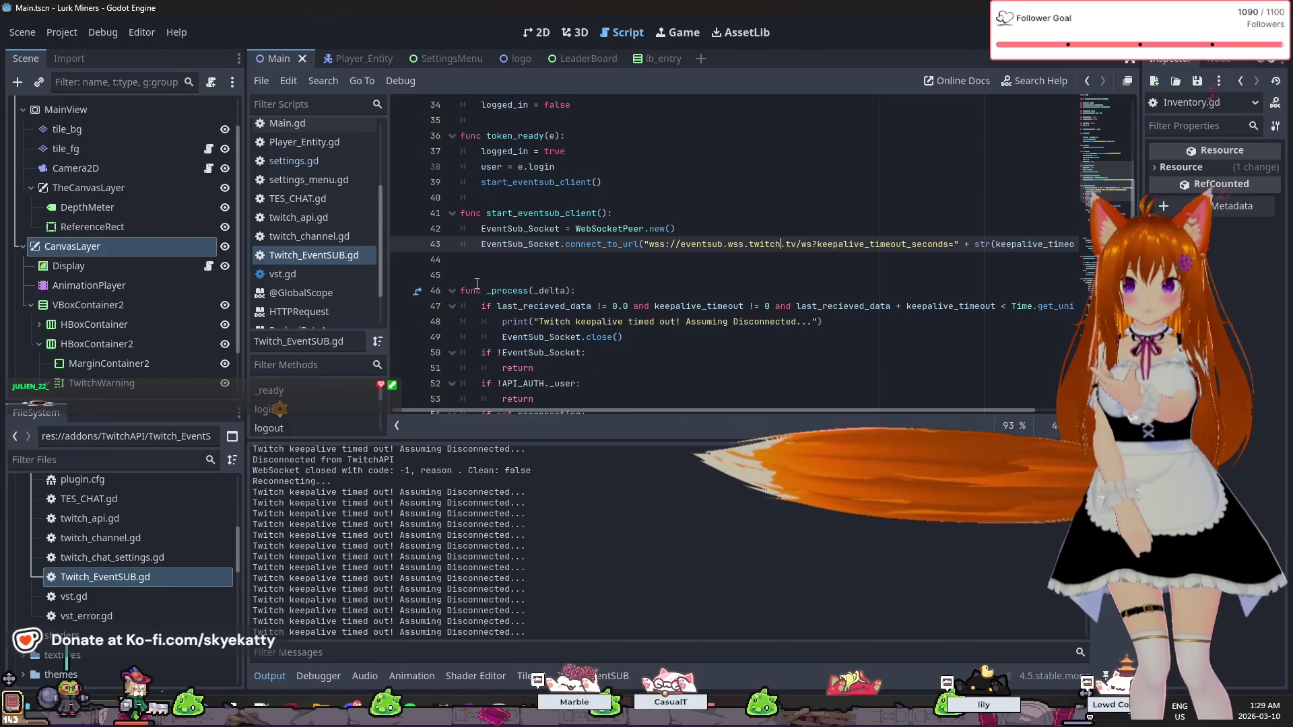
{"action": "scroll", "coordinate": [641, 252], "scroll_direction": "down", "scroll_amount": 2}
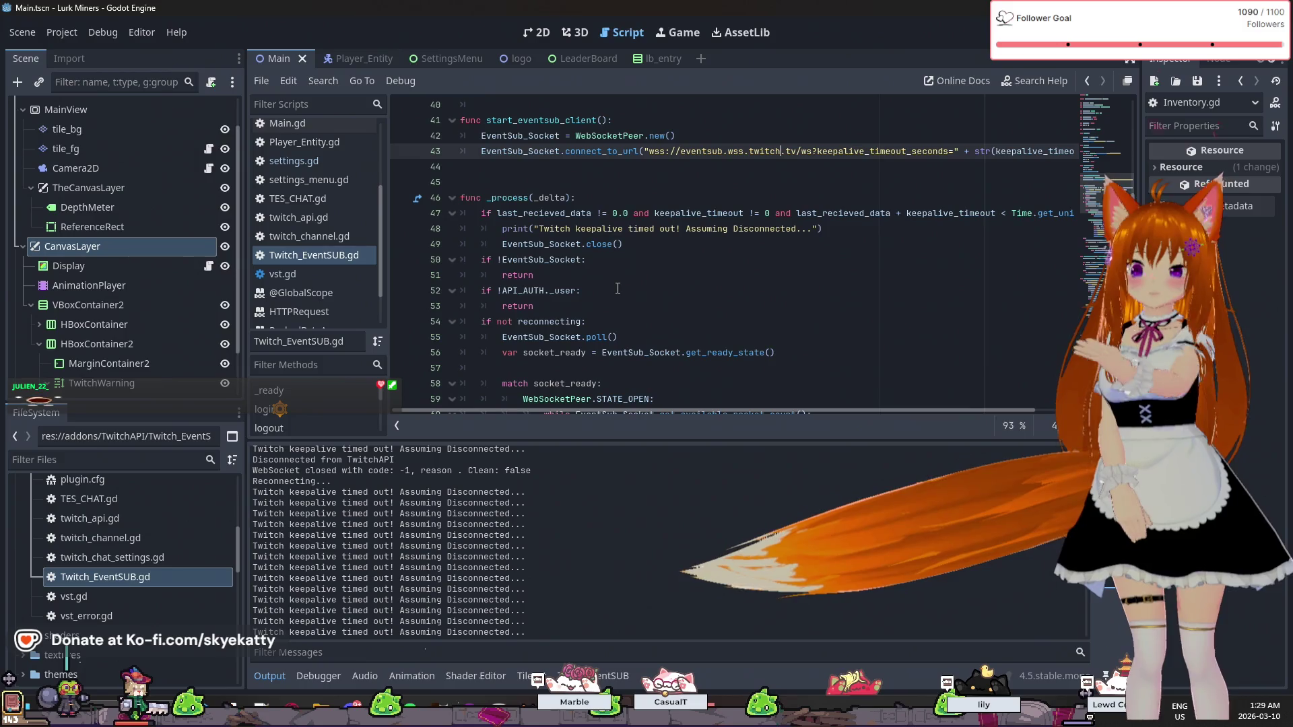
{"action": "scroll", "coordinate": [618, 288], "scroll_direction": "down", "scroll_amount": 3}
{"action": "scroll", "coordinate": [618, 288], "scroll_direction": "up", "scroll_amount": 3}
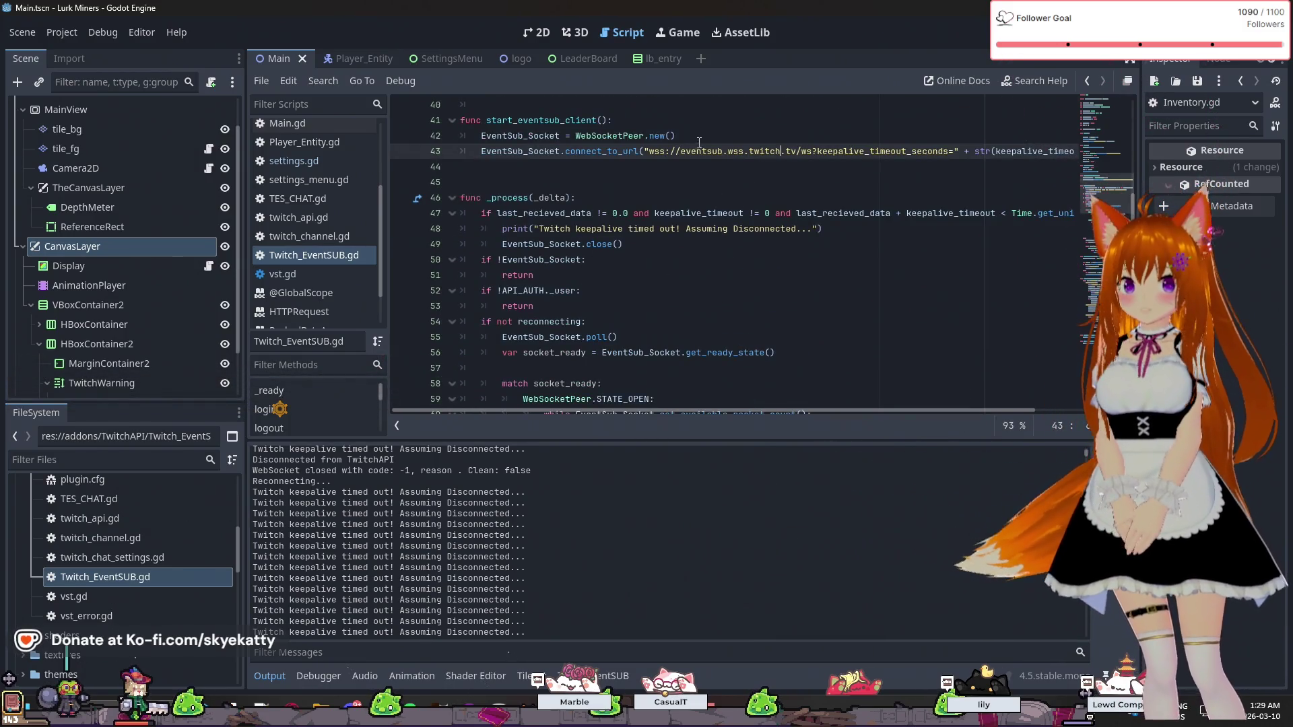
{"action": "scroll", "coordinate": [685, 263], "scroll_direction": "down", "scroll_amount": 6}
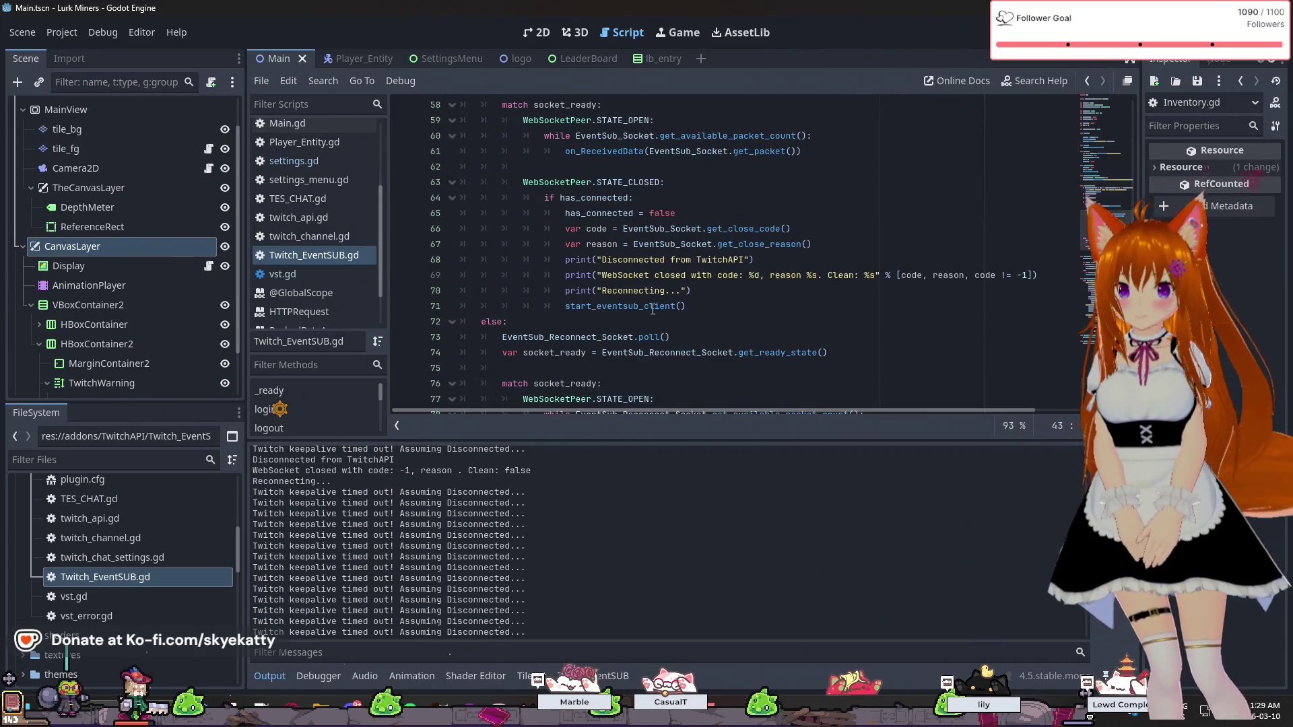
{"action": "mouse_move", "coordinate": [667, 304]}
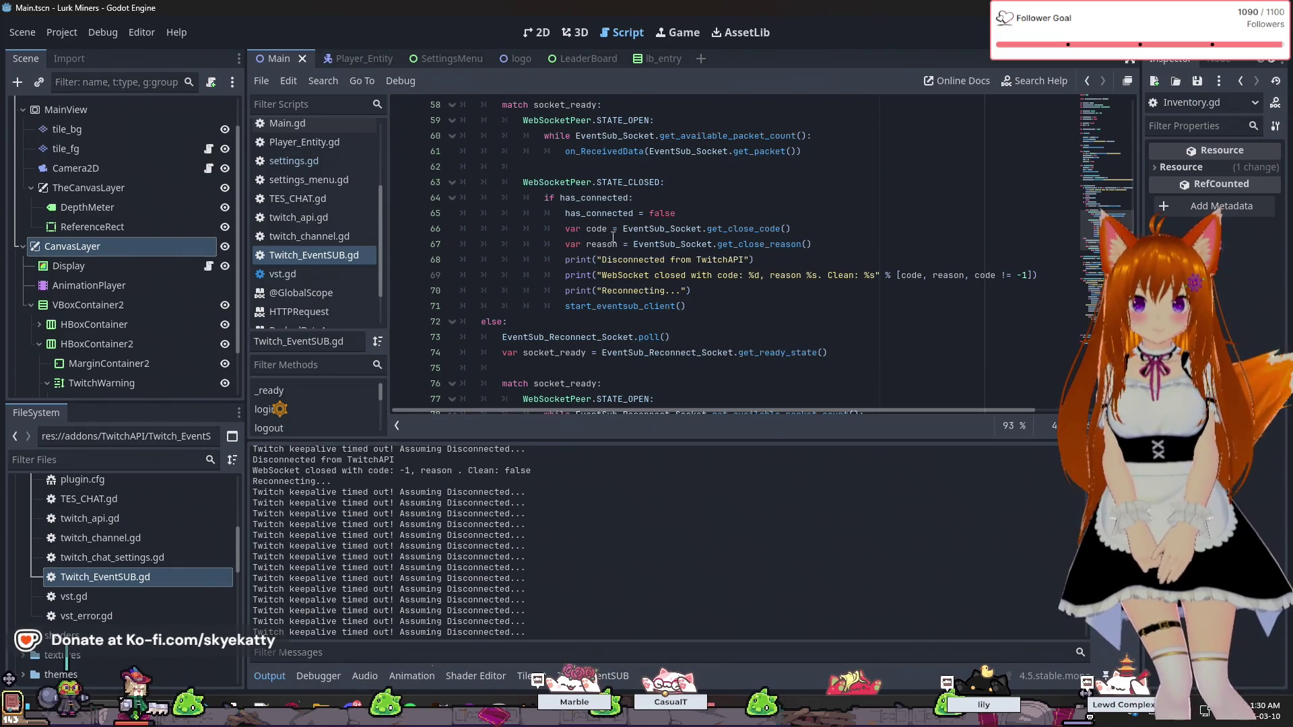
{"action": "mouse_move", "coordinate": [630, 204]}
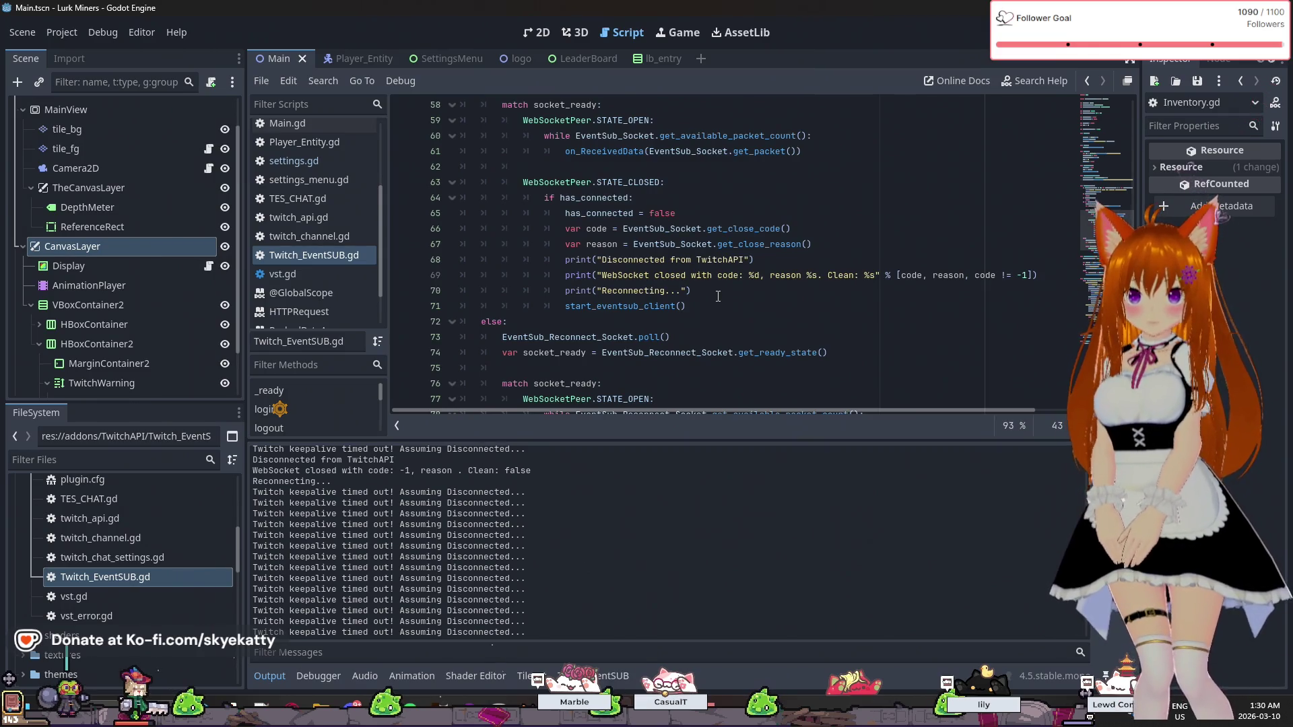
{"action": "scroll", "coordinate": [718, 296], "scroll_direction": "up", "scroll_amount": 3}
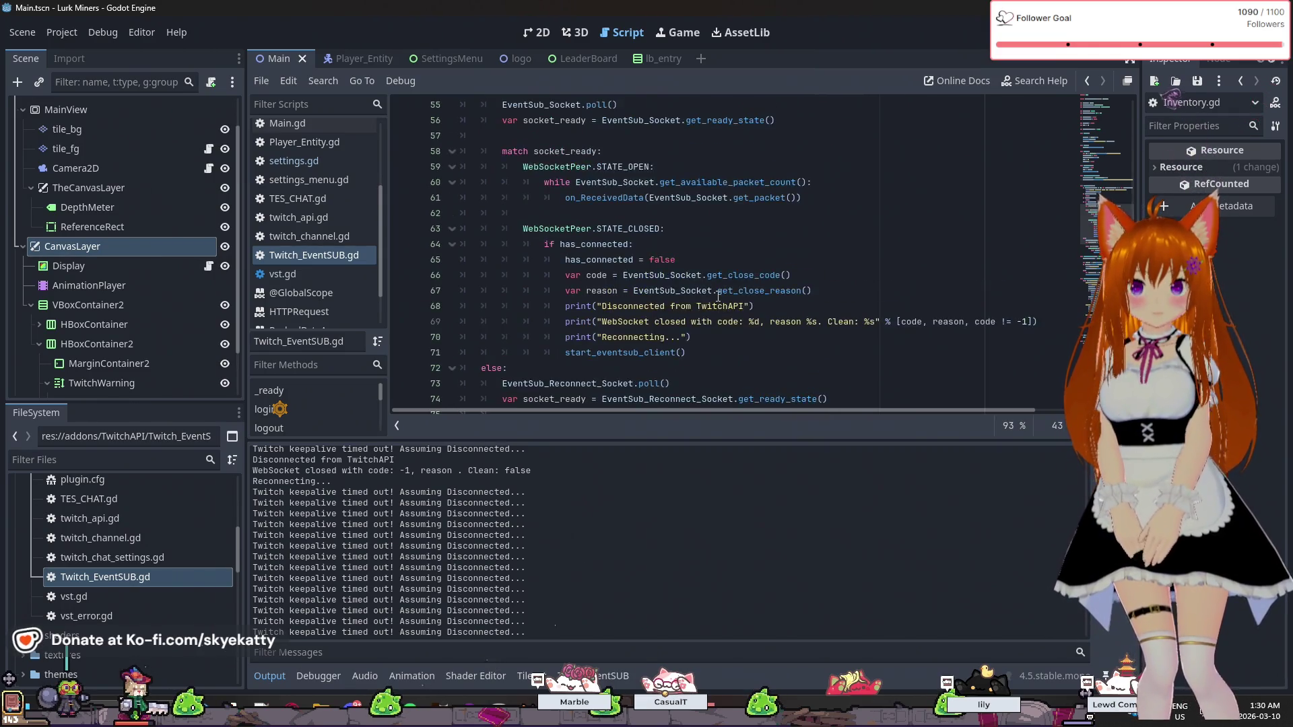
{"action": "scroll", "coordinate": [717, 296], "scroll_direction": "up", "scroll_amount": 1}
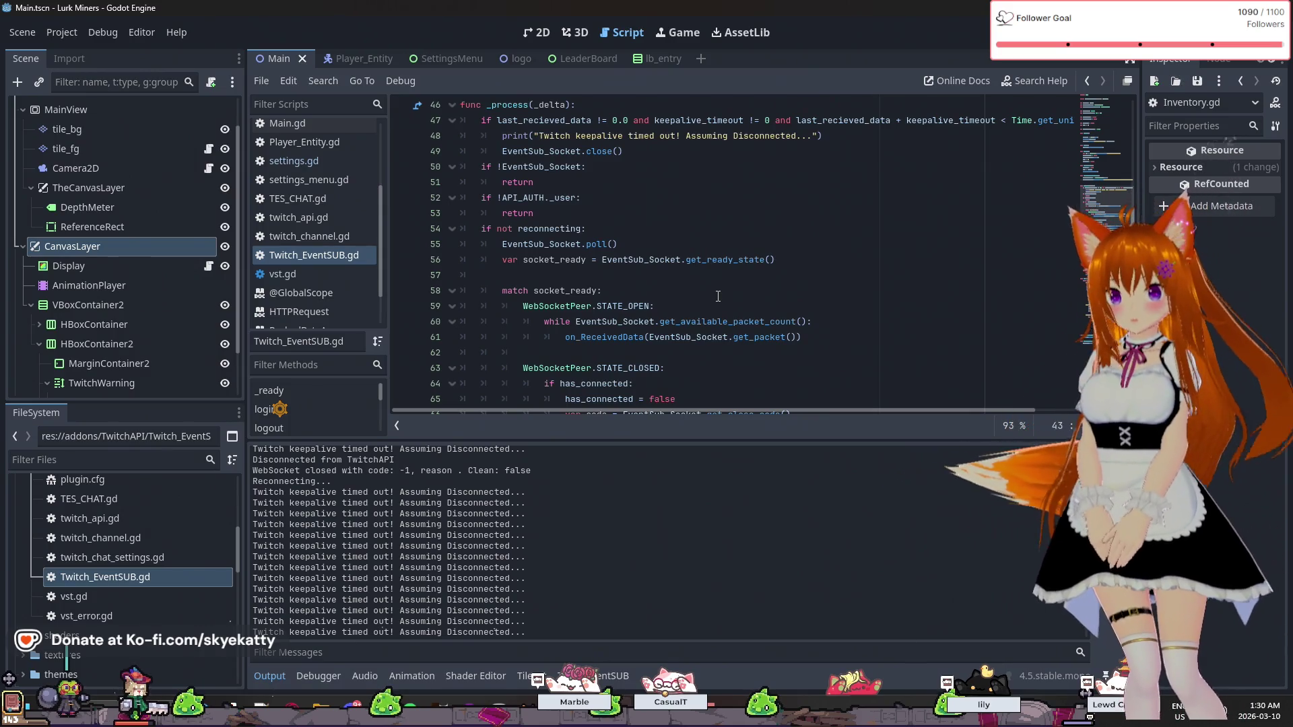
{"action": "scroll", "coordinate": [717, 296], "scroll_direction": "down", "scroll_amount": 4}
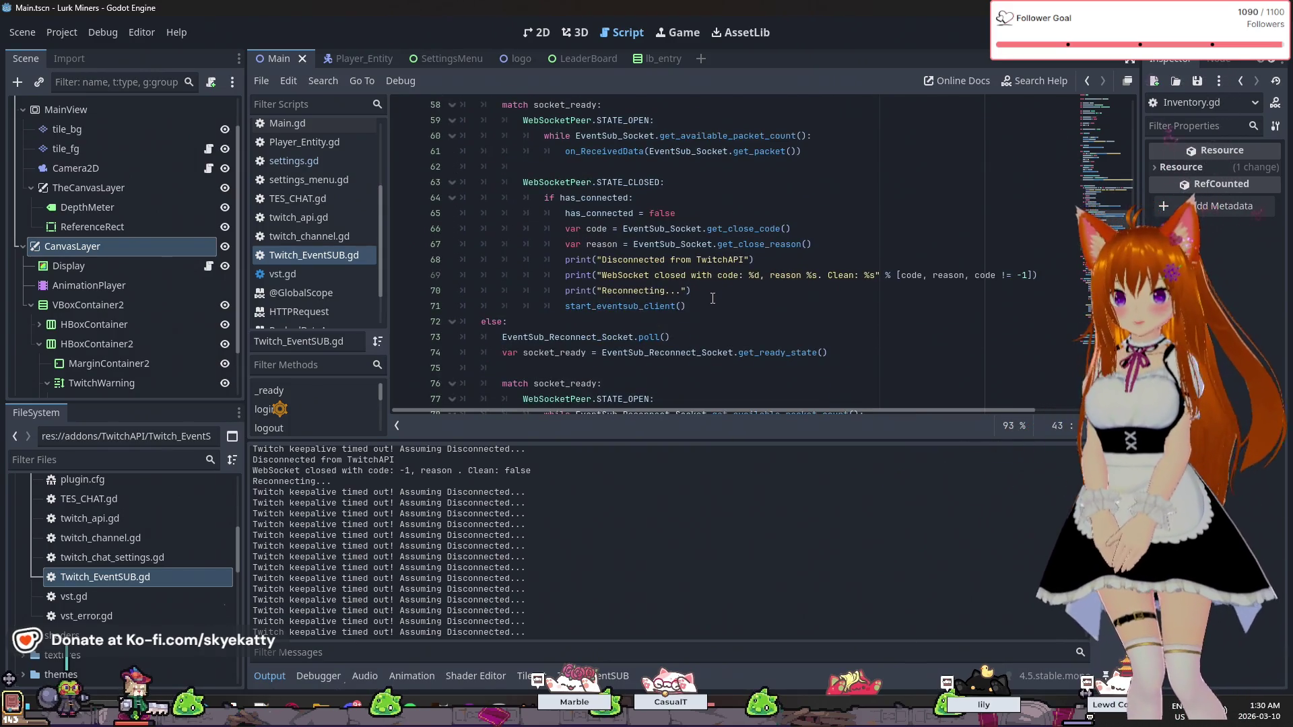
{"action": "scroll", "coordinate": [713, 297], "scroll_direction": "up", "scroll_amount": 4}
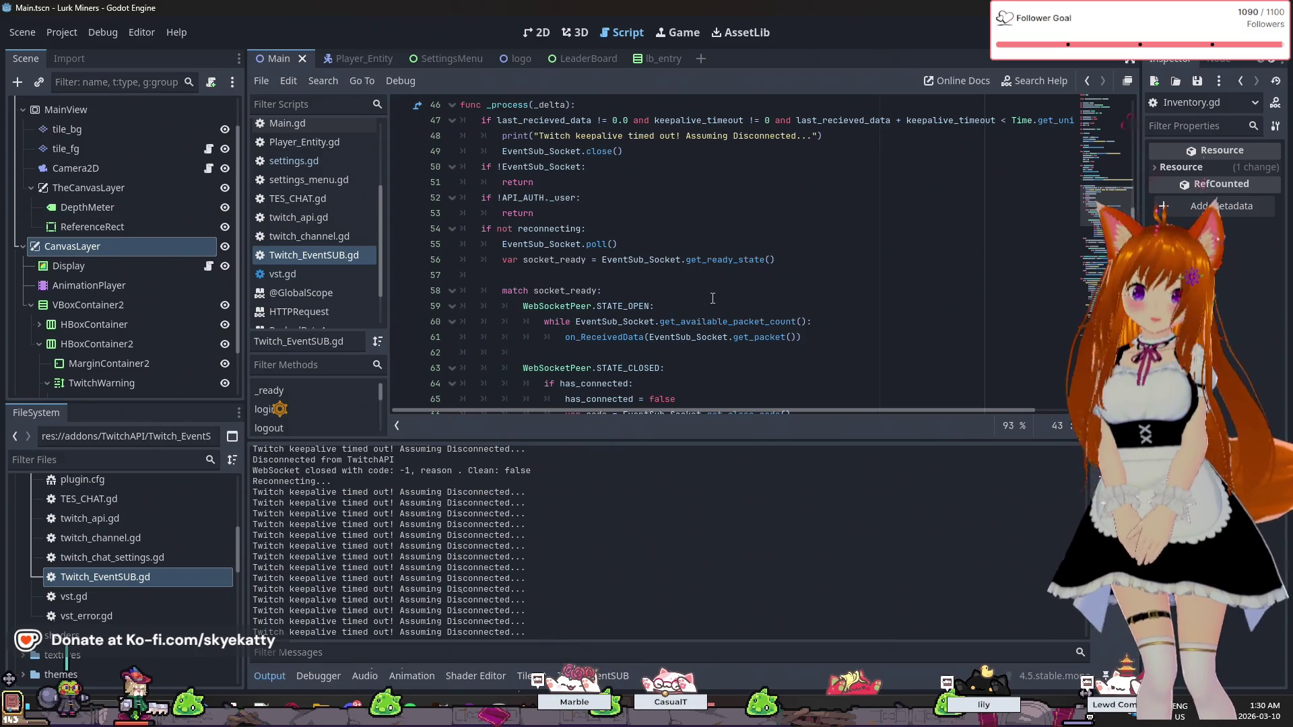
{"action": "scroll", "coordinate": [713, 297], "scroll_direction": "down", "scroll_amount": 3}
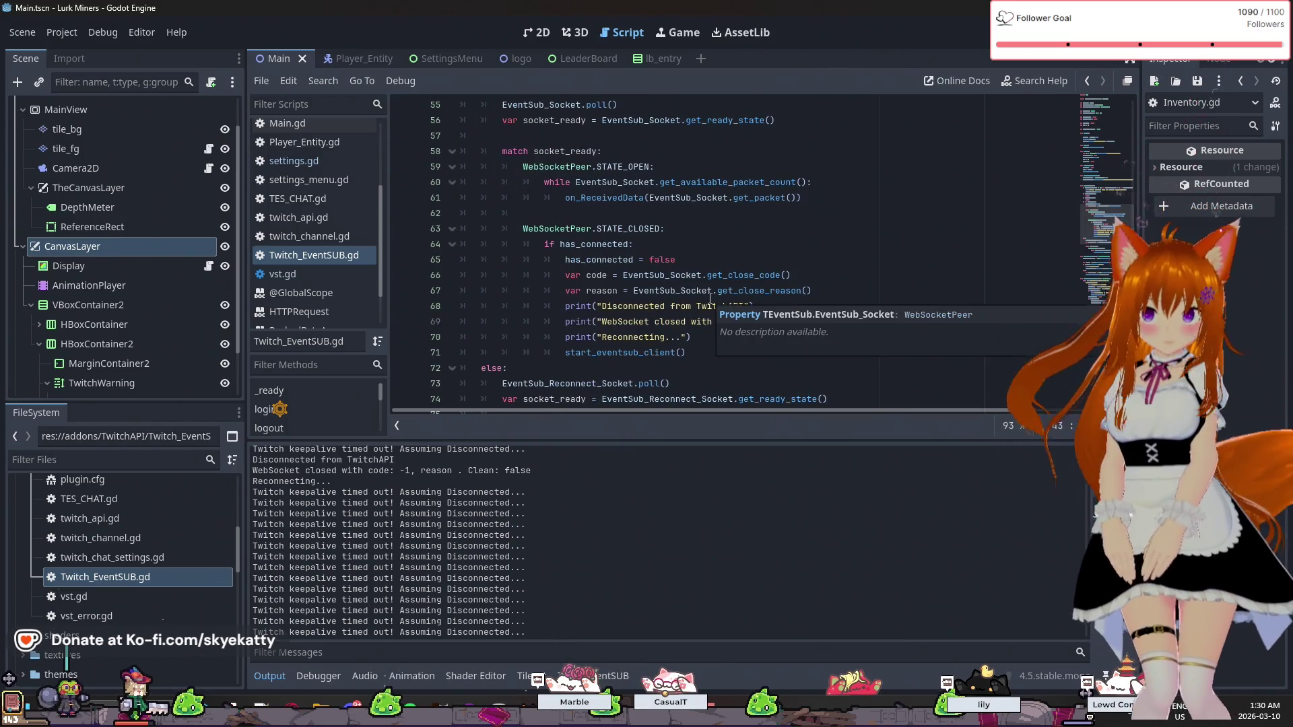
{"action": "scroll", "coordinate": [710, 299], "scroll_direction": "down", "scroll_amount": 2}
{"action": "scroll", "coordinate": [710, 298], "scroll_direction": "down", "scroll_amount": 1}
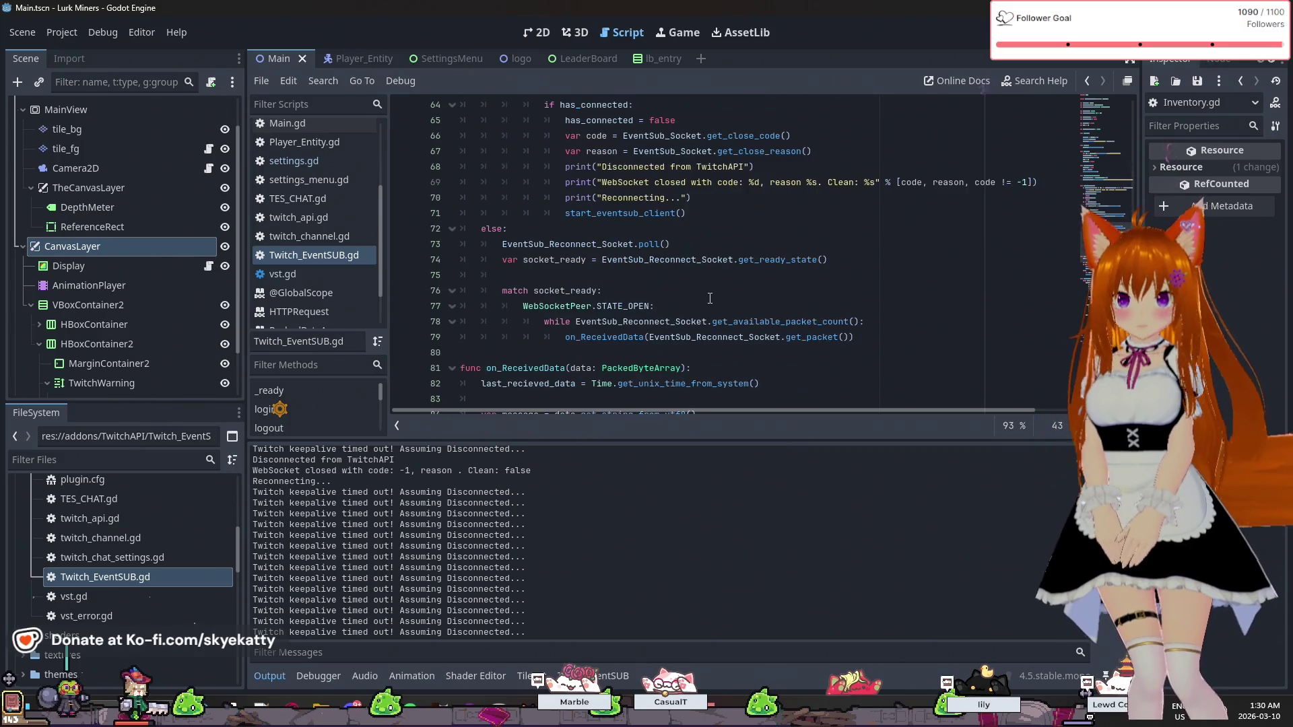
{"action": "scroll", "coordinate": [710, 299], "scroll_direction": "up", "scroll_amount": 1}
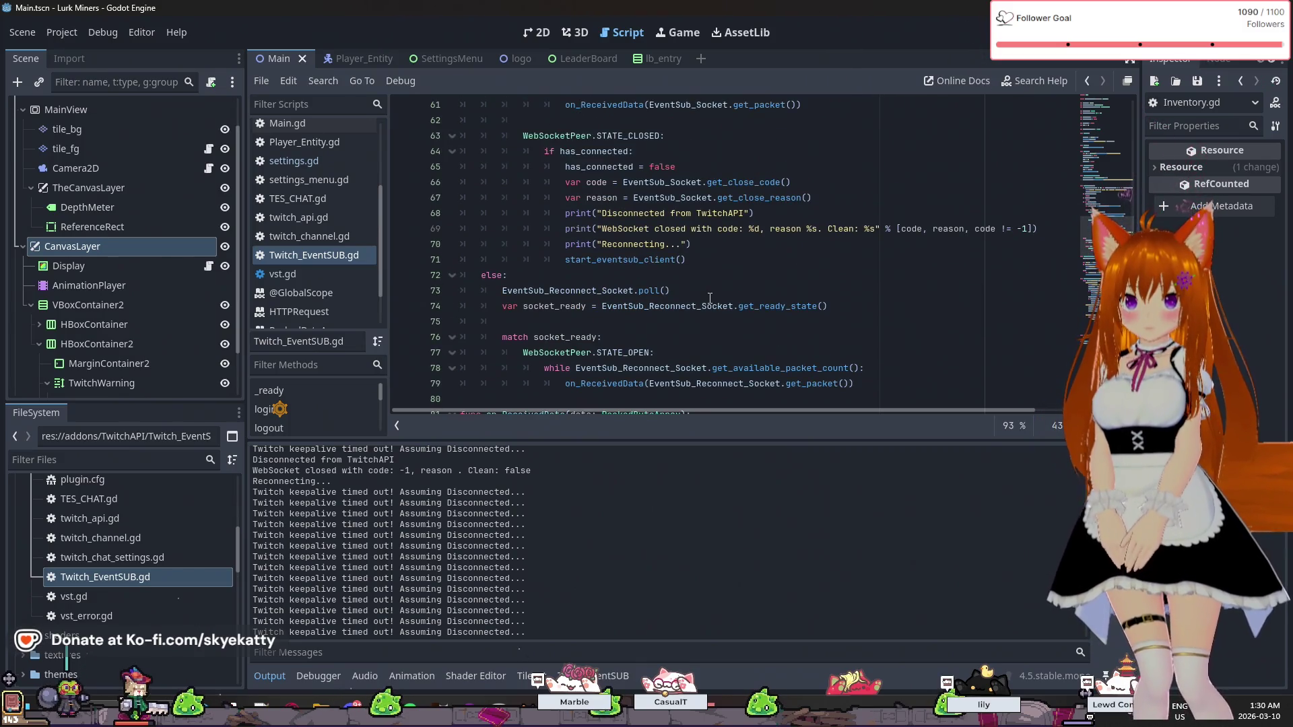
{"action": "scroll", "coordinate": [709, 299], "scroll_direction": "down", "scroll_amount": 2}
{"action": "double_click", "coordinate": [624, 167]}
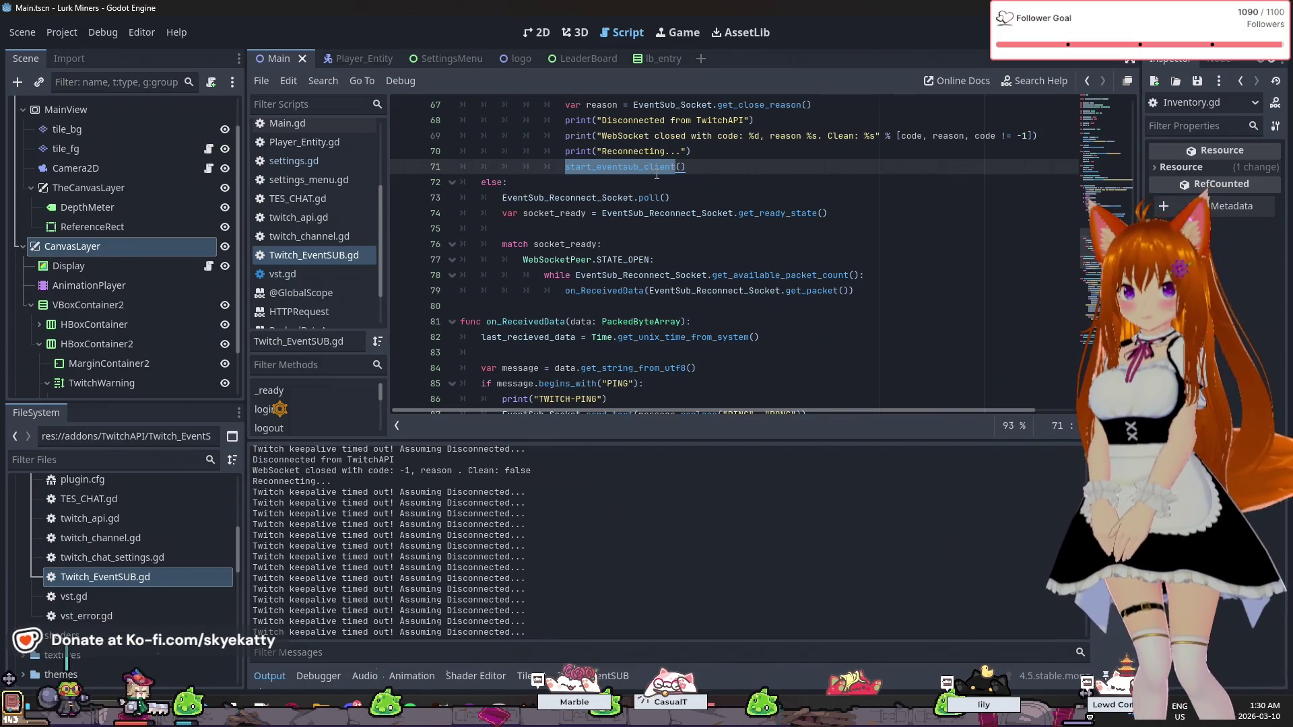
{"action": "right_click", "coordinate": [656, 174]}
{"action": "left_click", "coordinate": [717, 519]}
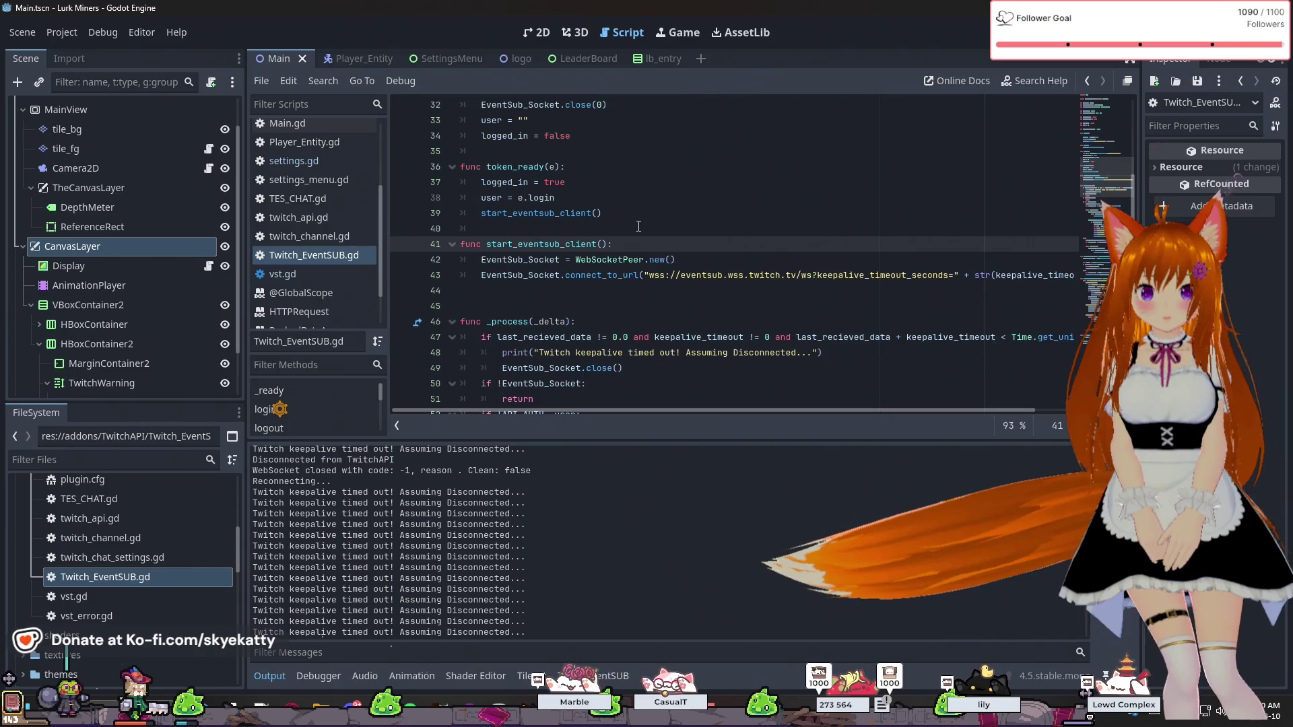
{"action": "scroll", "coordinate": [638, 227], "scroll_direction": "up", "scroll_amount": 9}
{"action": "scroll", "coordinate": [639, 226], "scroll_direction": "down", "scroll_amount": 5}
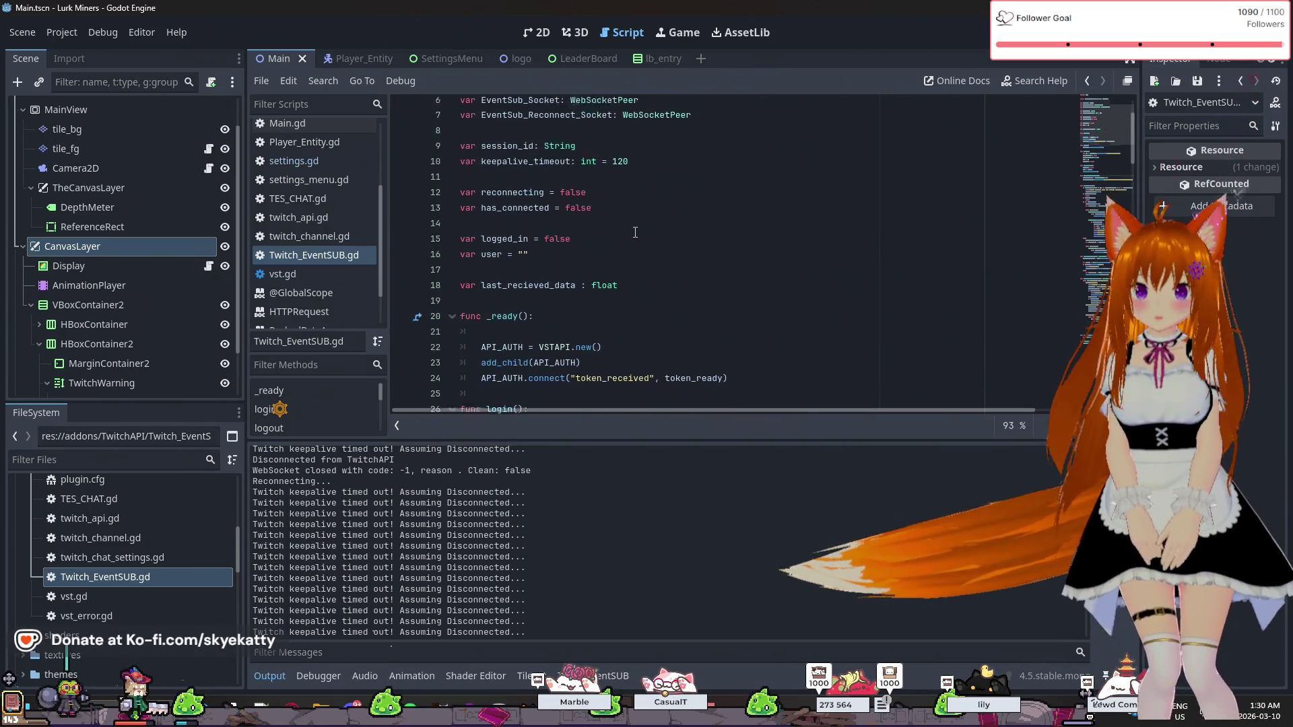
{"action": "scroll", "coordinate": [635, 233], "scroll_direction": "down", "scroll_amount": 4}
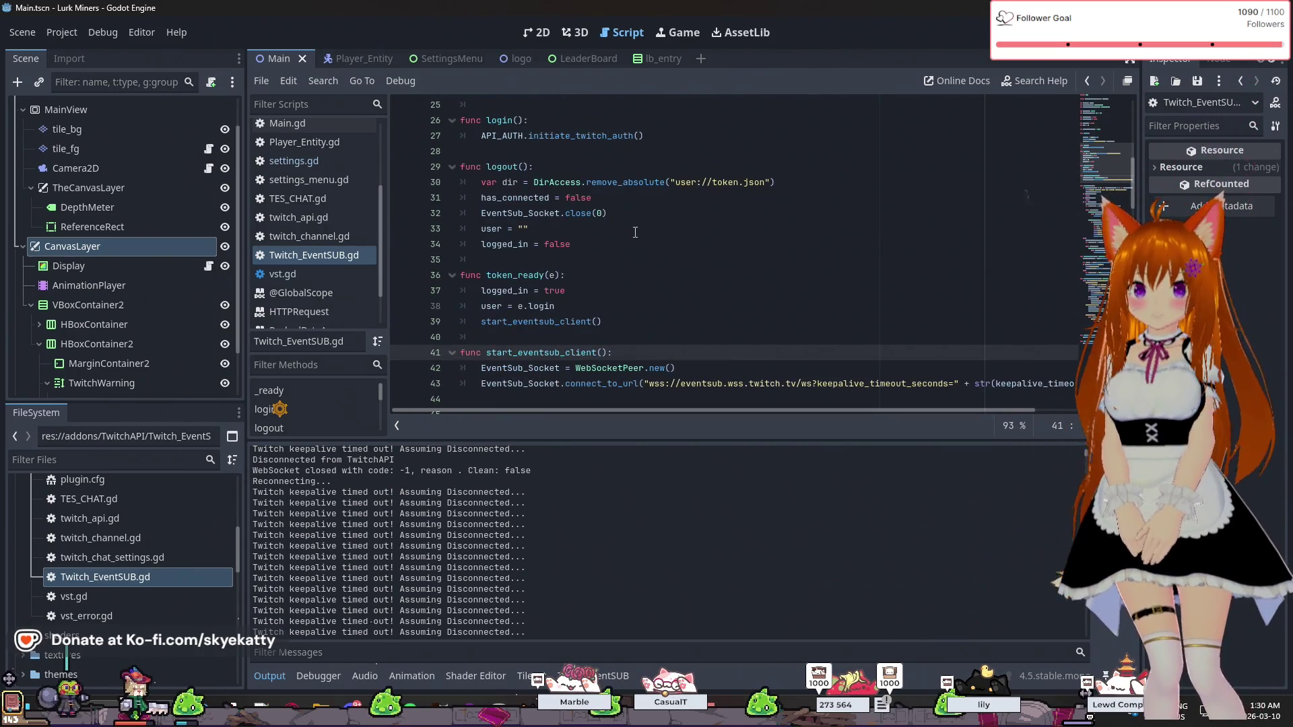
{"action": "scroll", "coordinate": [635, 233], "scroll_direction": "down", "scroll_amount": 1}
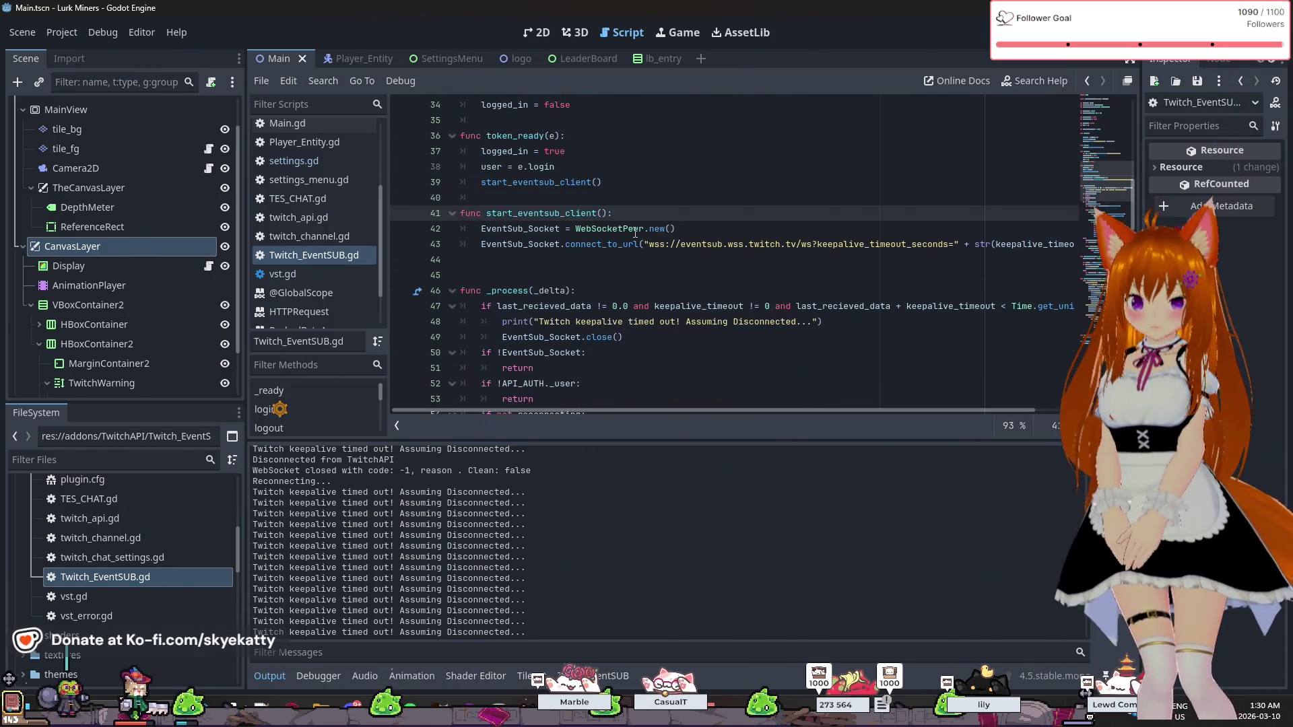
{"action": "scroll", "coordinate": [635, 233], "scroll_direction": "down", "scroll_amount": 1}
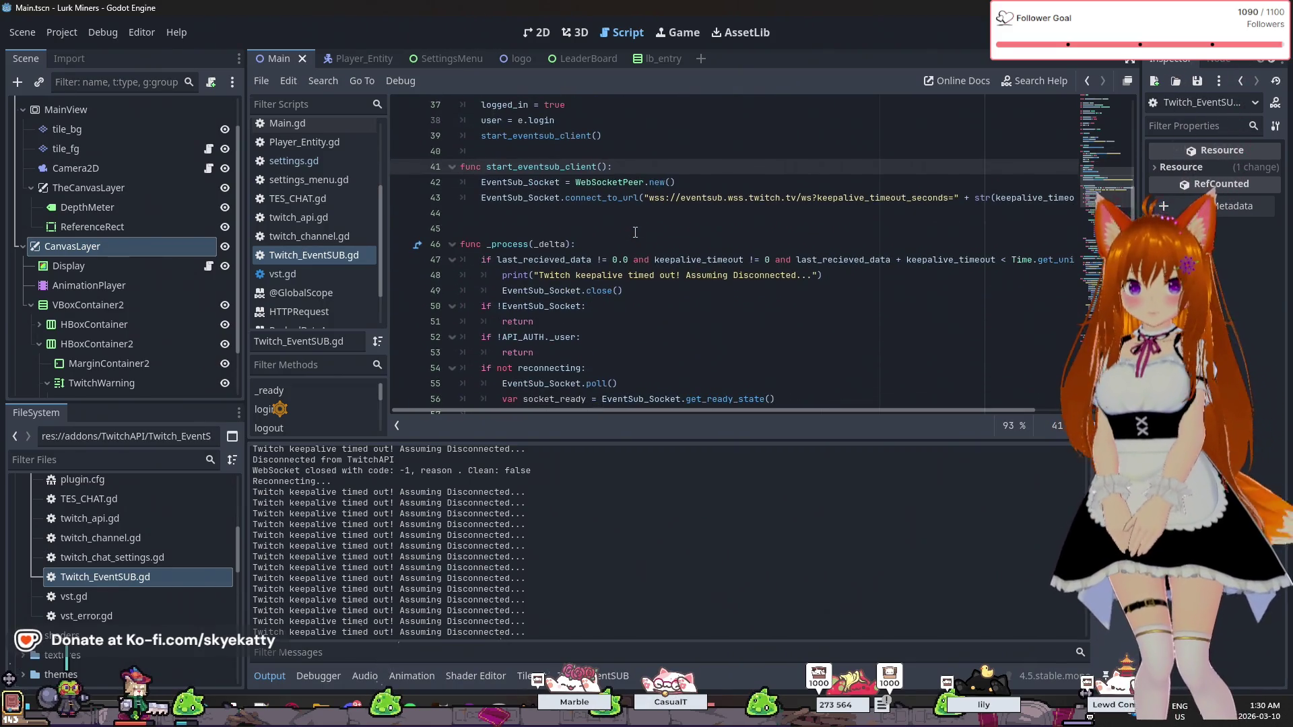
{"action": "scroll", "coordinate": [635, 232], "scroll_direction": "up", "scroll_amount": 3}
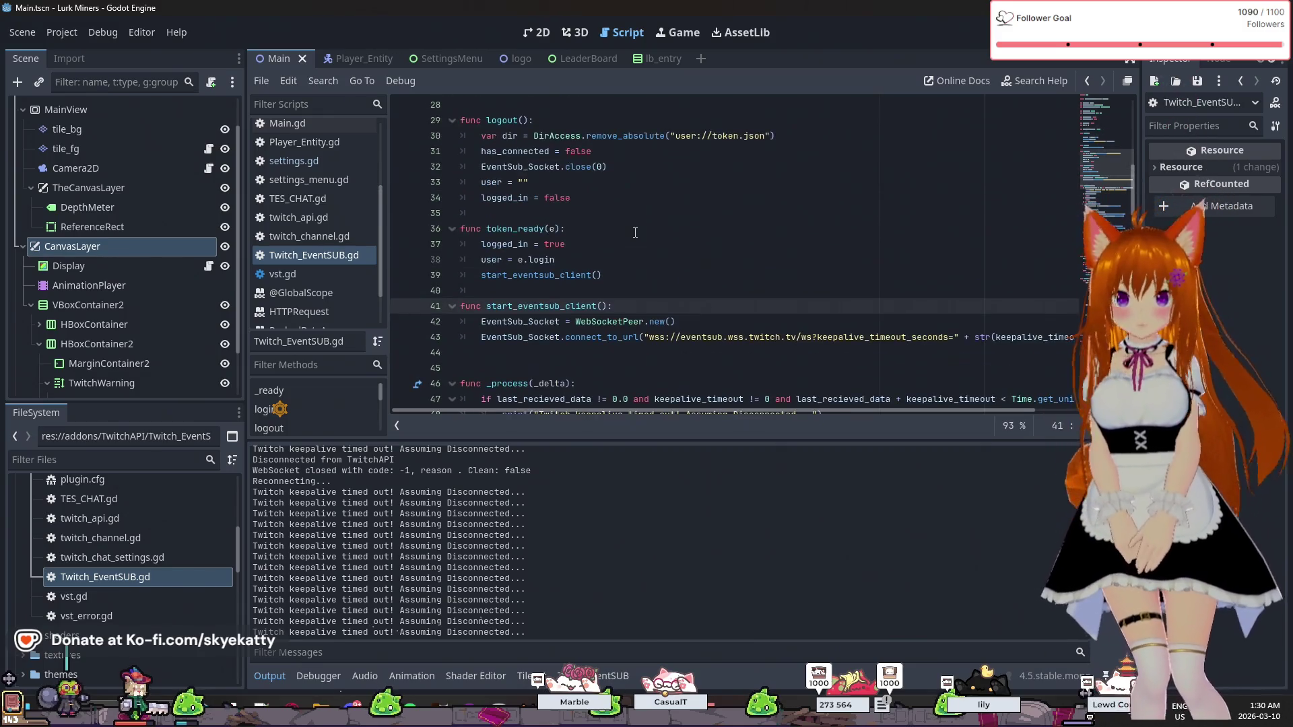
{"action": "scroll", "coordinate": [635, 232], "scroll_direction": "down", "scroll_amount": 4}
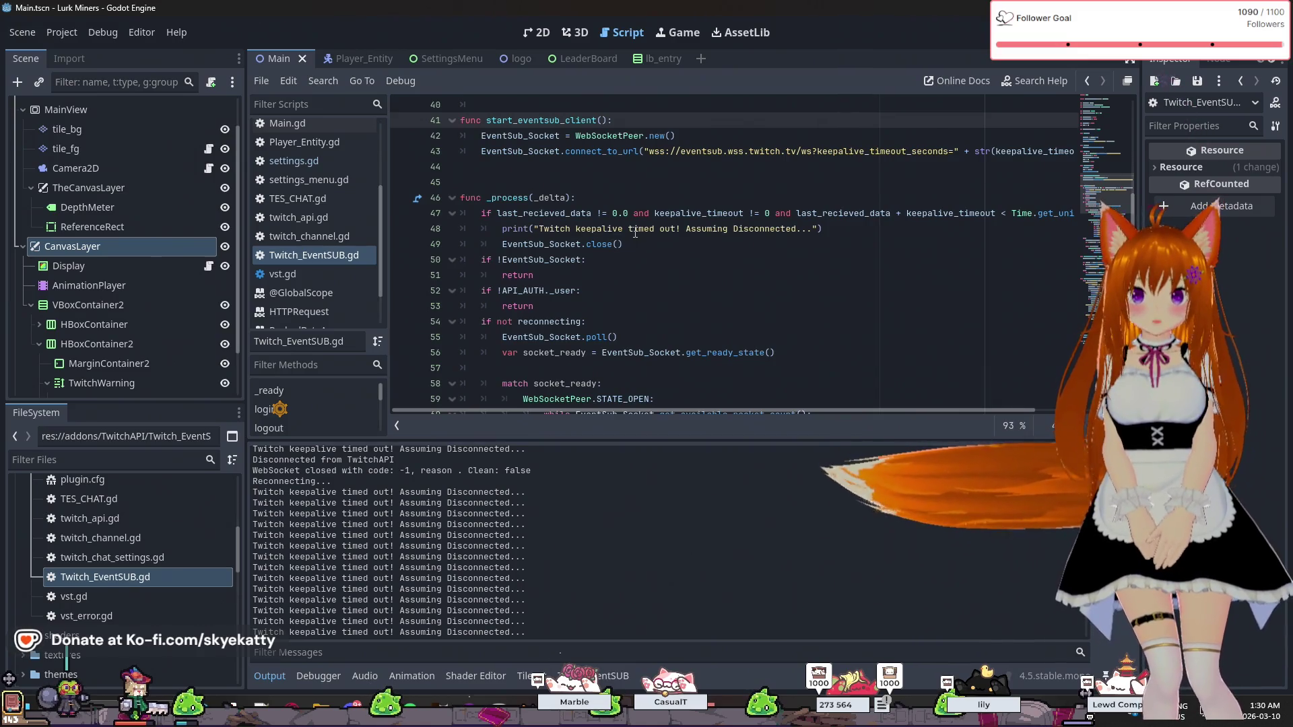
{"action": "scroll", "coordinate": [635, 233], "scroll_direction": "down", "scroll_amount": 3}
{"action": "scroll", "coordinate": [635, 233], "scroll_direction": "up", "scroll_amount": 6}
{"action": "scroll", "coordinate": [635, 232], "scroll_direction": "up", "scroll_amount": 12}
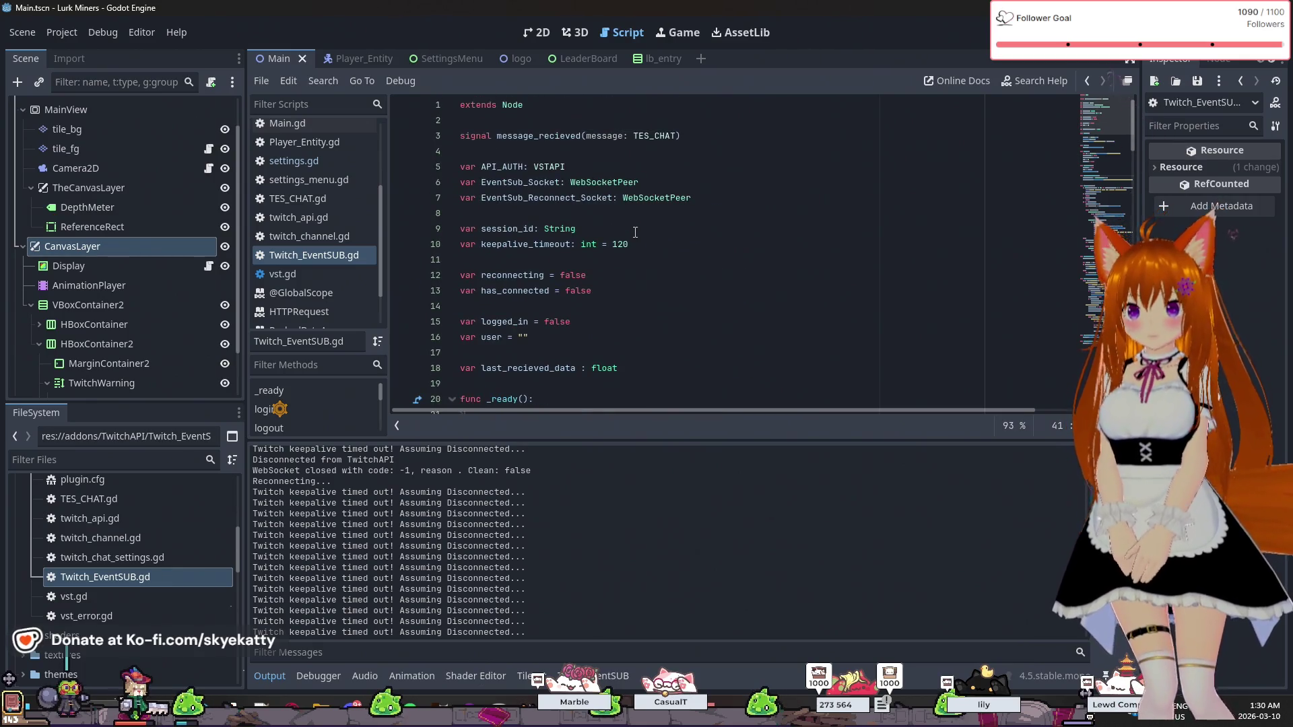
{"action": "scroll", "coordinate": [635, 232], "scroll_direction": "down", "scroll_amount": 2}
{"action": "scroll", "coordinate": [636, 233], "scroll_direction": "up", "scroll_amount": 1}
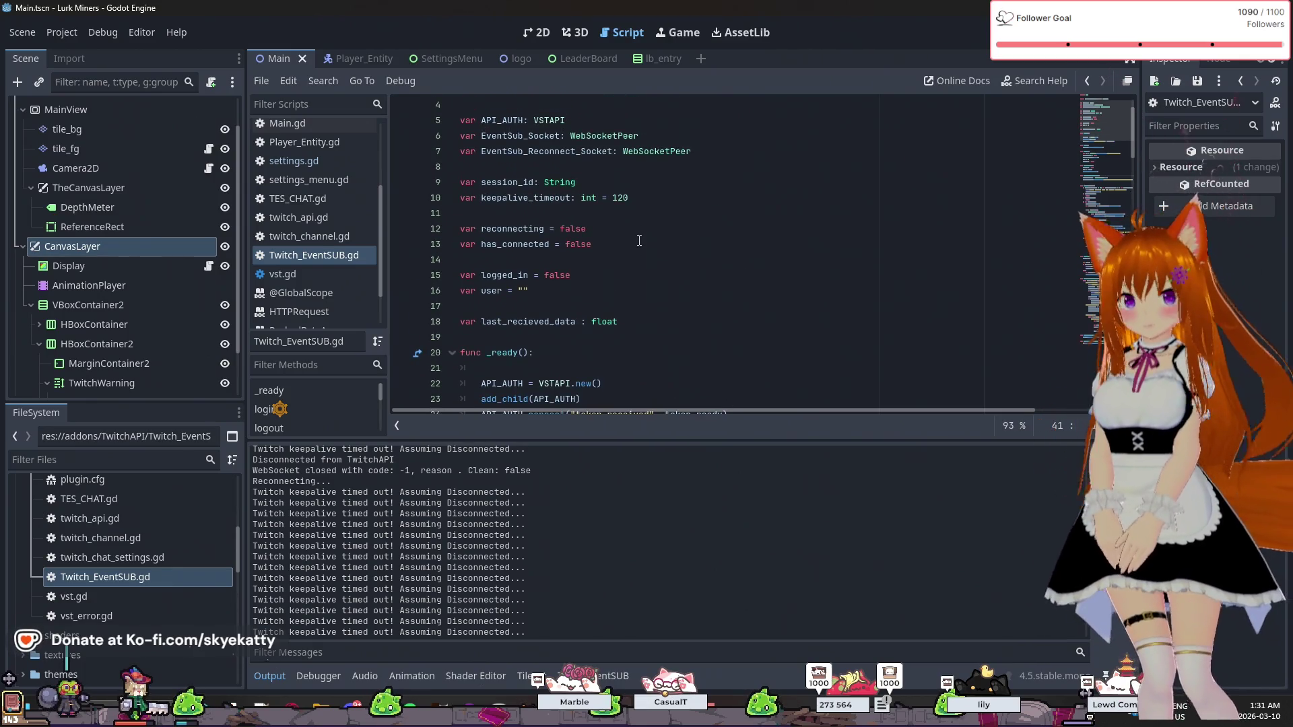
{"action": "left_click", "coordinate": [644, 245]}
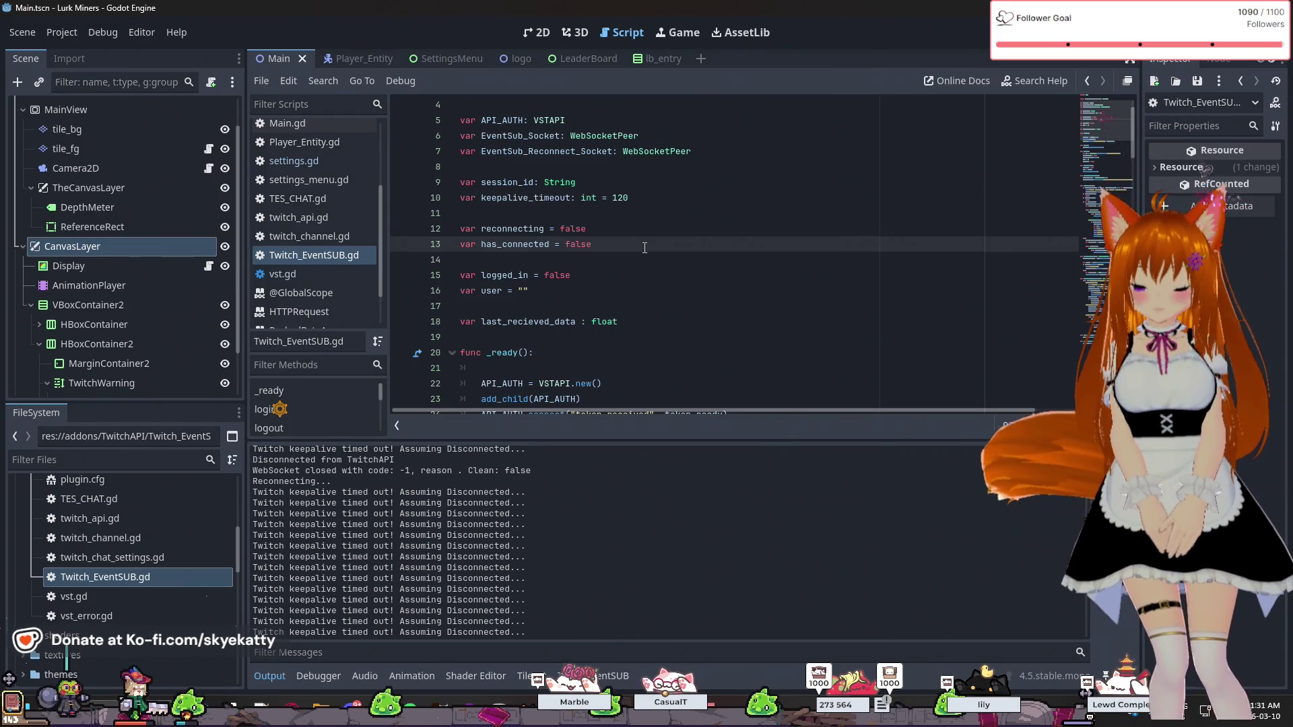
- Declare a new timeout variable set to false on the line after has_connected
{"action": "key", "text": "Return"}
{"action": "type", "text": "var time"}
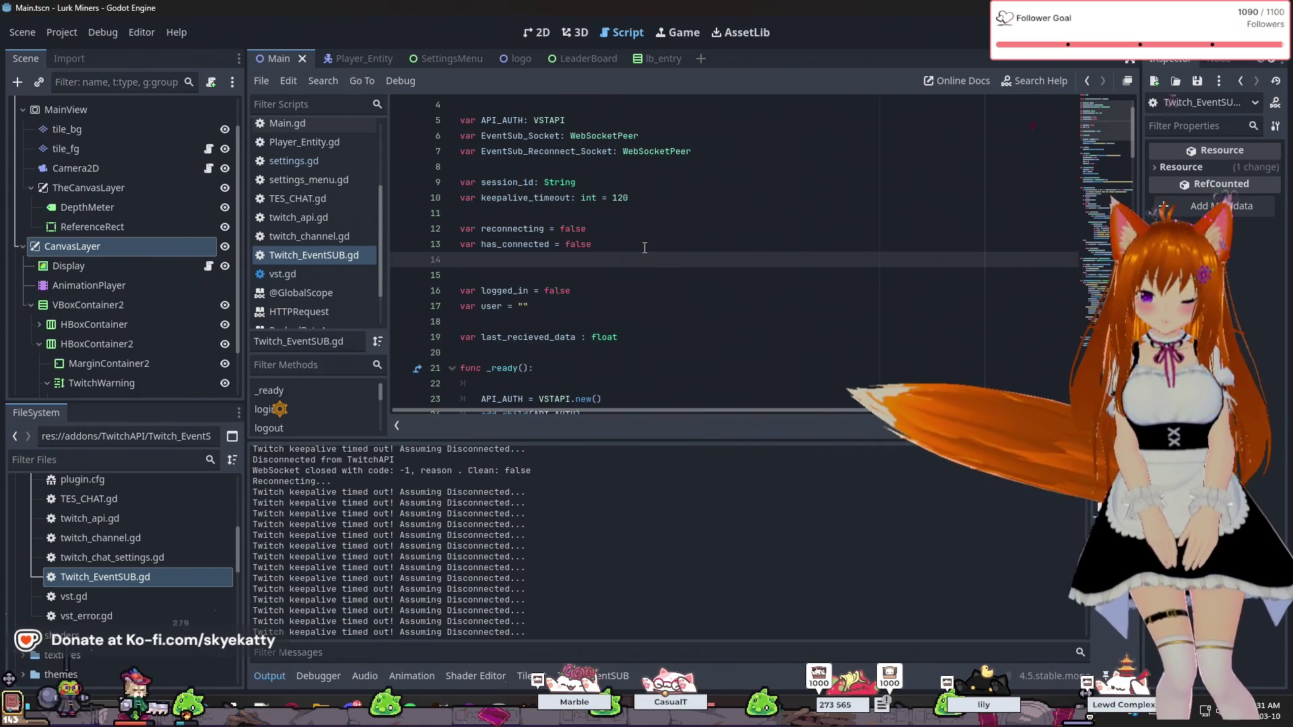
{"action": "type", "text": "r"}
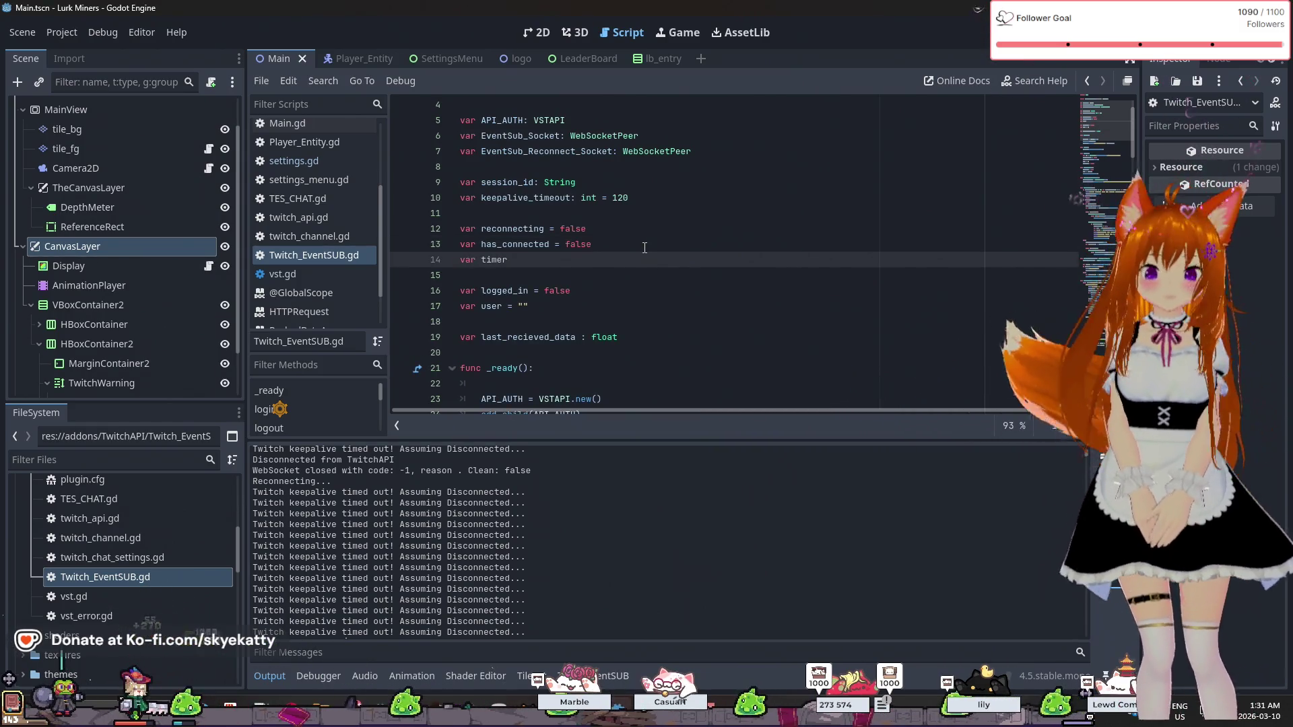
{"action": "key", "text": "BackSpace"}
{"action": "type", "text": "out = tru"}
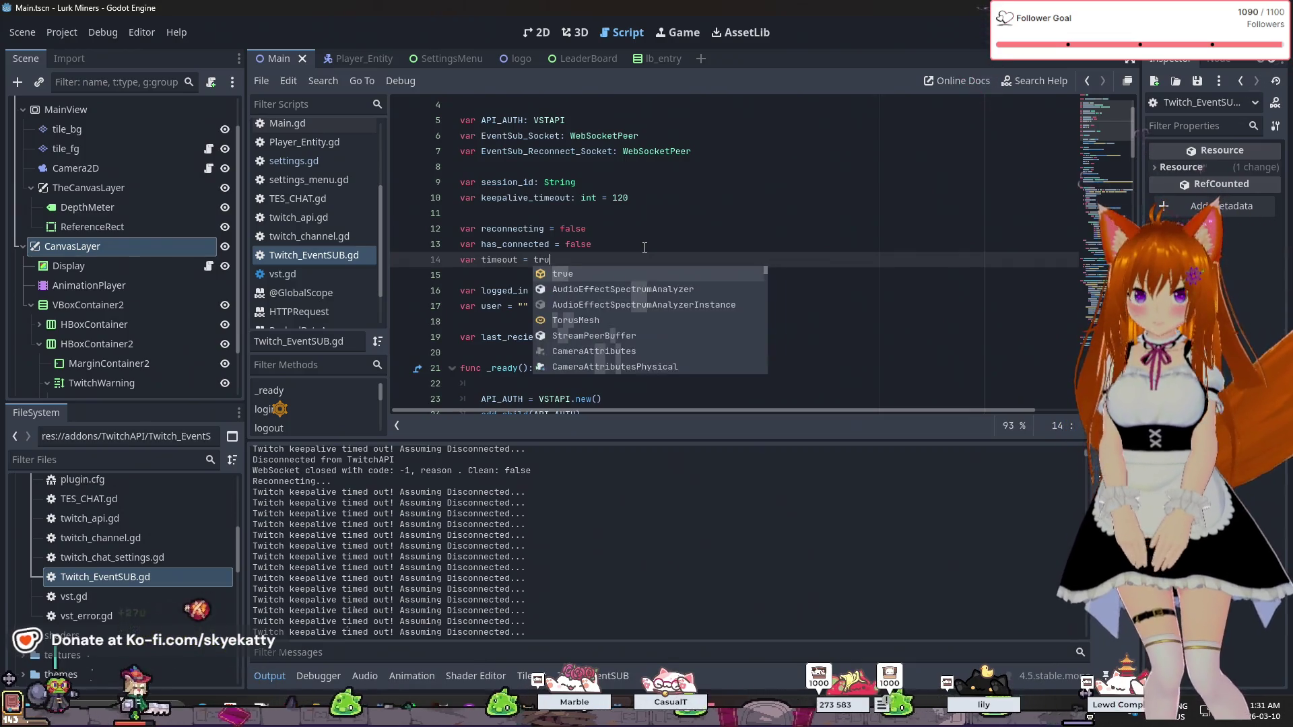
{"action": "key", "text": "BackSpace"}
{"action": "key", "text": "BackSpace"}
{"action": "key", "text": "BackSpace"}
{"action": "type", "text": "false"}
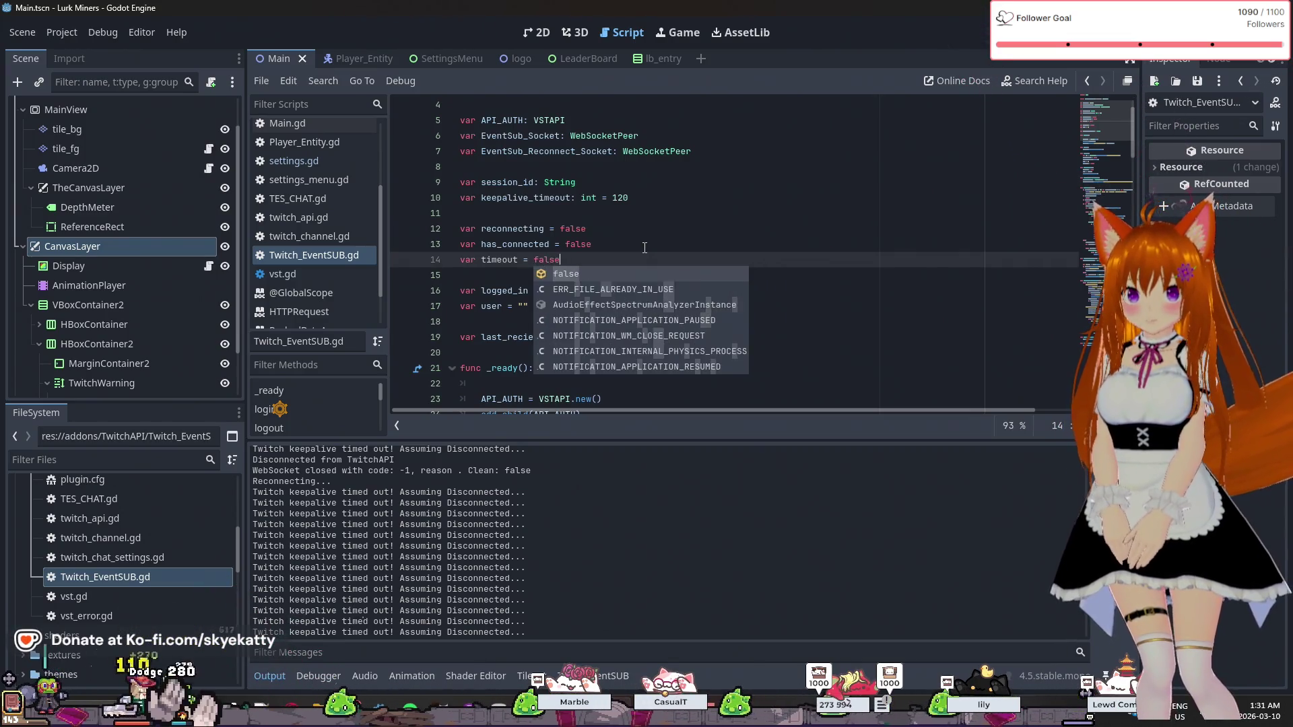
{"action": "key", "text": "Up"}
- Scroll down to _process(_delta) and place the cursor in its keepalive timeout block
{"action": "scroll", "coordinate": [645, 247], "scroll_direction": "down", "scroll_amount": 1}
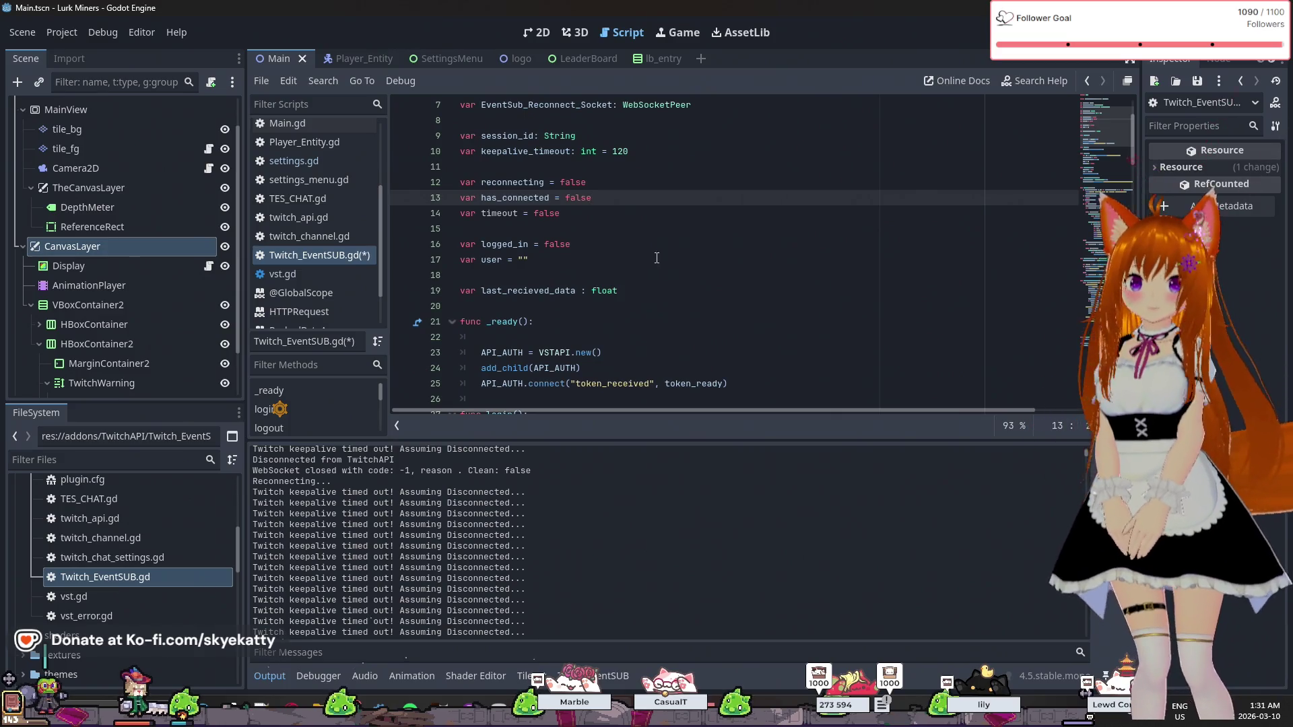
{"action": "scroll", "coordinate": [804, 324], "scroll_direction": "down", "scroll_amount": 3}
{"action": "scroll", "coordinate": [630, 275], "scroll_direction": "down", "scroll_amount": 2}
{"action": "scroll", "coordinate": [629, 275], "scroll_direction": "up", "scroll_amount": 2}
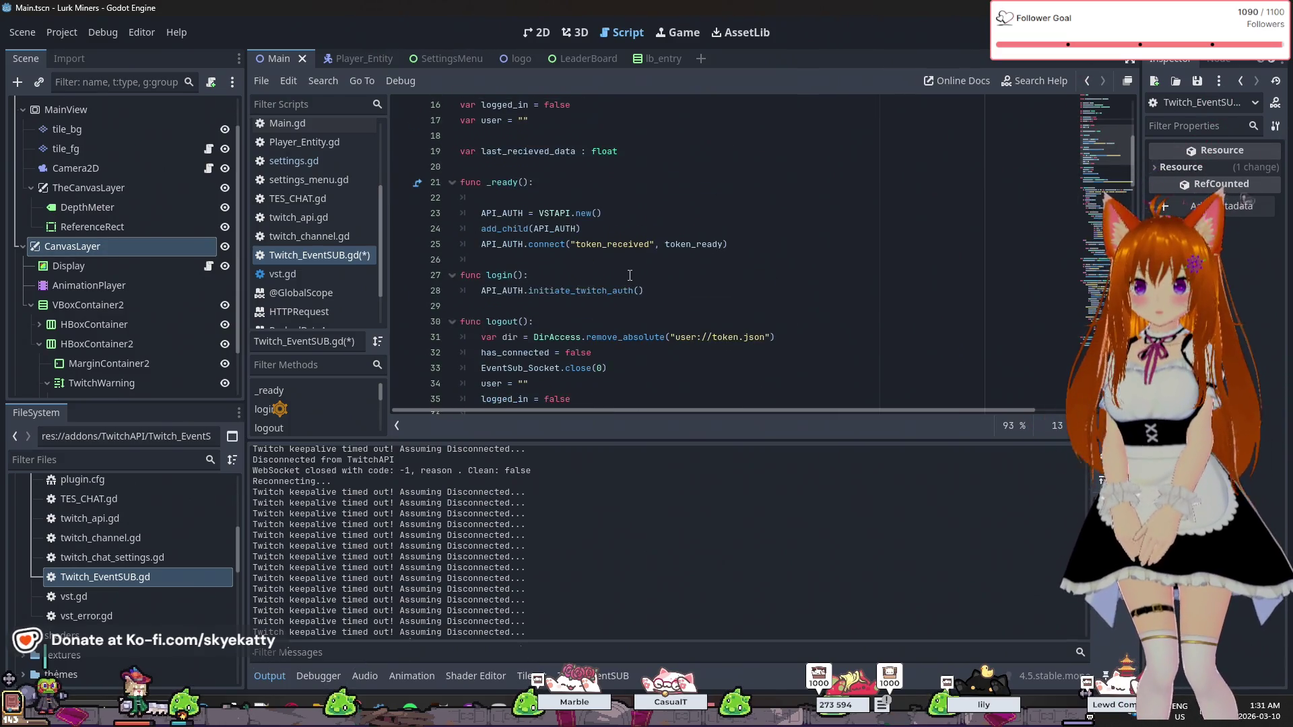
{"action": "scroll", "coordinate": [629, 276], "scroll_direction": "down", "scroll_amount": 3}
{"action": "scroll", "coordinate": [631, 250], "scroll_direction": "down", "scroll_amount": 2}
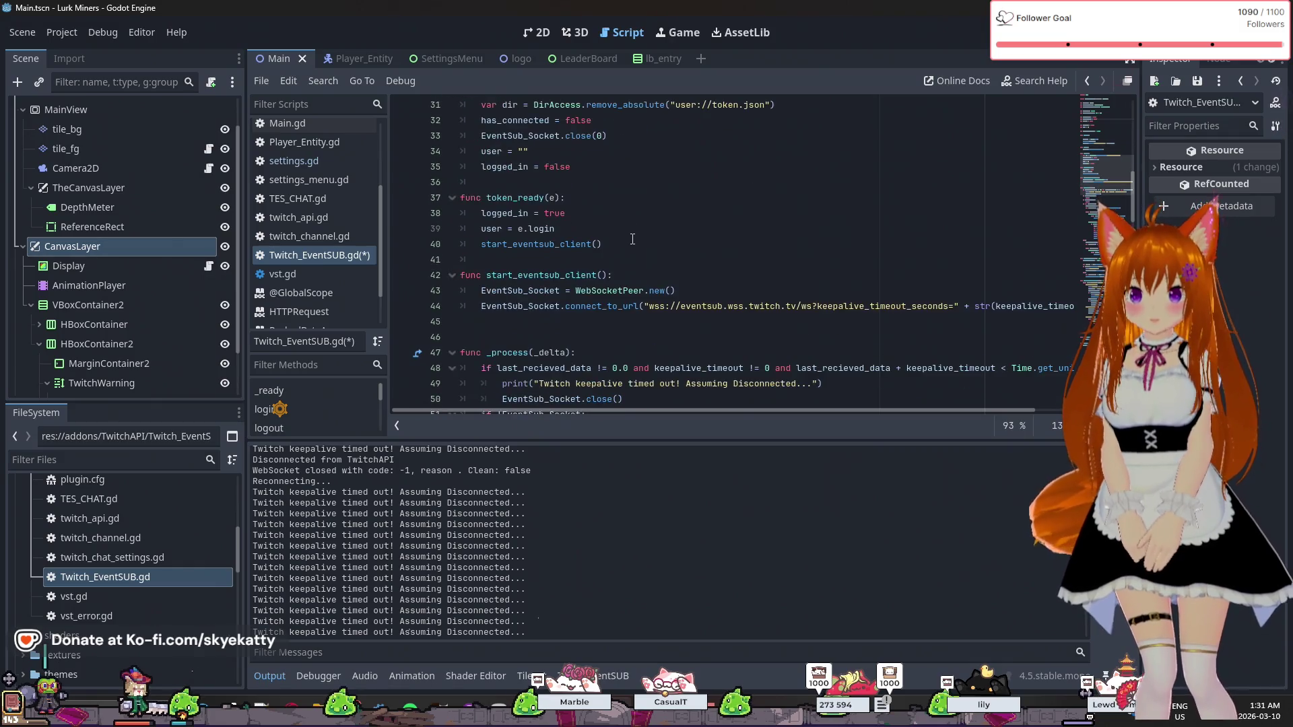
{"action": "scroll", "coordinate": [630, 256], "scroll_direction": "down", "scroll_amount": 1}
{"action": "scroll", "coordinate": [625, 270], "scroll_direction": "down", "scroll_amount": 1}
{"action": "scroll", "coordinate": [623, 273], "scroll_direction": "down", "scroll_amount": 1}
{"action": "scroll", "coordinate": [619, 276], "scroll_direction": "up", "scroll_amount": 3}
{"action": "scroll", "coordinate": [616, 276], "scroll_direction": "up", "scroll_amount": 10}
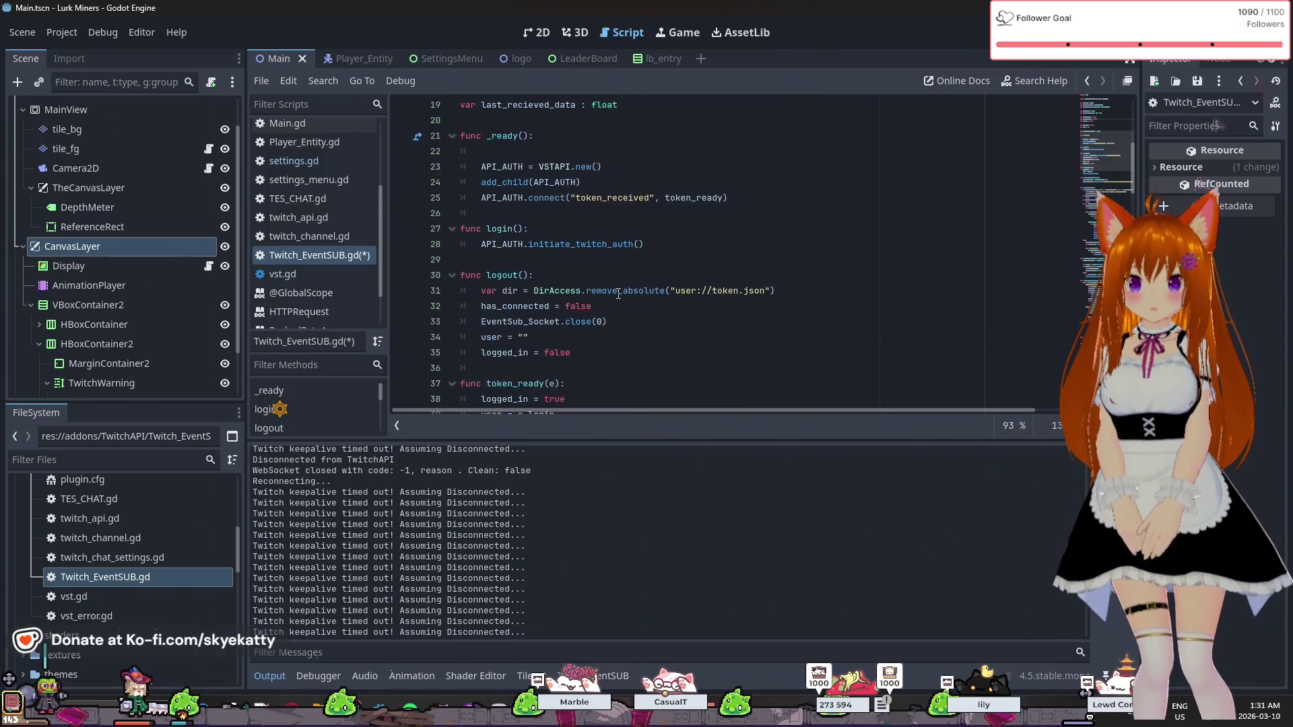
{"action": "scroll", "coordinate": [618, 284], "scroll_direction": "down", "scroll_amount": 2}
{"action": "scroll", "coordinate": [617, 285], "scroll_direction": "down", "scroll_amount": 7}
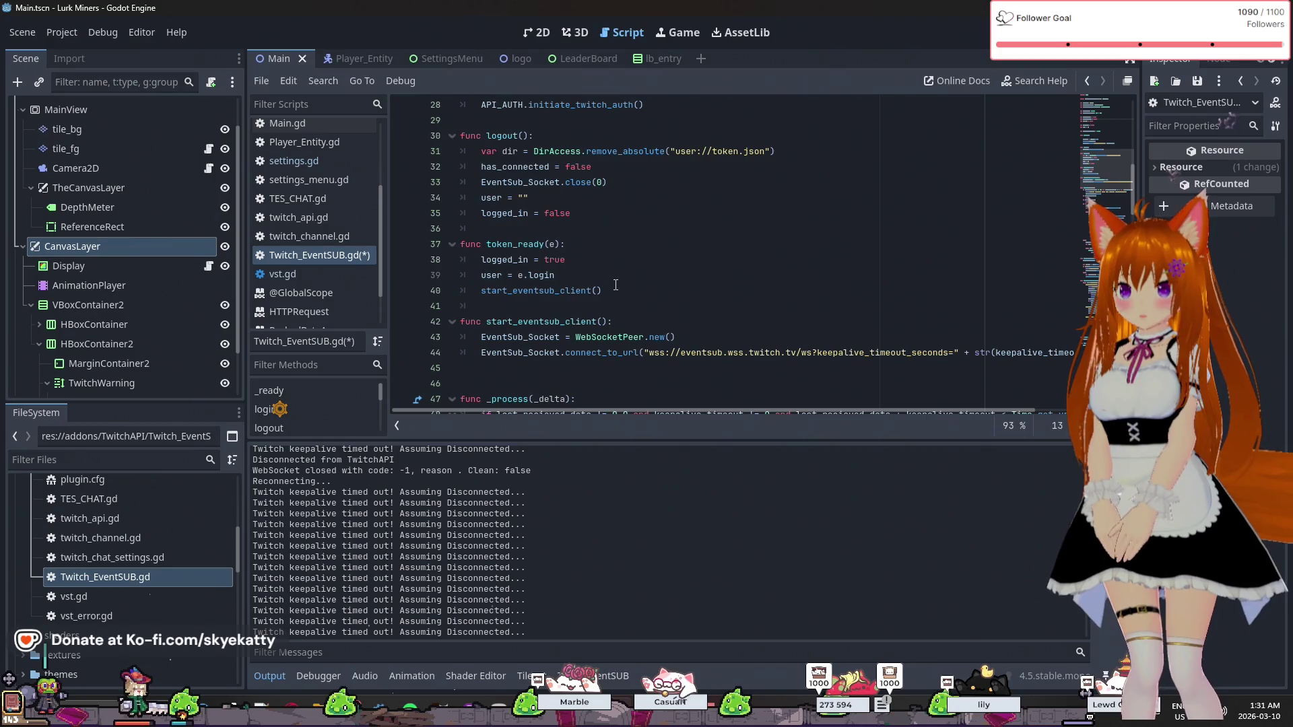
{"action": "scroll", "coordinate": [615, 288], "scroll_direction": "down", "scroll_amount": 14}
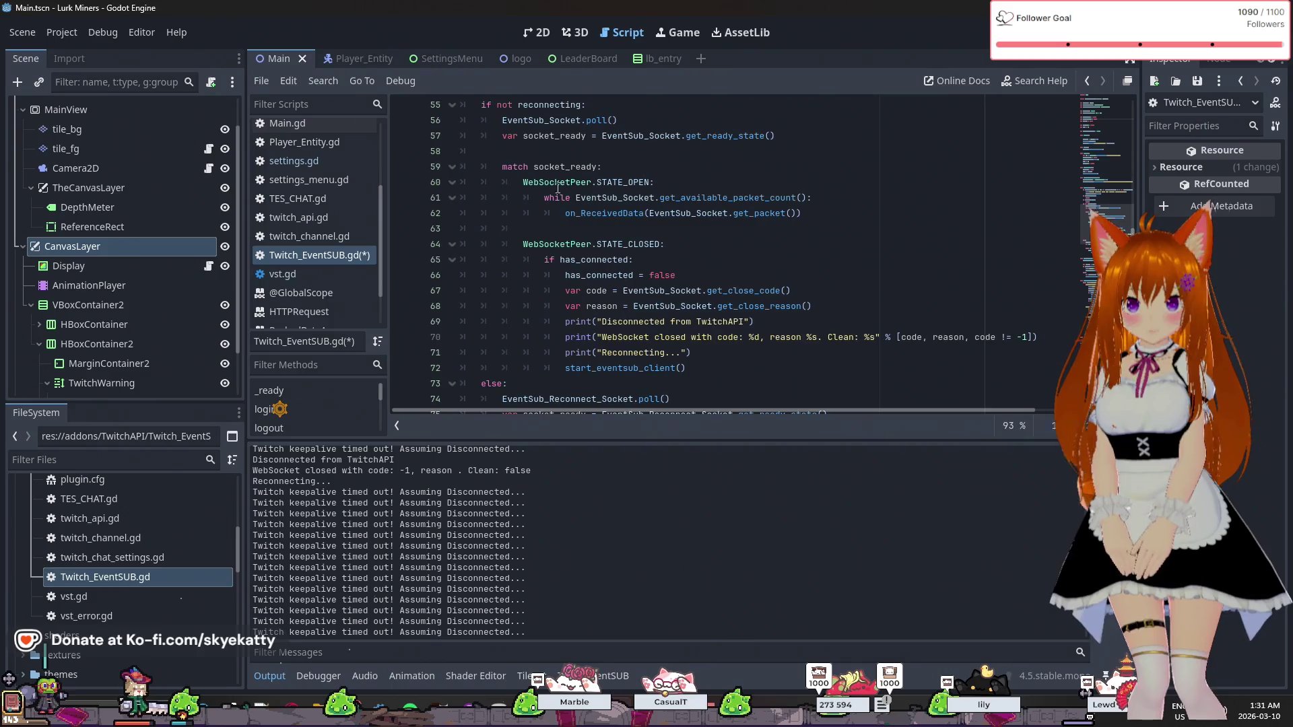
{"action": "scroll", "coordinate": [640, 229], "scroll_direction": "up", "scroll_amount": 7}
{"action": "scroll", "coordinate": [639, 230], "scroll_direction": "up", "scroll_amount": 2}
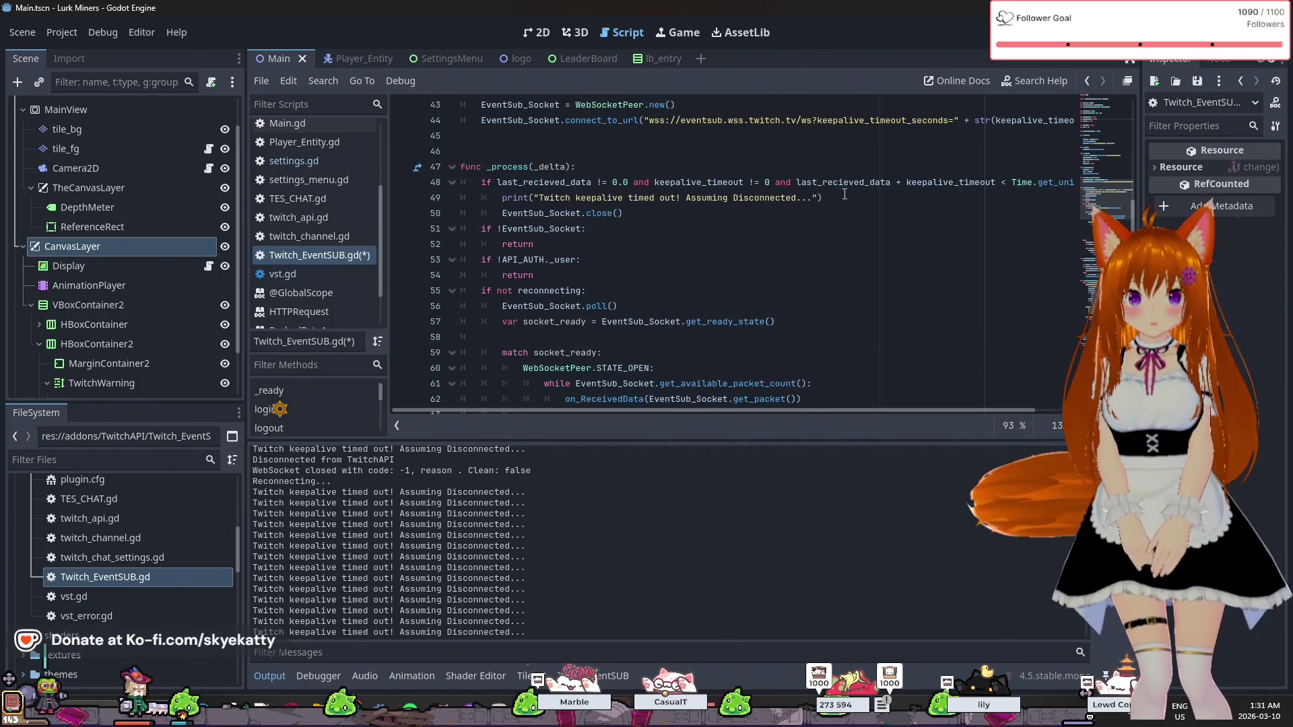
{"action": "left_click", "coordinate": [760, 198]}
- Add 'timeout = true' on a new line after EventSub_Socket.close()
{"action": "left_click", "coordinate": [764, 212]}
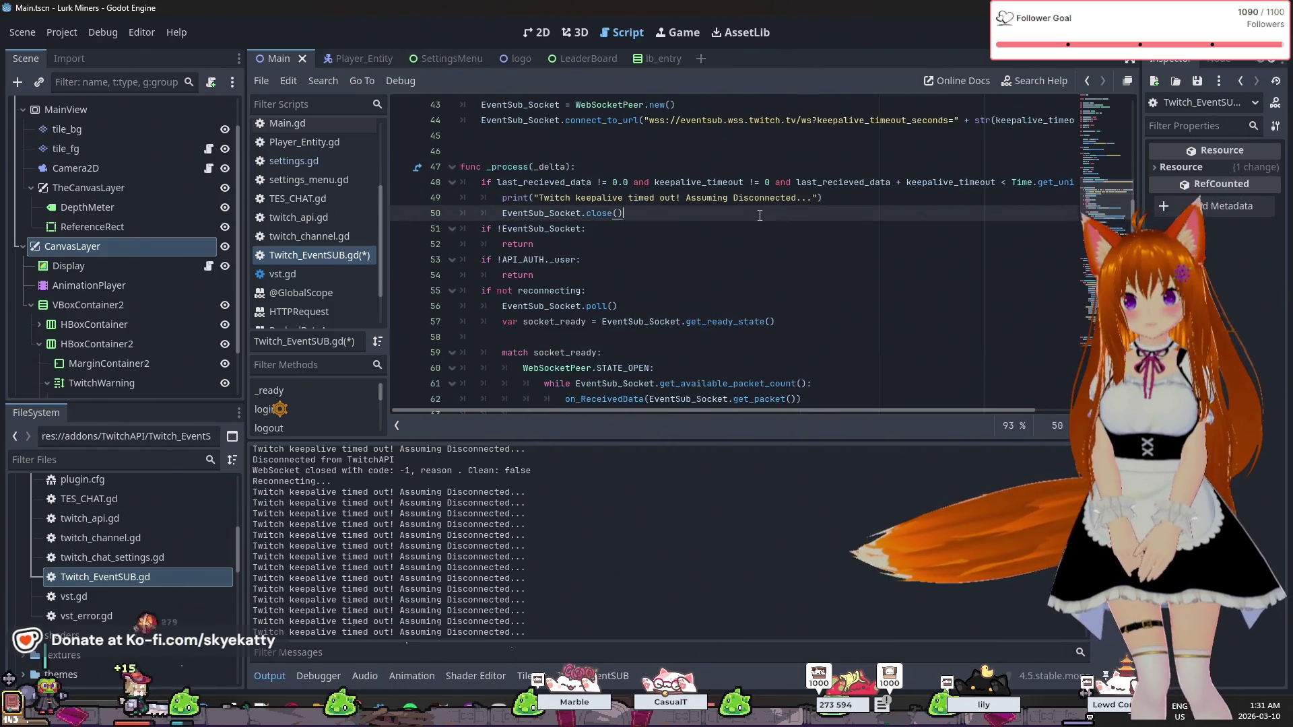
{"action": "key", "text": "Return"}
{"action": "type", "text": "timeout = t"}
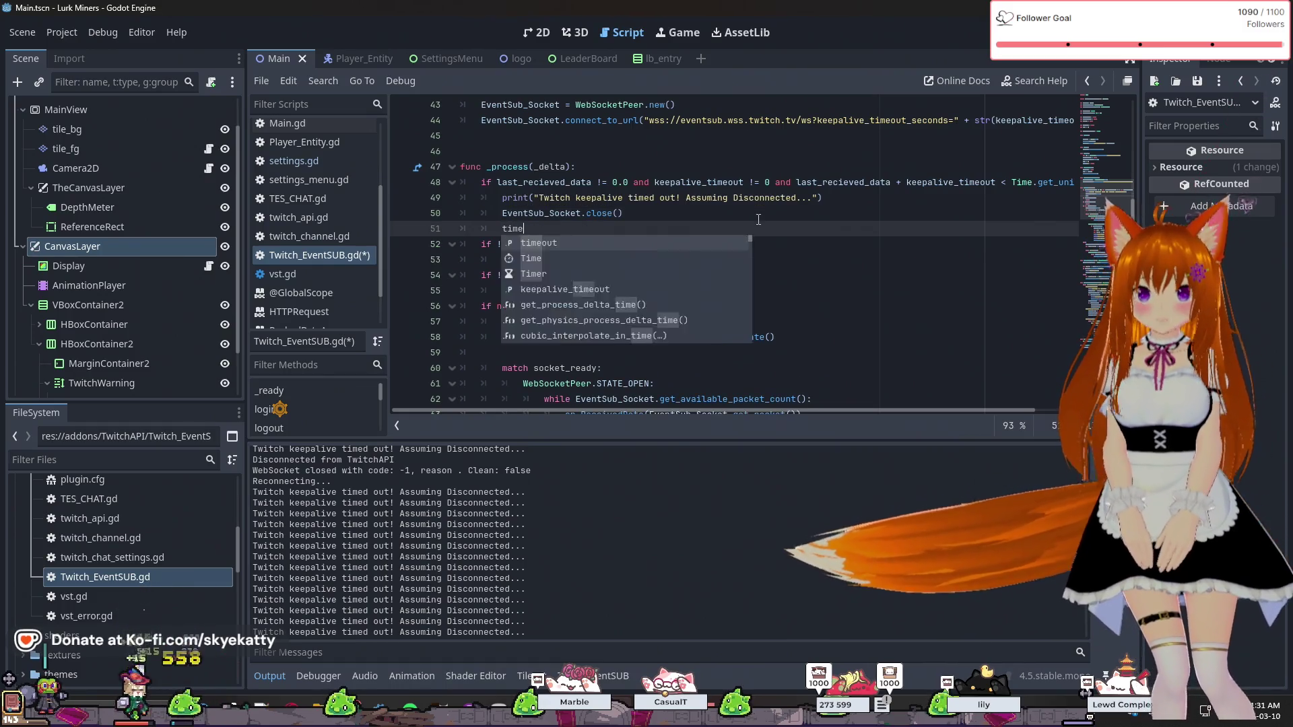
{"action": "type", "text": "rue"}
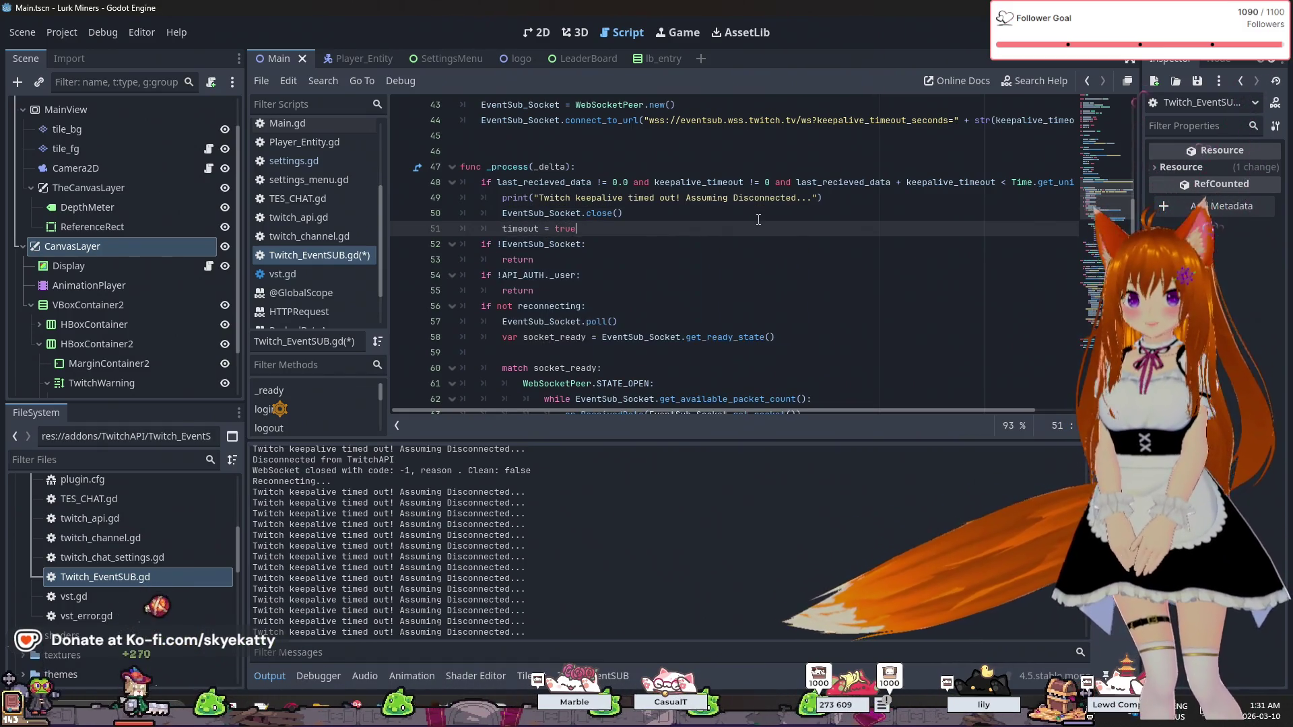
{"action": "left_click", "coordinate": [767, 213]}
{"action": "scroll", "coordinate": [775, 193], "scroll_direction": "right", "scroll_amount": 2}
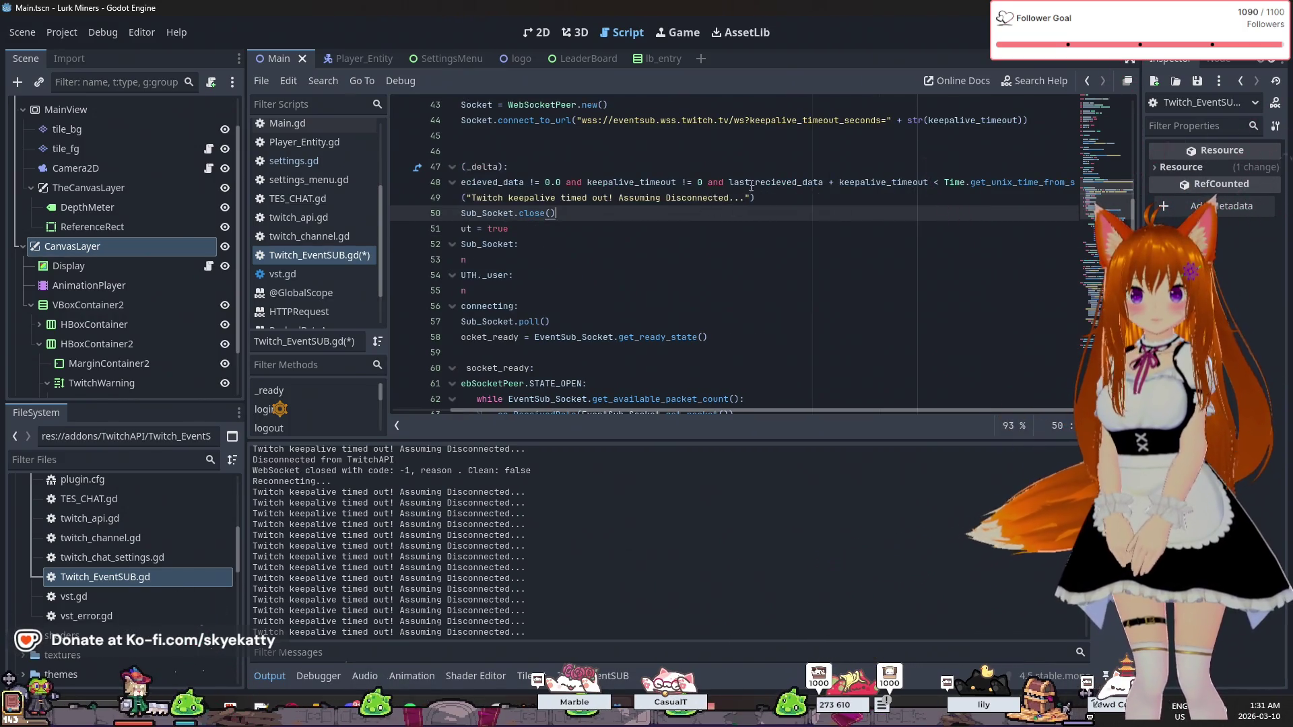
- Insert 'timeout == false and' at the start of the keepalive if condition on line 48
{"action": "left_click", "coordinate": [729, 188], "text": "shift"}
{"action": "key", "text": "Left"}
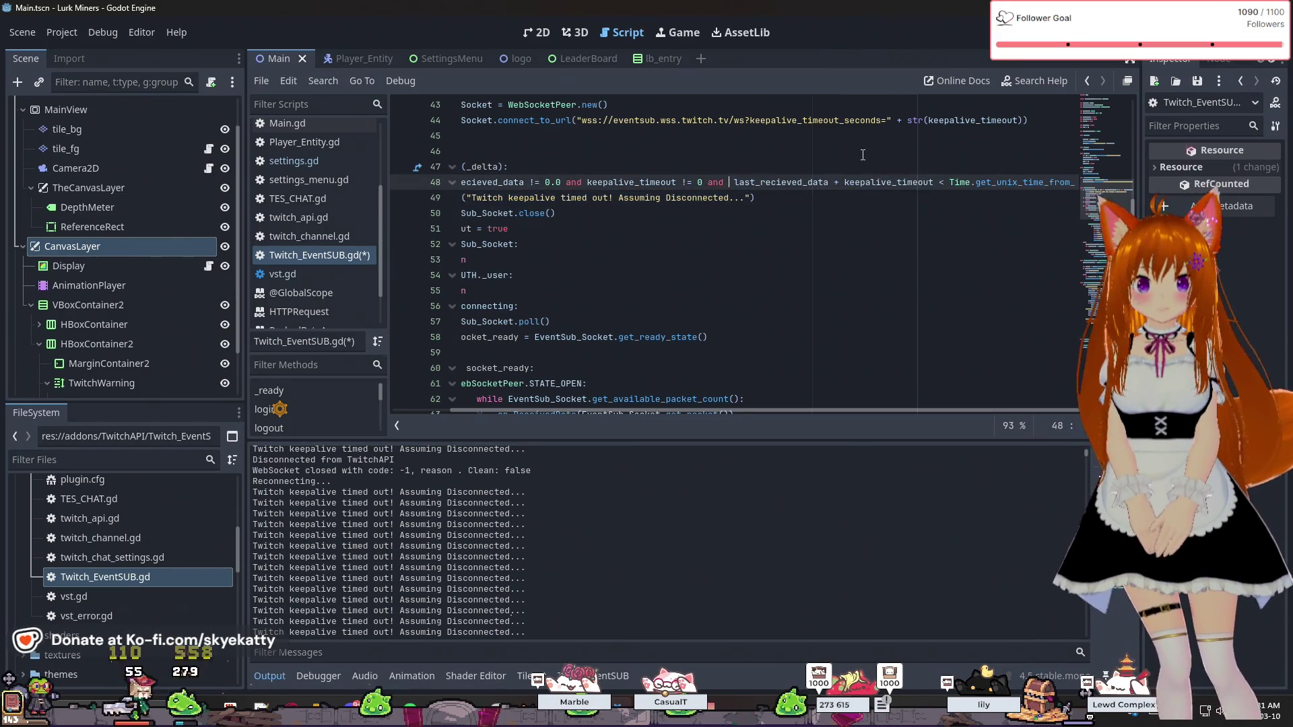
{"action": "type", "text": "timeout = f"}
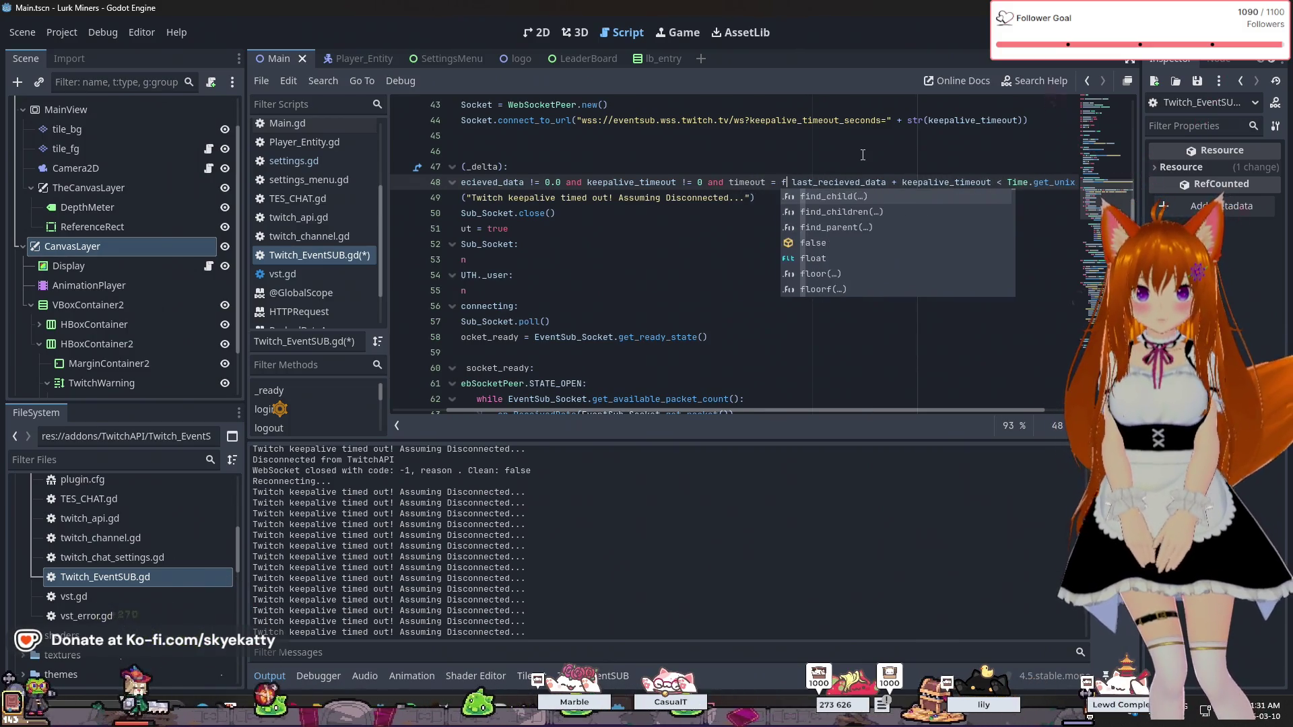
{"action": "type", "text": "alse and"}
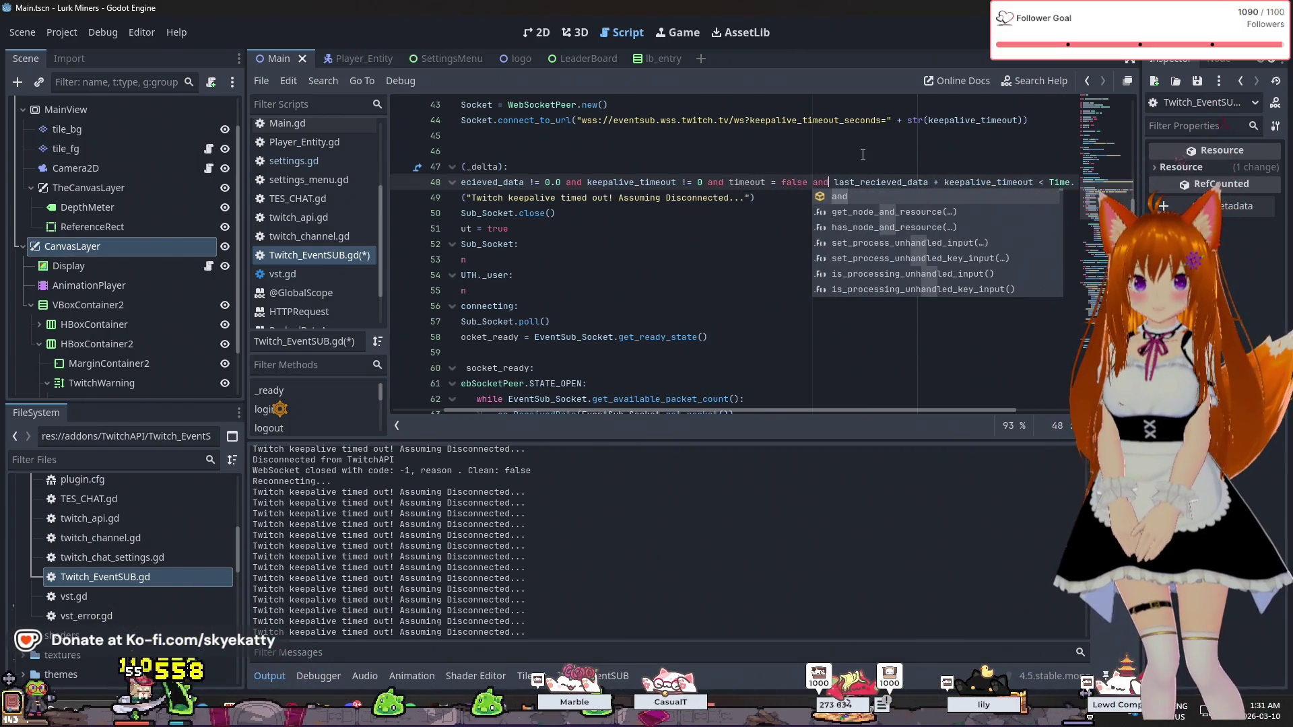
{"action": "left_click", "coordinate": [862, 155]}
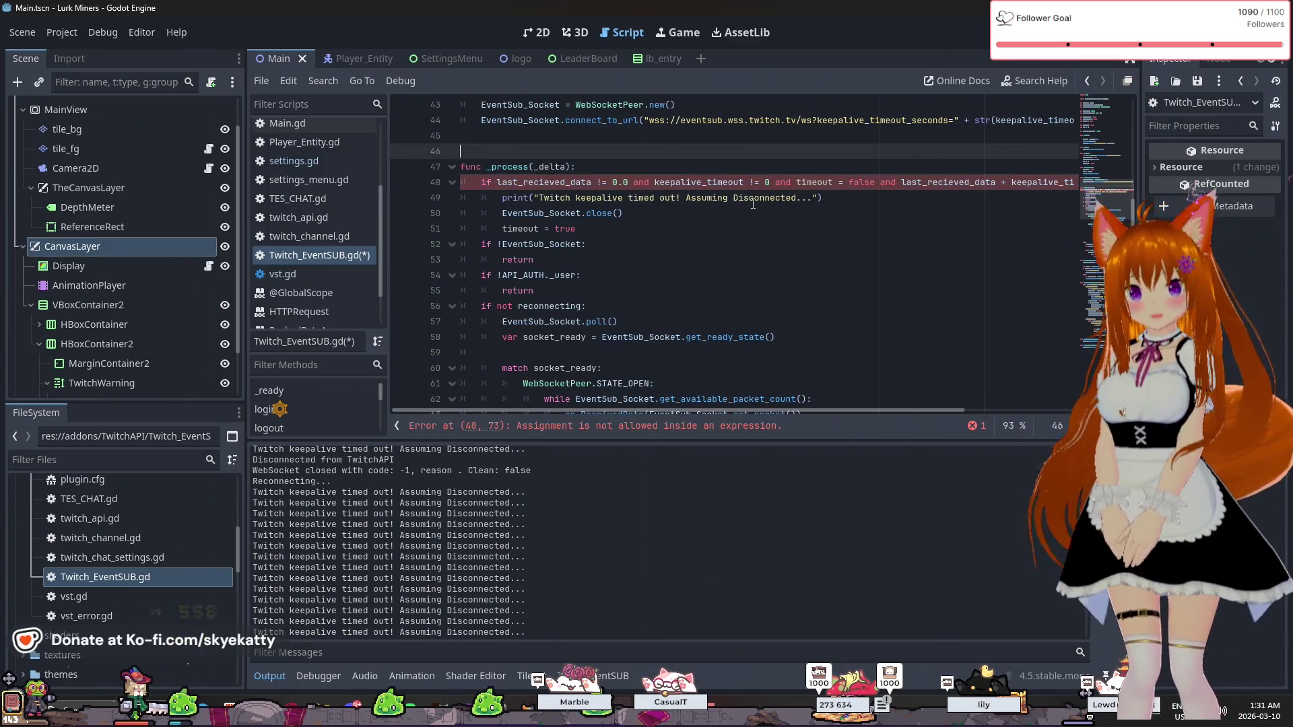
{"action": "left_click", "coordinate": [842, 184]}
{"action": "type", "text": "="}
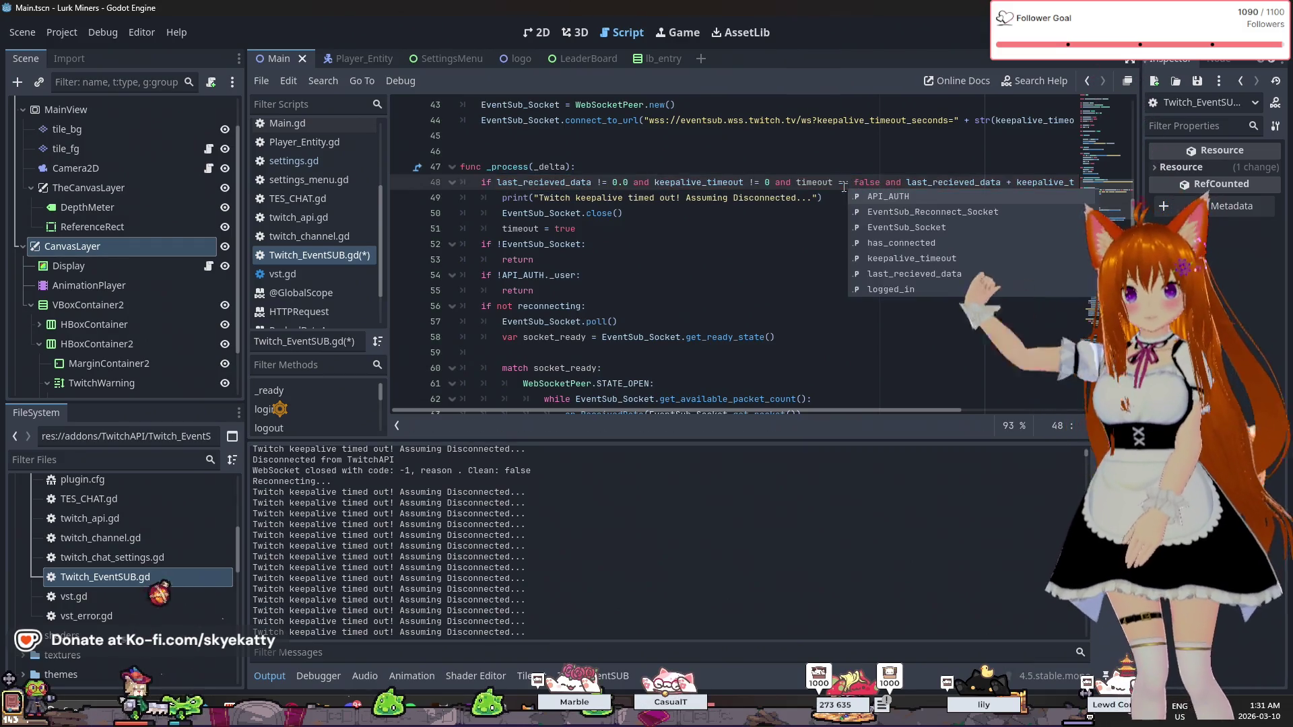
{"action": "left_click", "coordinate": [653, 229]}
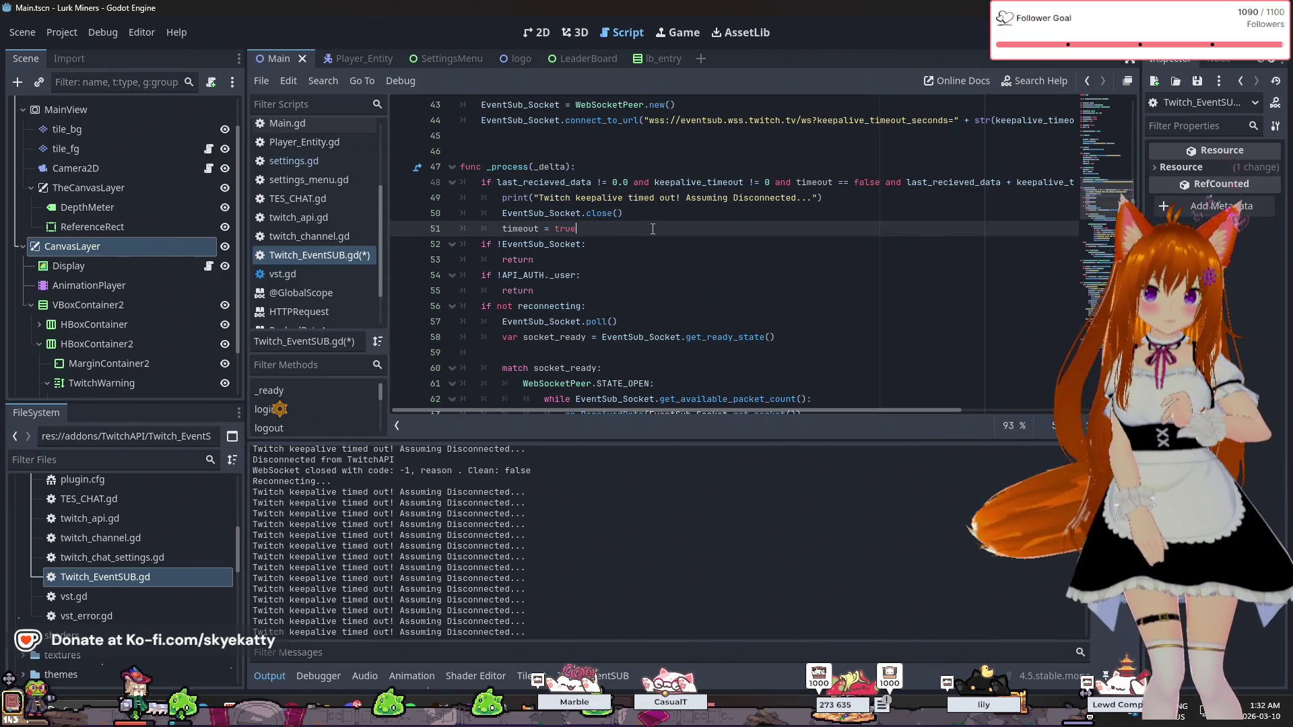
{"action": "scroll", "coordinate": [653, 231], "scroll_direction": "down", "scroll_amount": 2}
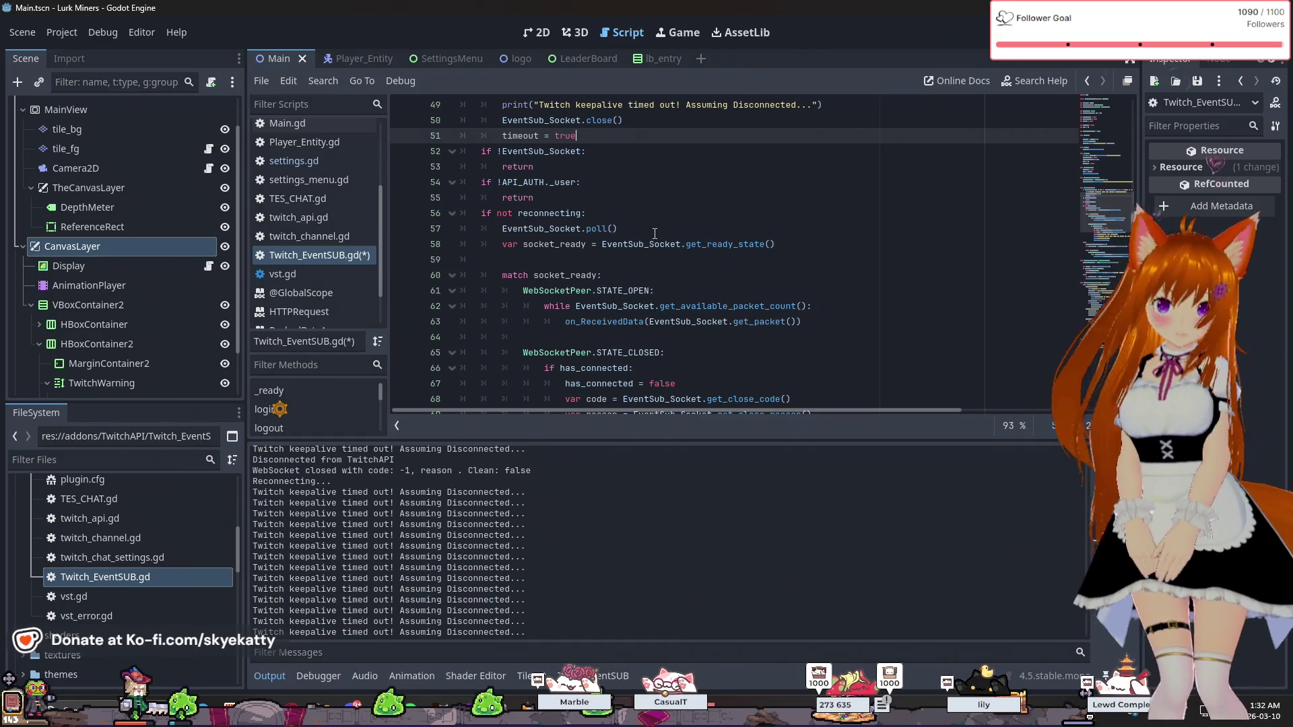
{"action": "scroll", "coordinate": [655, 233], "scroll_direction": "down", "scroll_amount": 2}
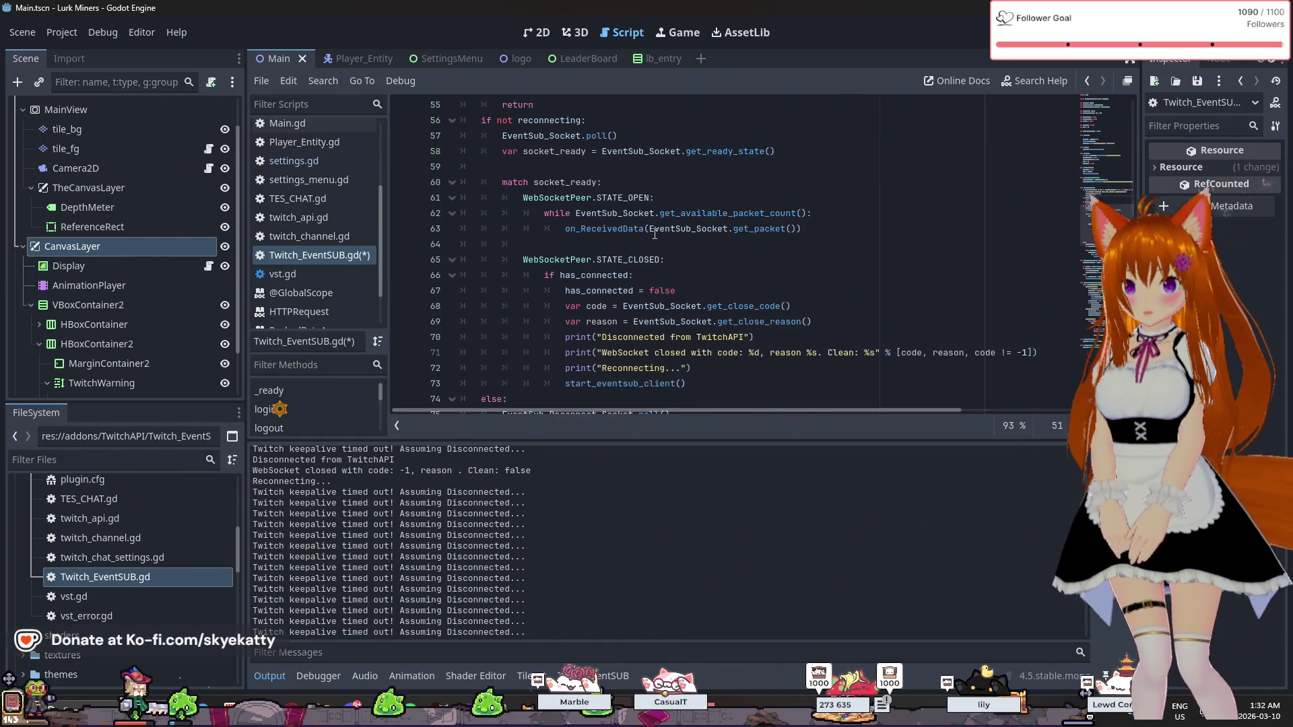
{"action": "scroll", "coordinate": [654, 236], "scroll_direction": "down", "scroll_amount": 1}
{"action": "scroll", "coordinate": [650, 241], "scroll_direction": "down", "scroll_amount": 2}
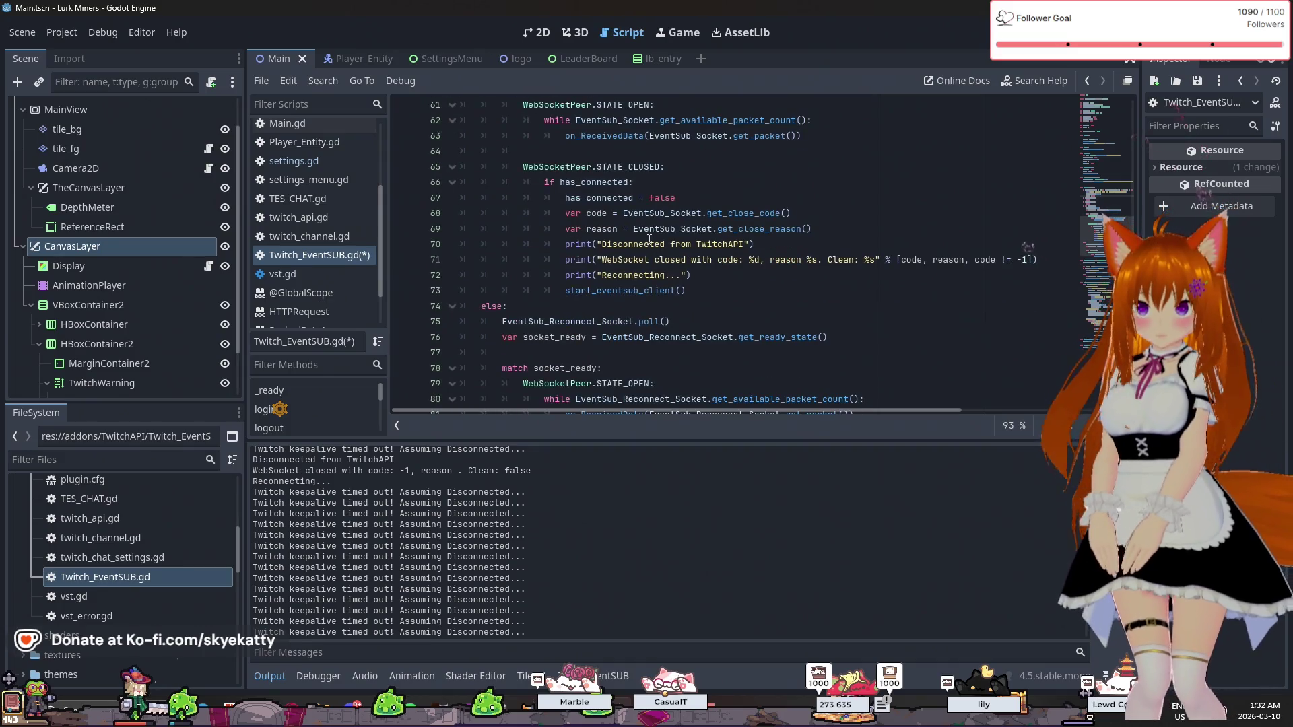
{"action": "scroll", "coordinate": [631, 249], "scroll_direction": "down", "scroll_amount": 1}
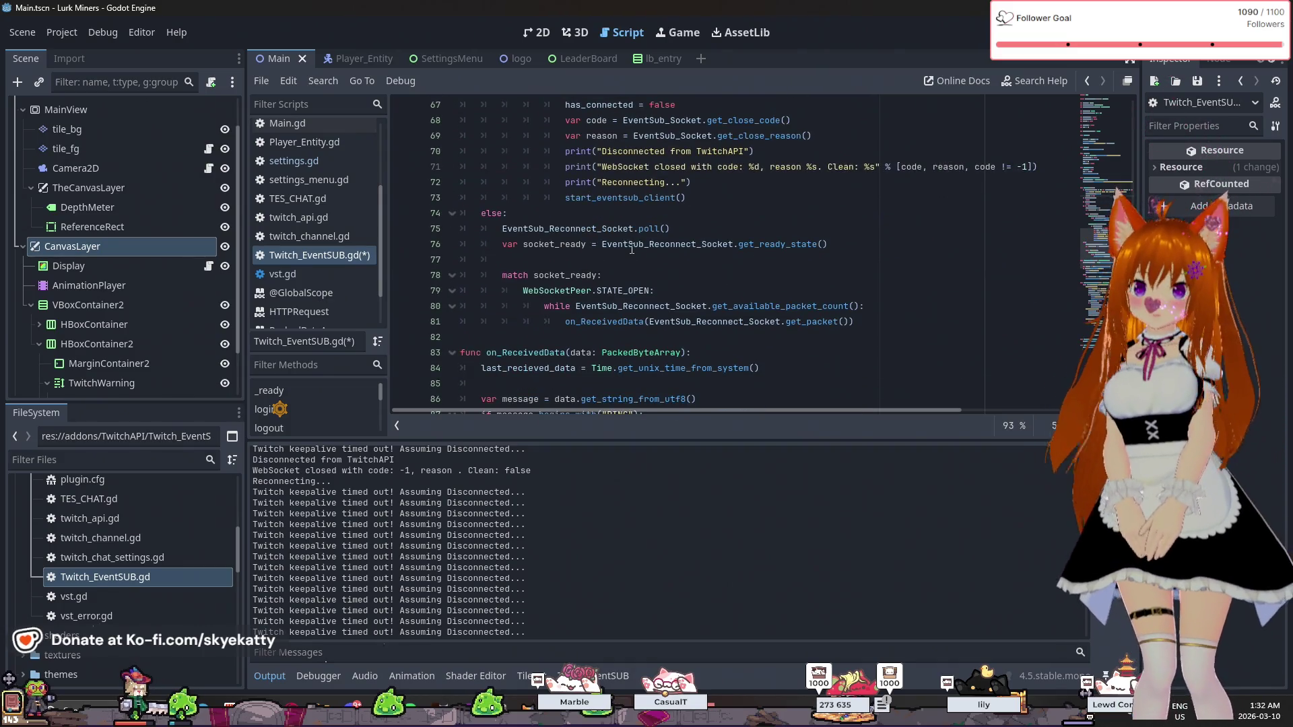
{"action": "scroll", "coordinate": [632, 249], "scroll_direction": "down", "scroll_amount": 1}
{"action": "scroll", "coordinate": [631, 249], "scroll_direction": "down", "scroll_amount": 1}
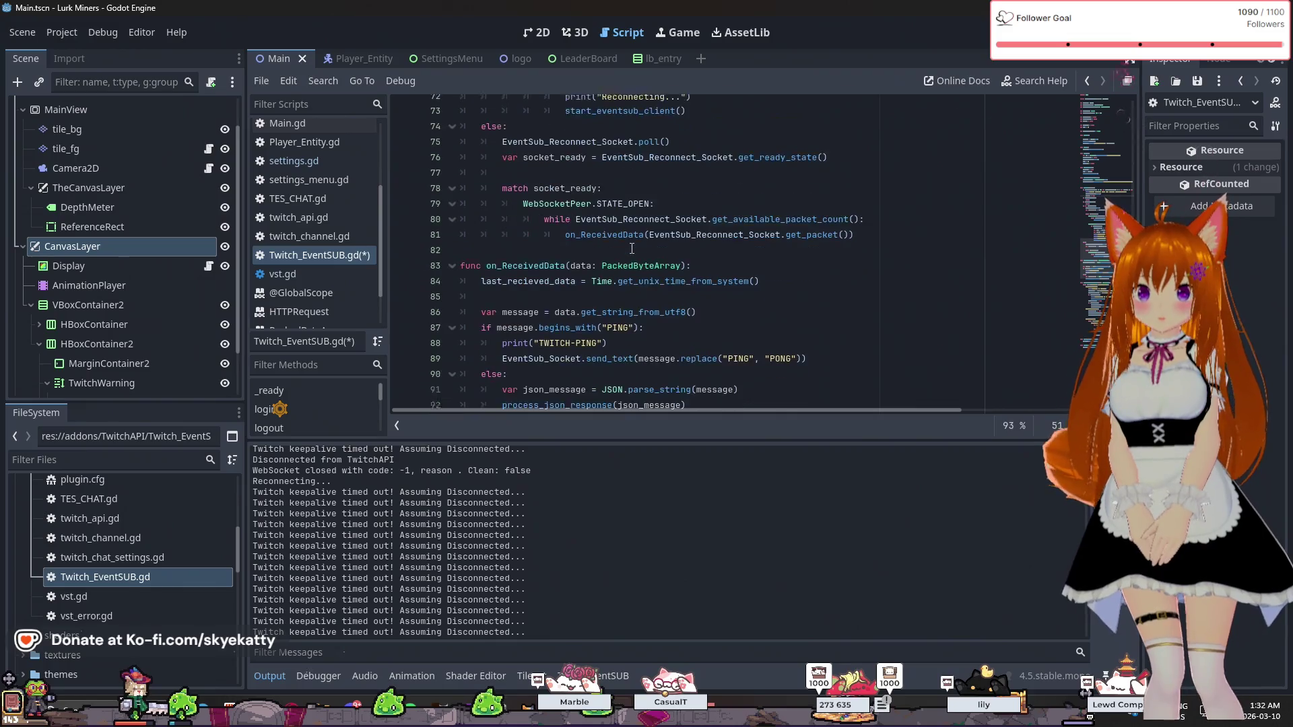
{"action": "scroll", "coordinate": [631, 249], "scroll_direction": "down", "scroll_amount": 1}
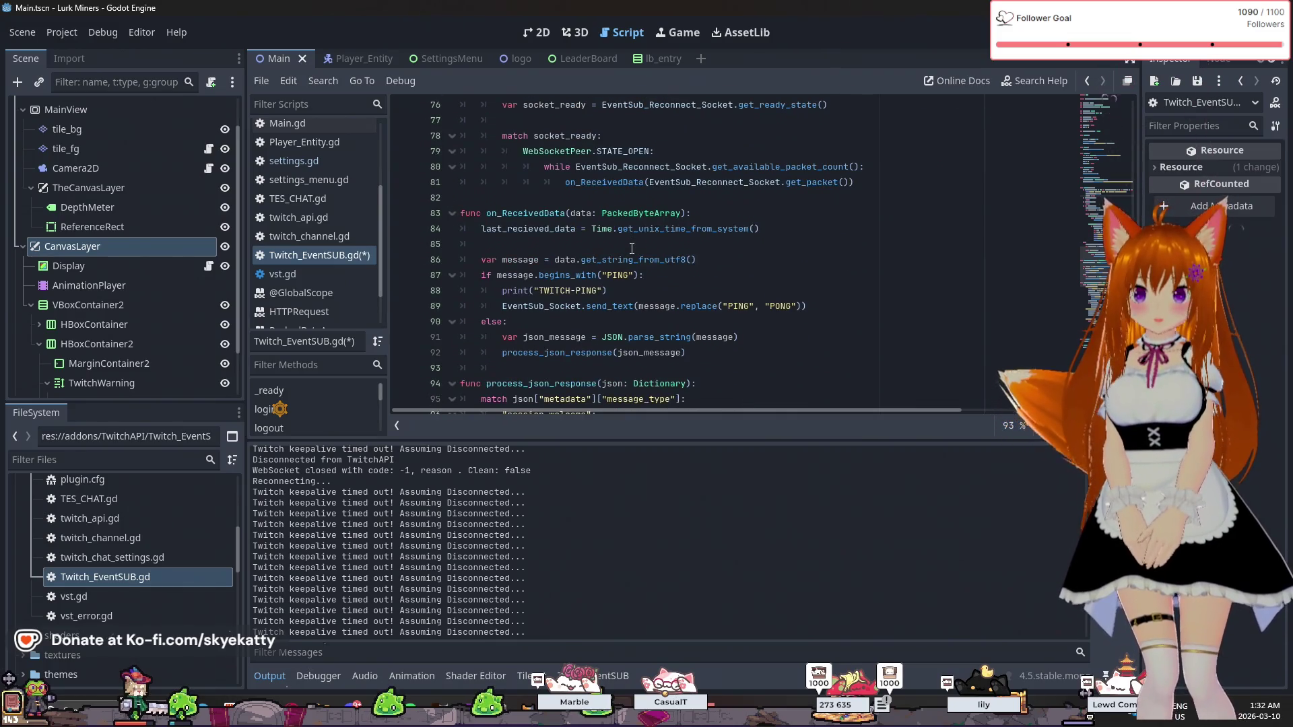
{"action": "scroll", "coordinate": [631, 250], "scroll_direction": "up", "scroll_amount": 2}
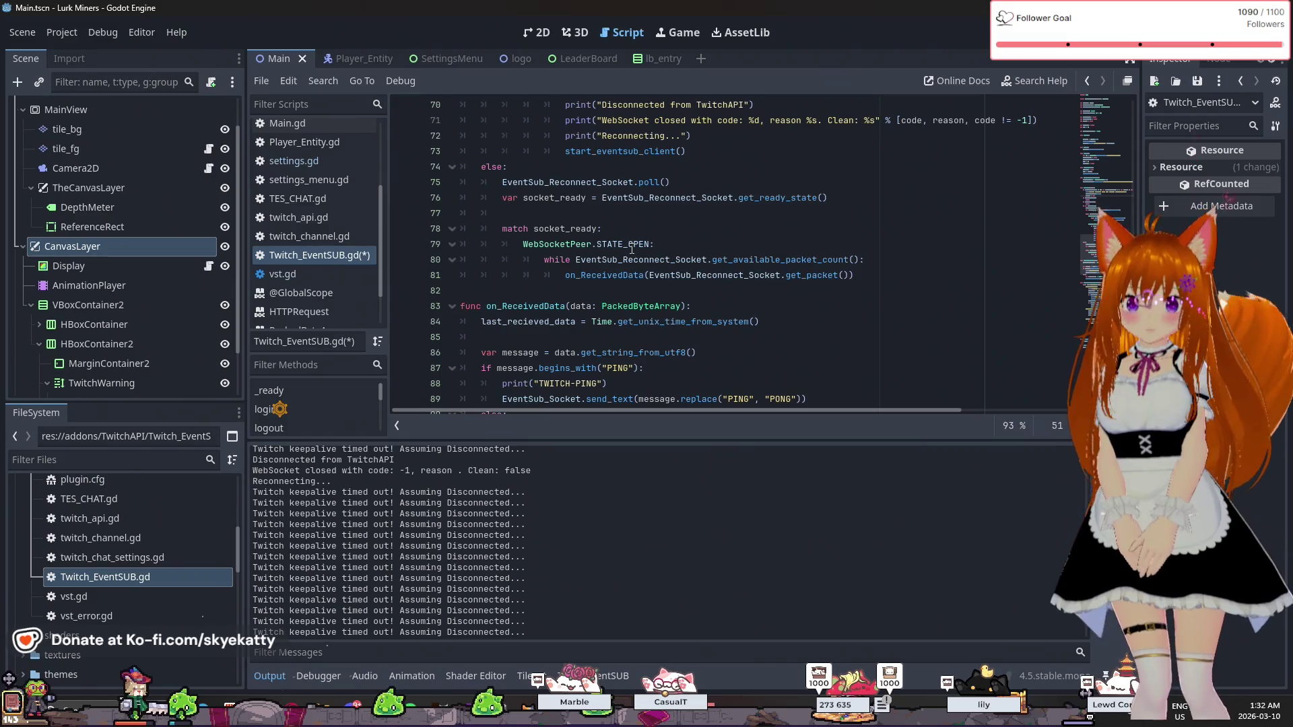
{"action": "left_click", "coordinate": [794, 325]}
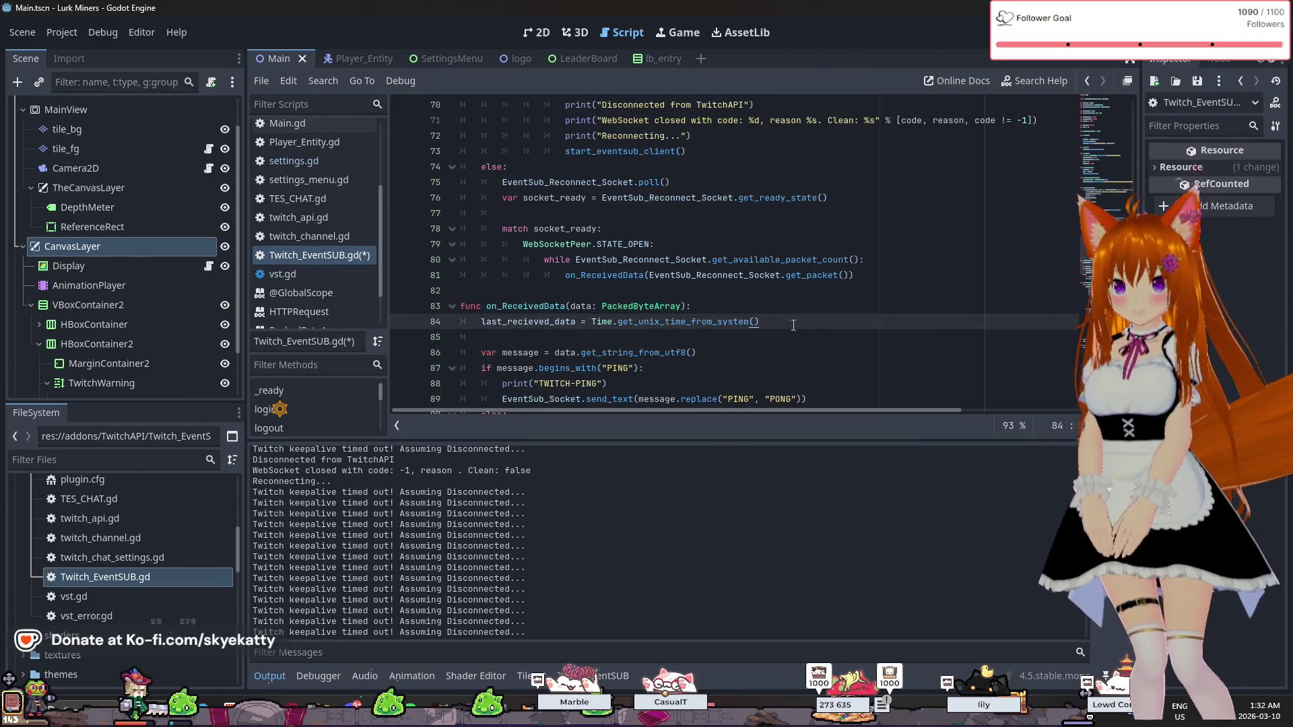
{"action": "scroll", "coordinate": [793, 325], "scroll_direction": "down", "scroll_amount": 1}
{"action": "scroll", "coordinate": [785, 321], "scroll_direction": "down", "scroll_amount": 3}
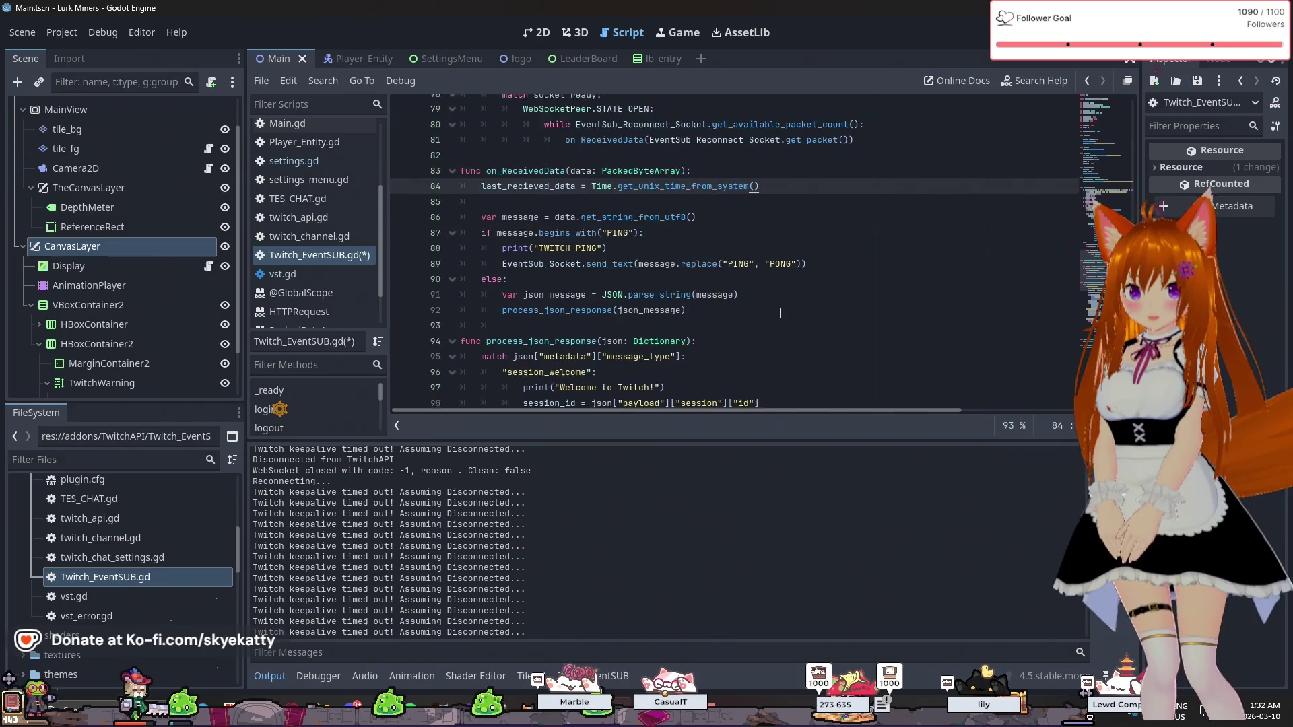
{"action": "scroll", "coordinate": [776, 307], "scroll_direction": "down", "scroll_amount": 1}
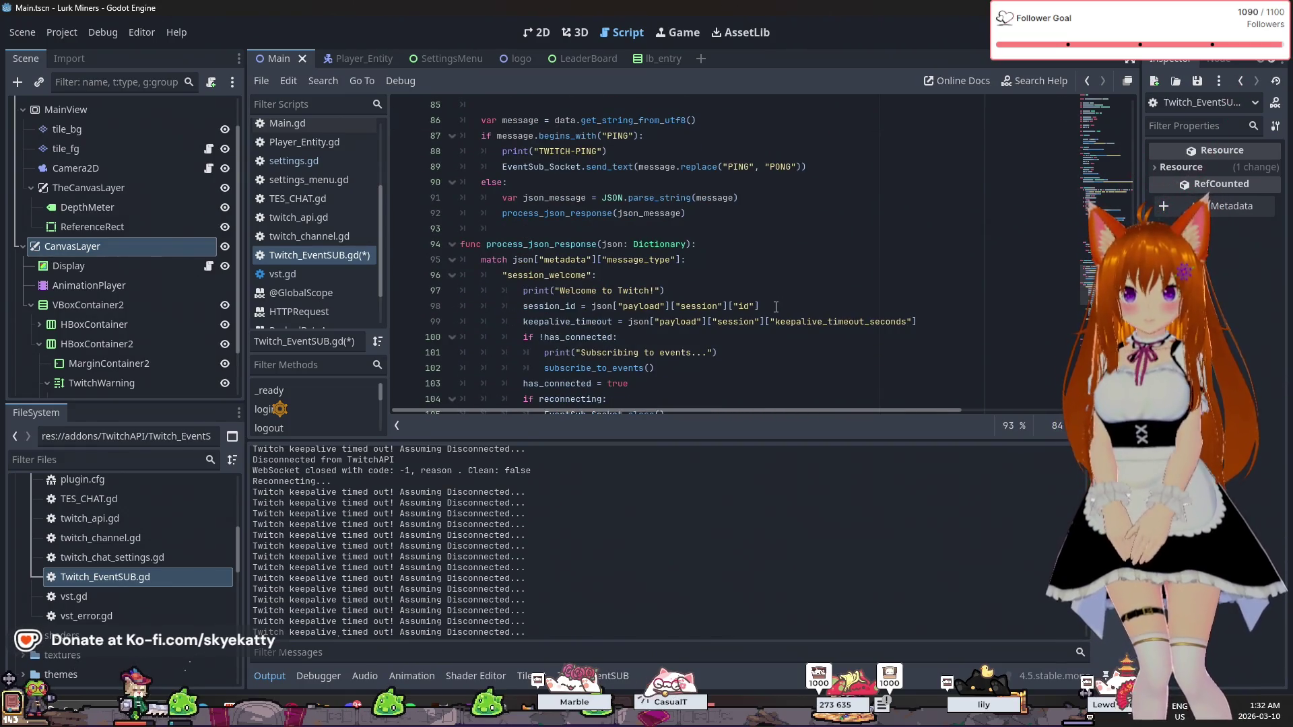
{"action": "scroll", "coordinate": [776, 307], "scroll_direction": "down", "scroll_amount": 1}
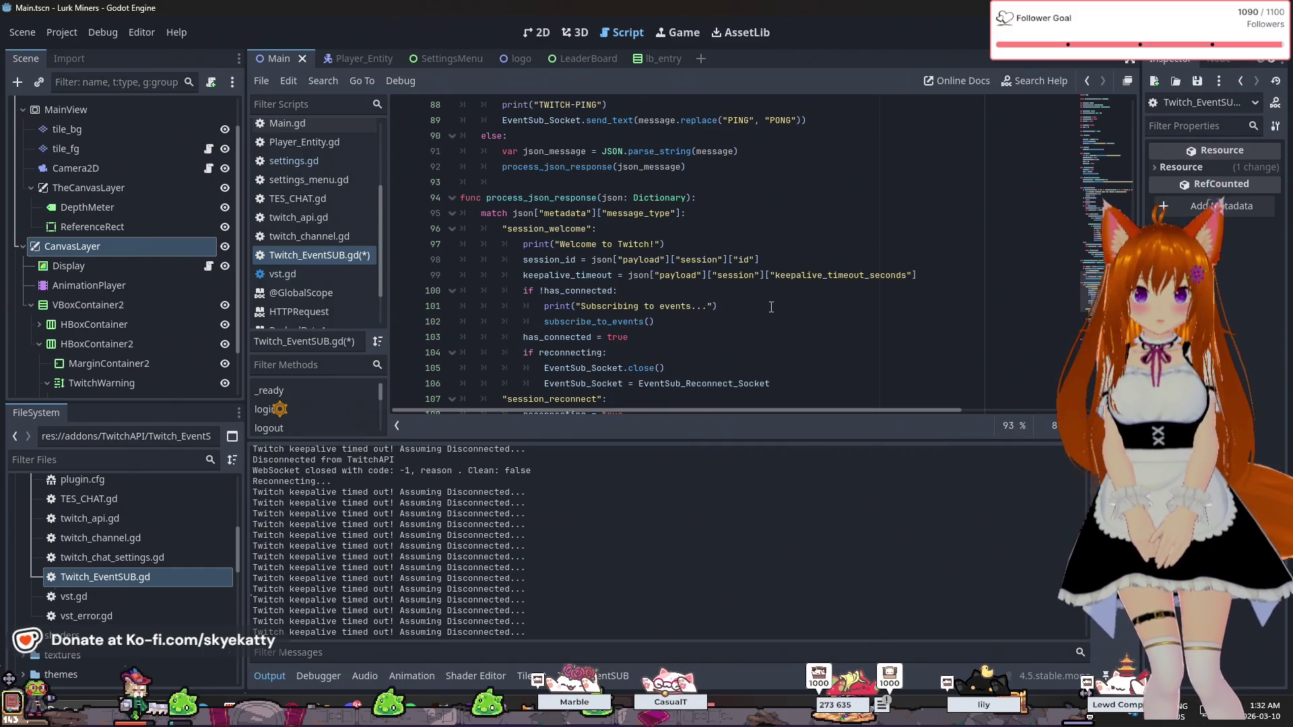
{"action": "scroll", "coordinate": [771, 307], "scroll_direction": "down", "scroll_amount": 1}
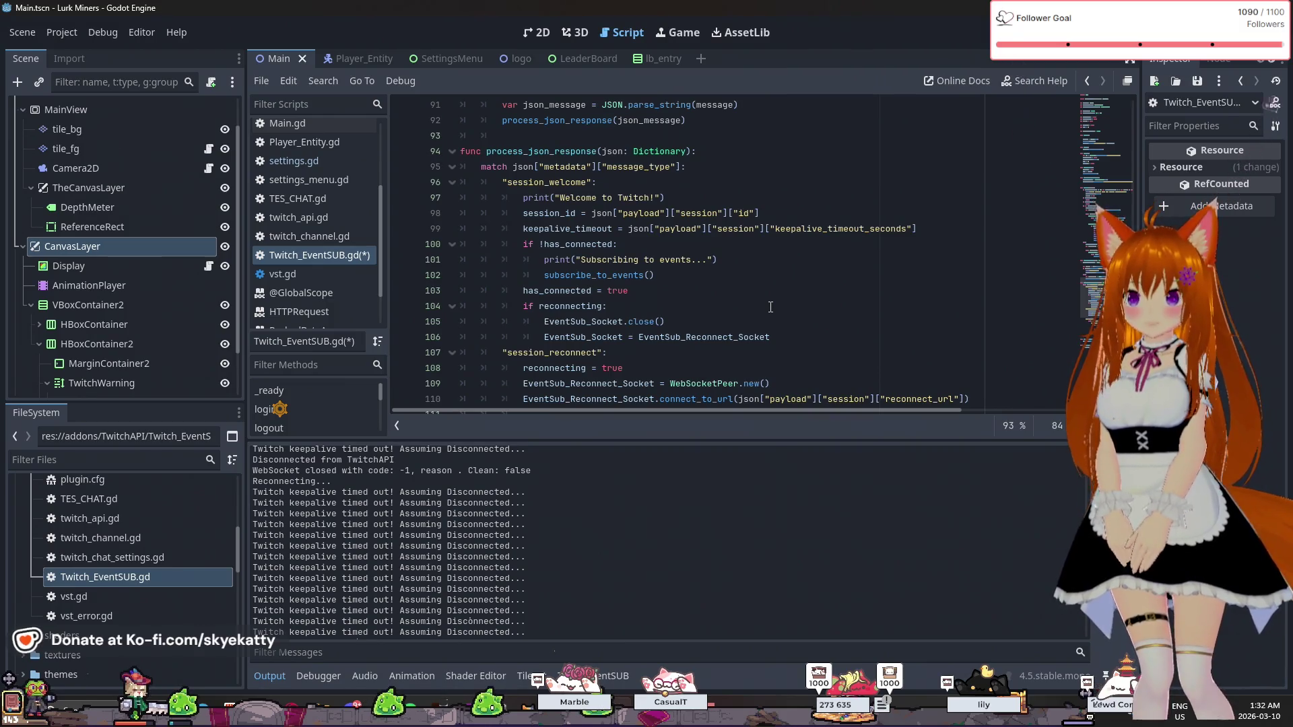
{"action": "scroll", "coordinate": [771, 307], "scroll_direction": "up", "scroll_amount": 1}
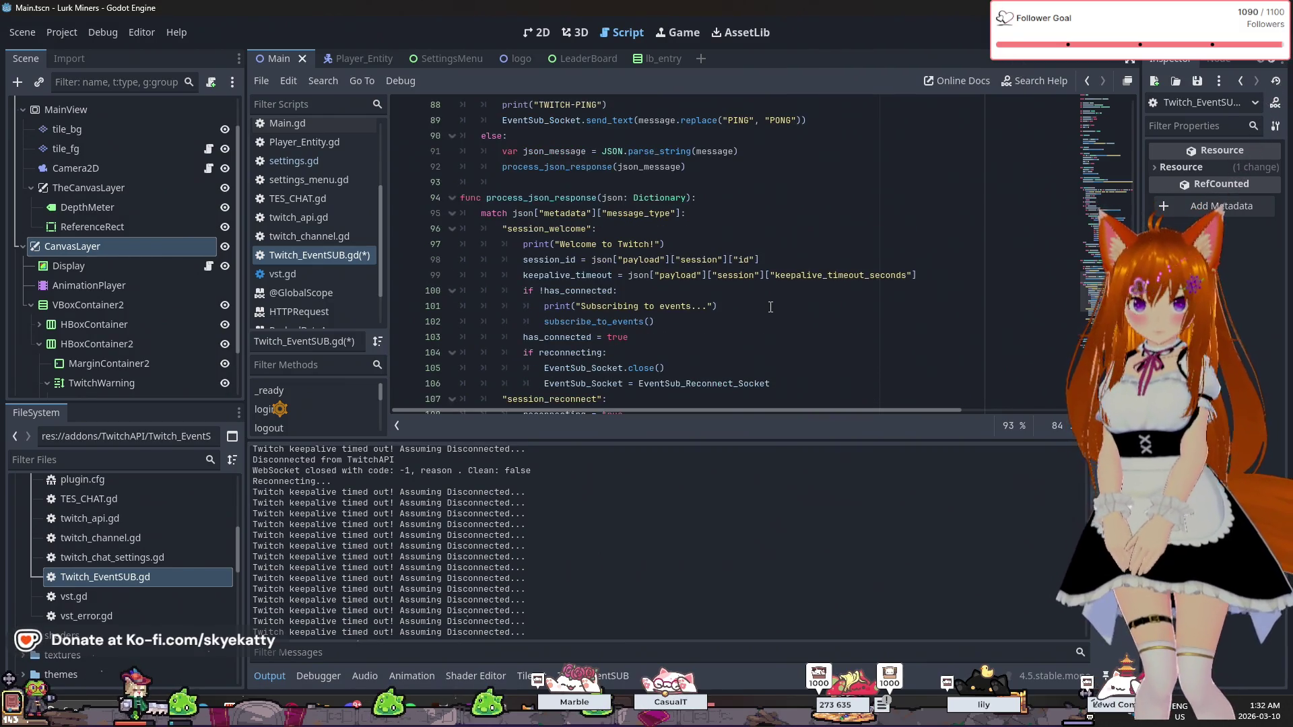
{"action": "scroll", "coordinate": [771, 307], "scroll_direction": "down", "scroll_amount": 1}
{"action": "scroll", "coordinate": [767, 307], "scroll_direction": "up", "scroll_amount": 20}
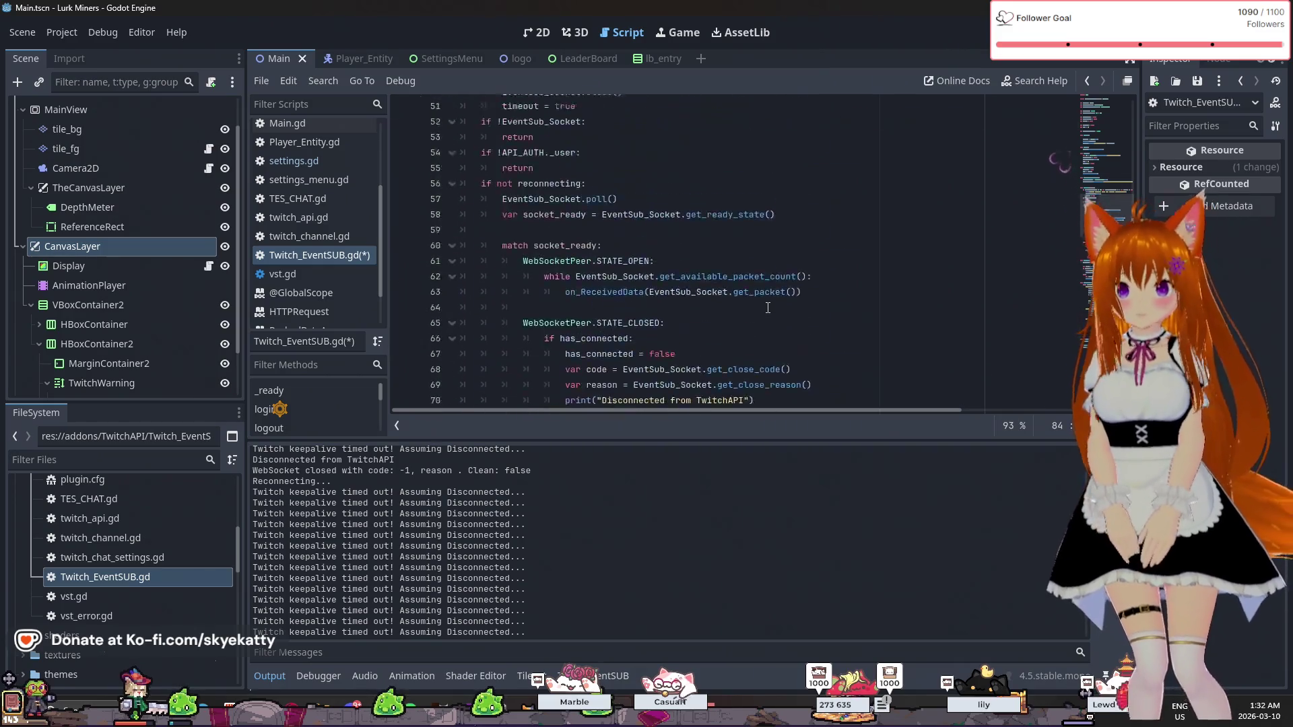
{"action": "scroll", "coordinate": [660, 221], "scroll_direction": "down", "scroll_amount": 10}
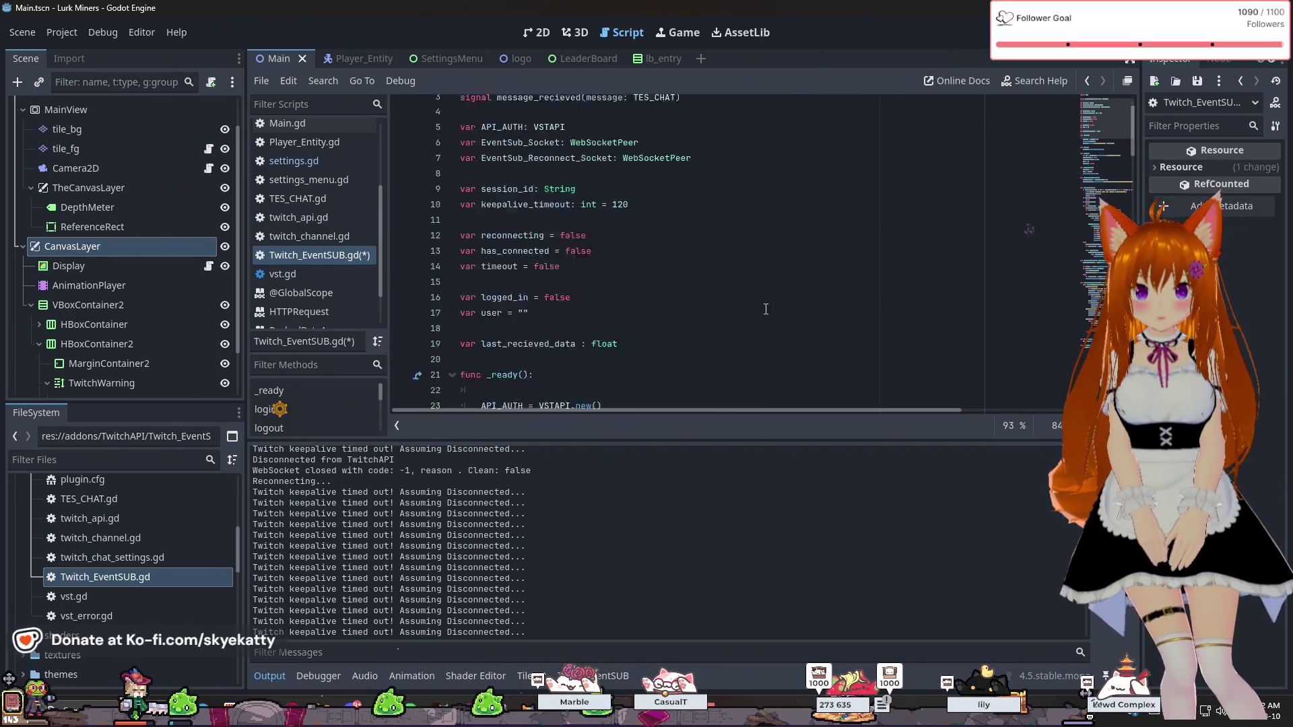
{"action": "scroll", "coordinate": [612, 177], "scroll_direction": "up", "scroll_amount": 2}
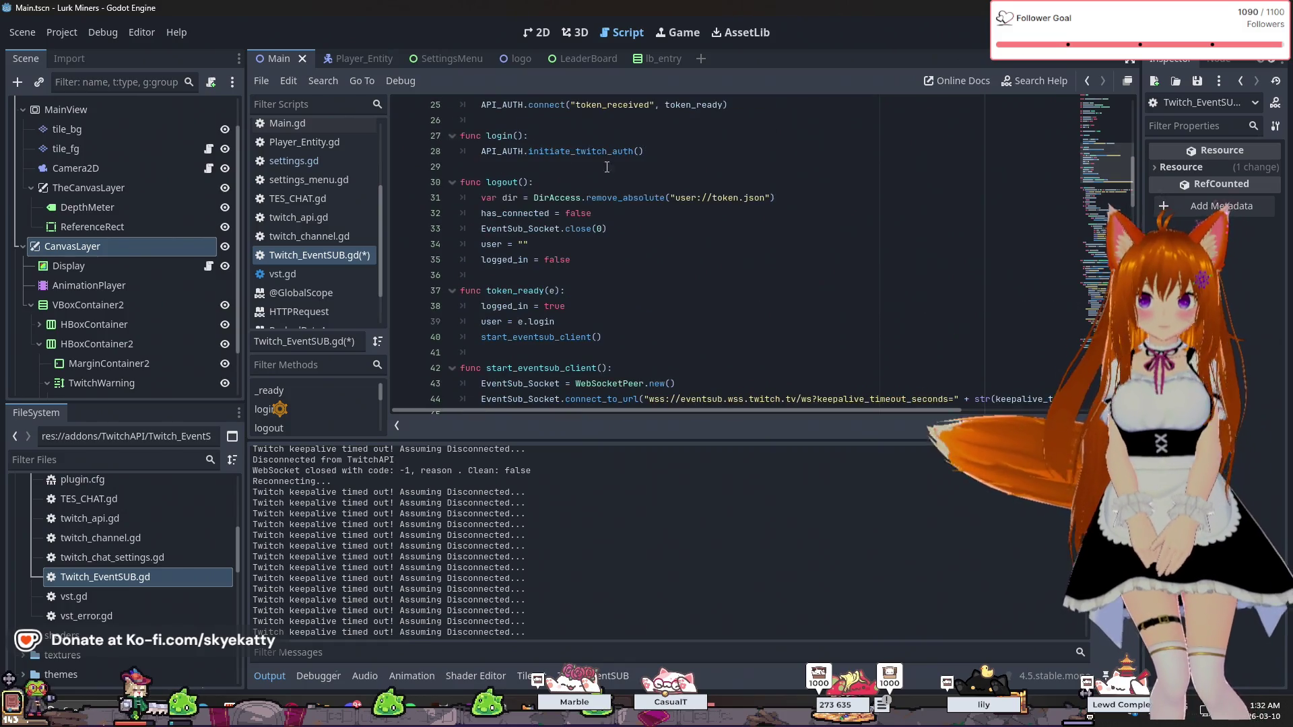
{"action": "scroll", "coordinate": [630, 241], "scroll_direction": "down", "scroll_amount": 4}
{"action": "scroll", "coordinate": [627, 232], "scroll_direction": "up", "scroll_amount": 4}
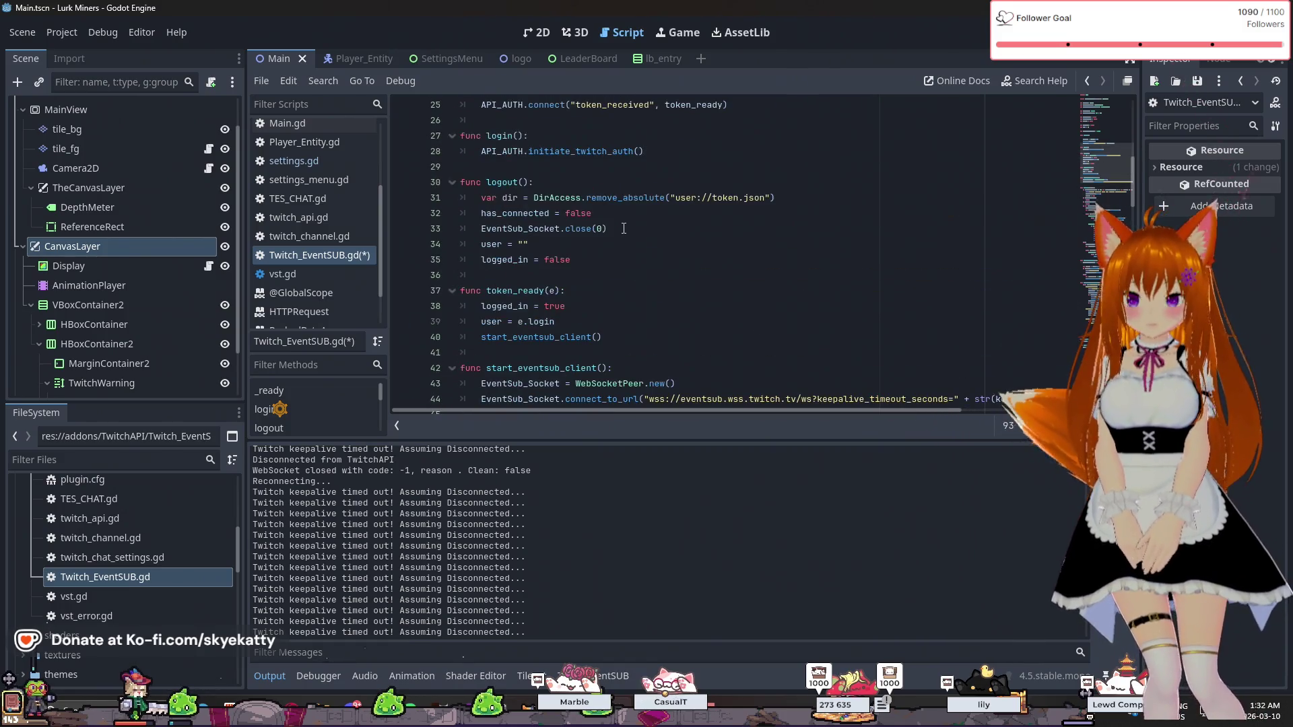
{"action": "scroll", "coordinate": [623, 228], "scroll_direction": "up", "scroll_amount": 3}
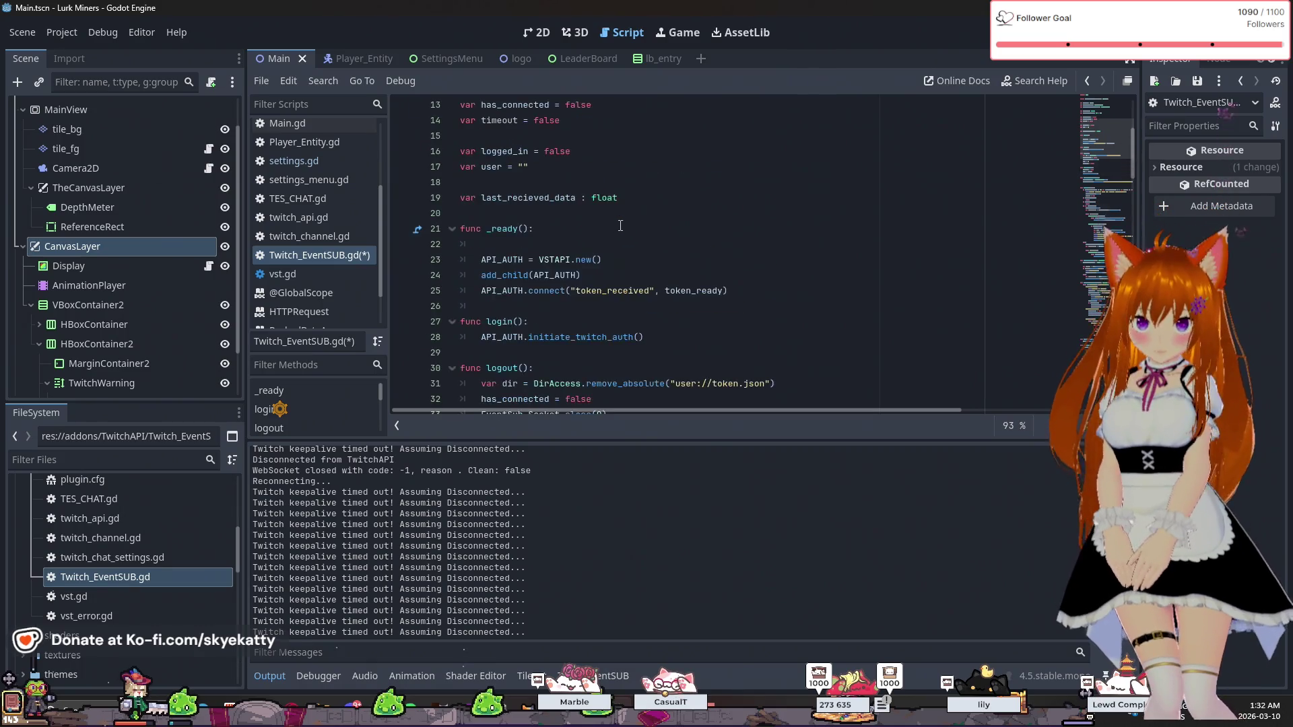
{"action": "scroll", "coordinate": [620, 220], "scroll_direction": "down", "scroll_amount": 1}
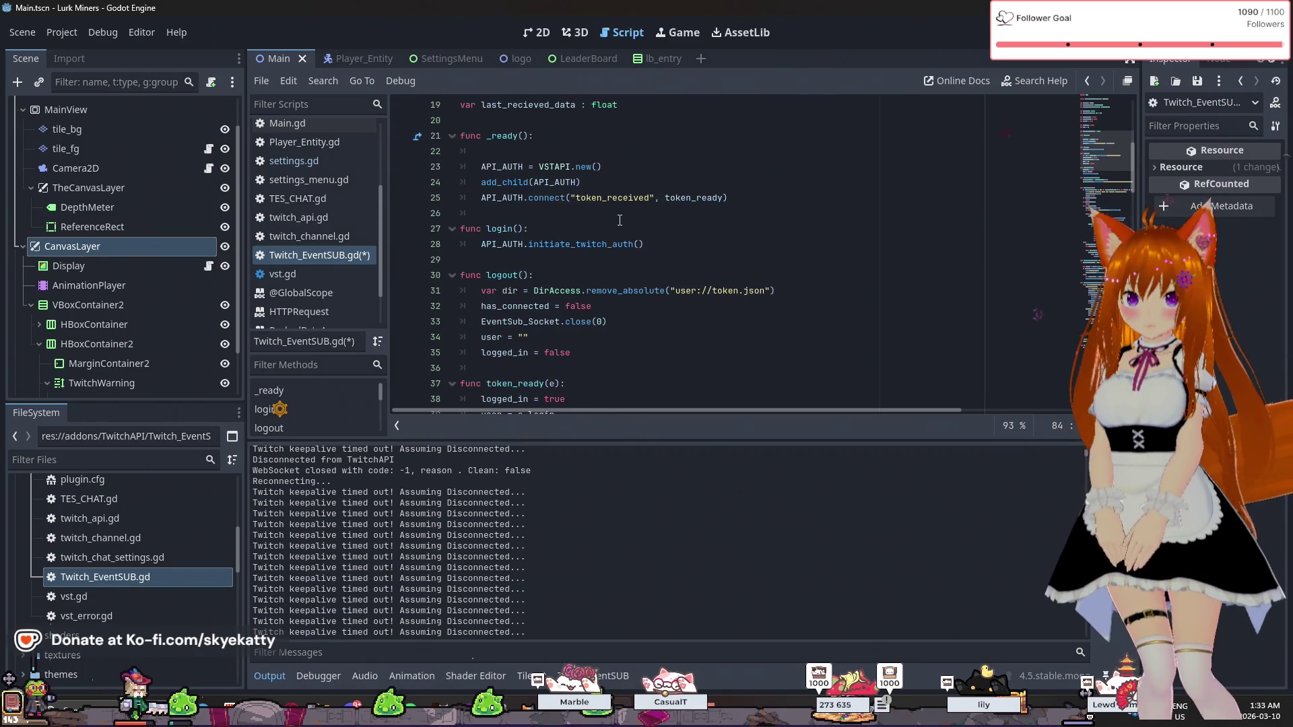
{"action": "scroll", "coordinate": [611, 207], "scroll_direction": "down", "scroll_amount": 5}
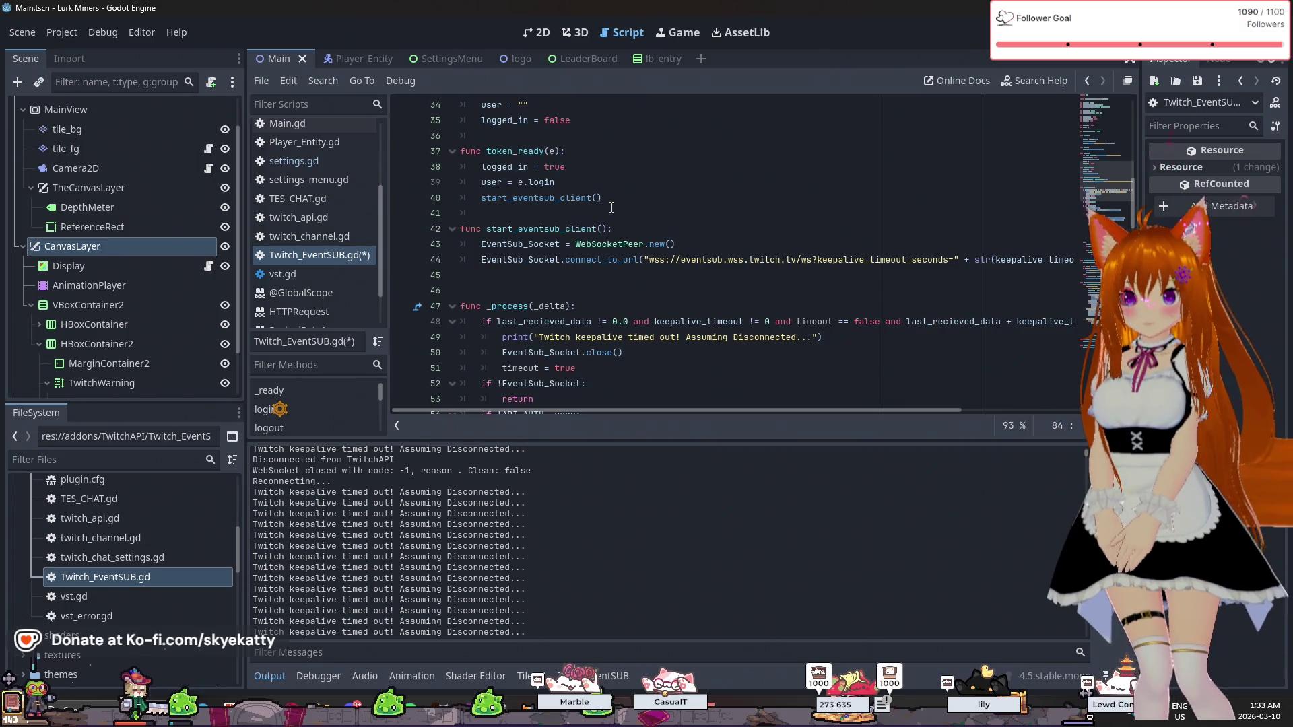
{"action": "scroll", "coordinate": [612, 207], "scroll_direction": "down", "scroll_amount": 3}
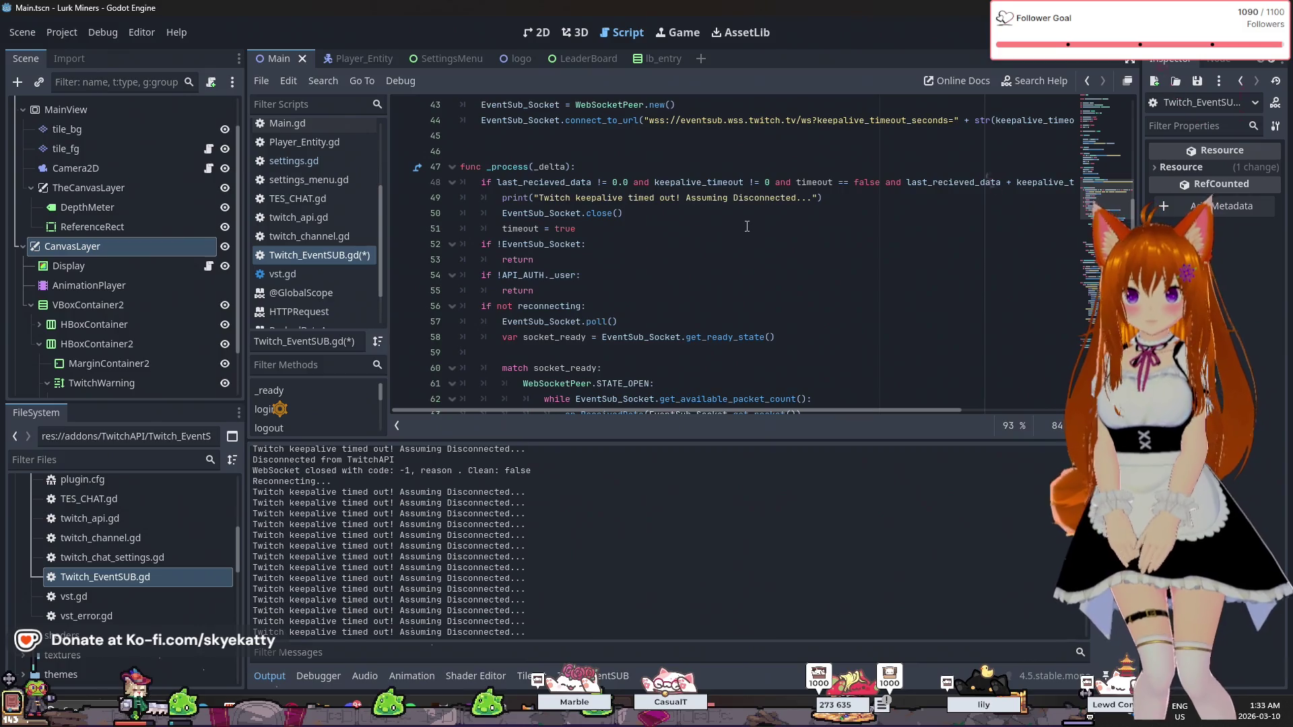
{"action": "scroll", "coordinate": [747, 226], "scroll_direction": "down", "scroll_amount": 5}
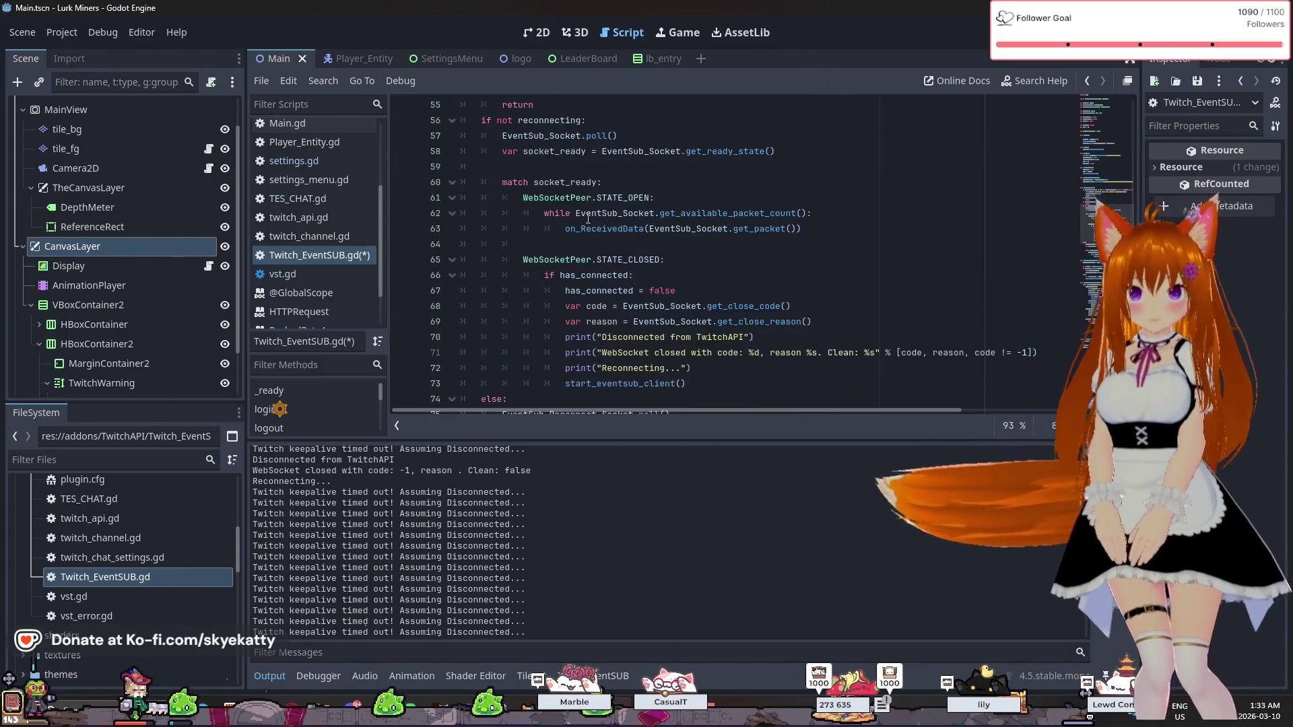
{"action": "mouse_move", "coordinate": [600, 226]}
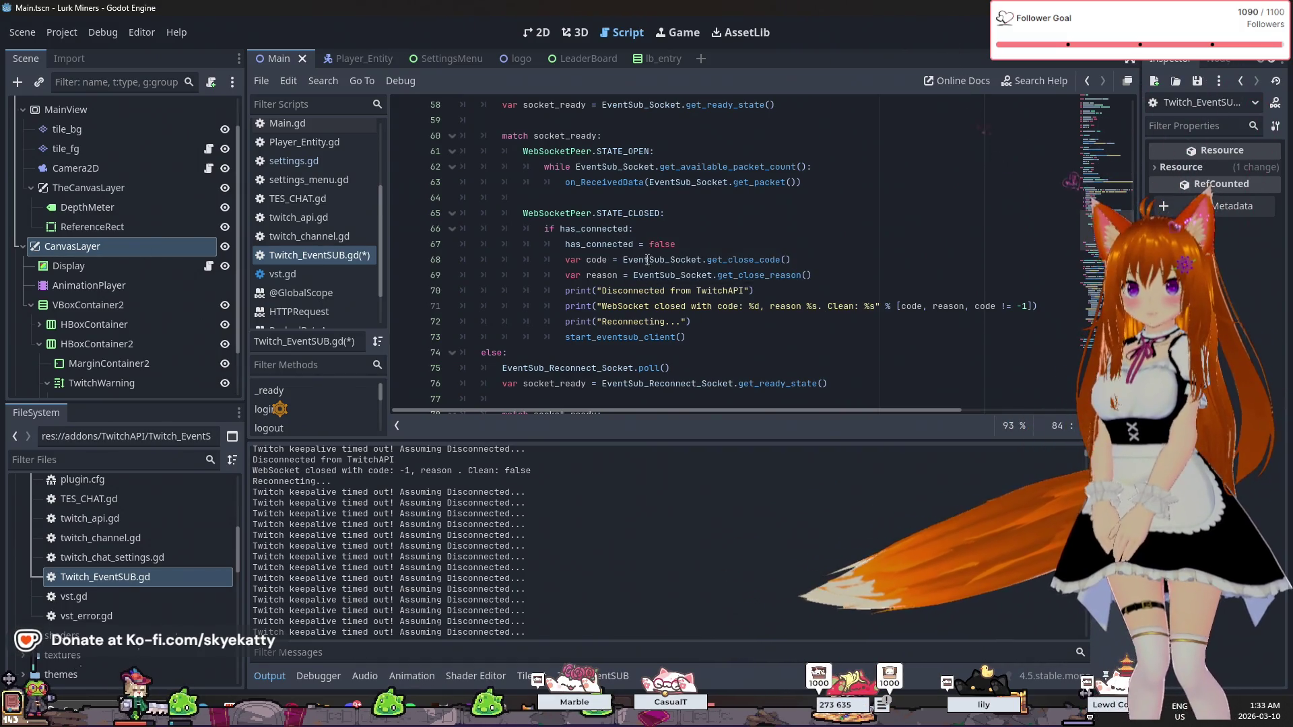
{"action": "left_click_drag", "start_coordinate": [565, 244], "coordinate": [676, 244]}
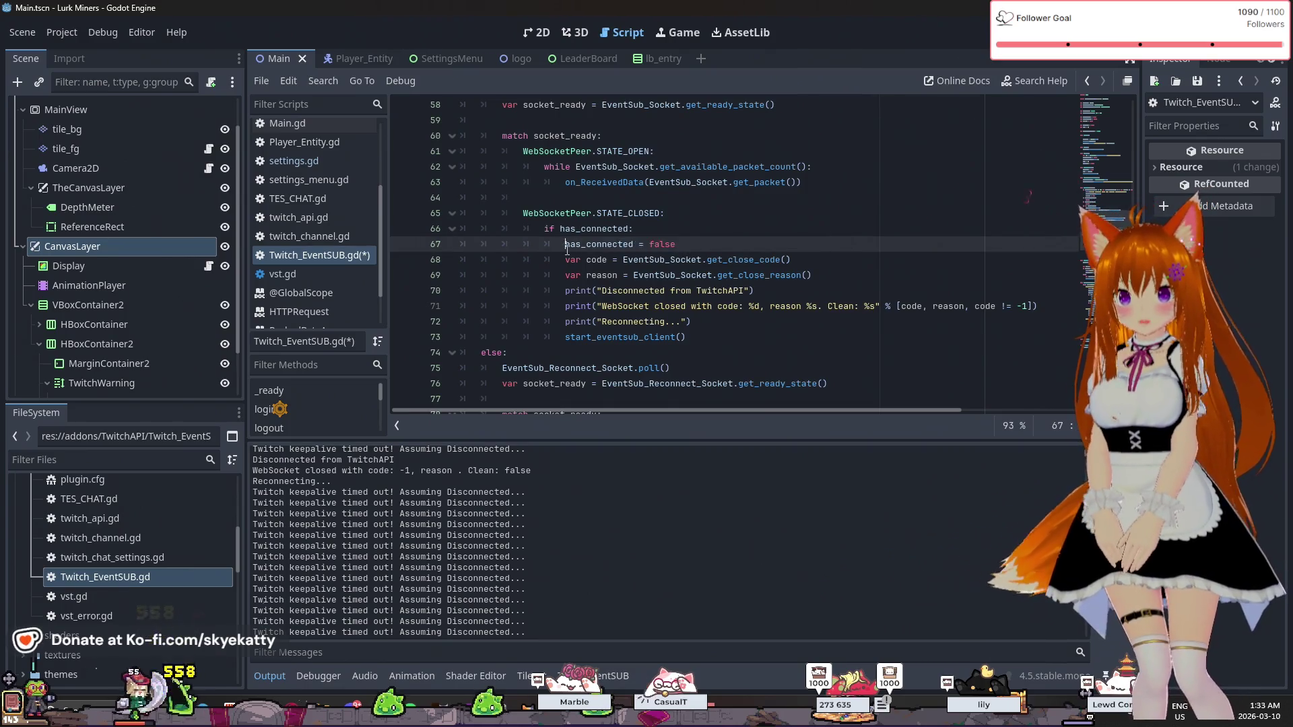
{"action": "left_click", "coordinate": [763, 274]}
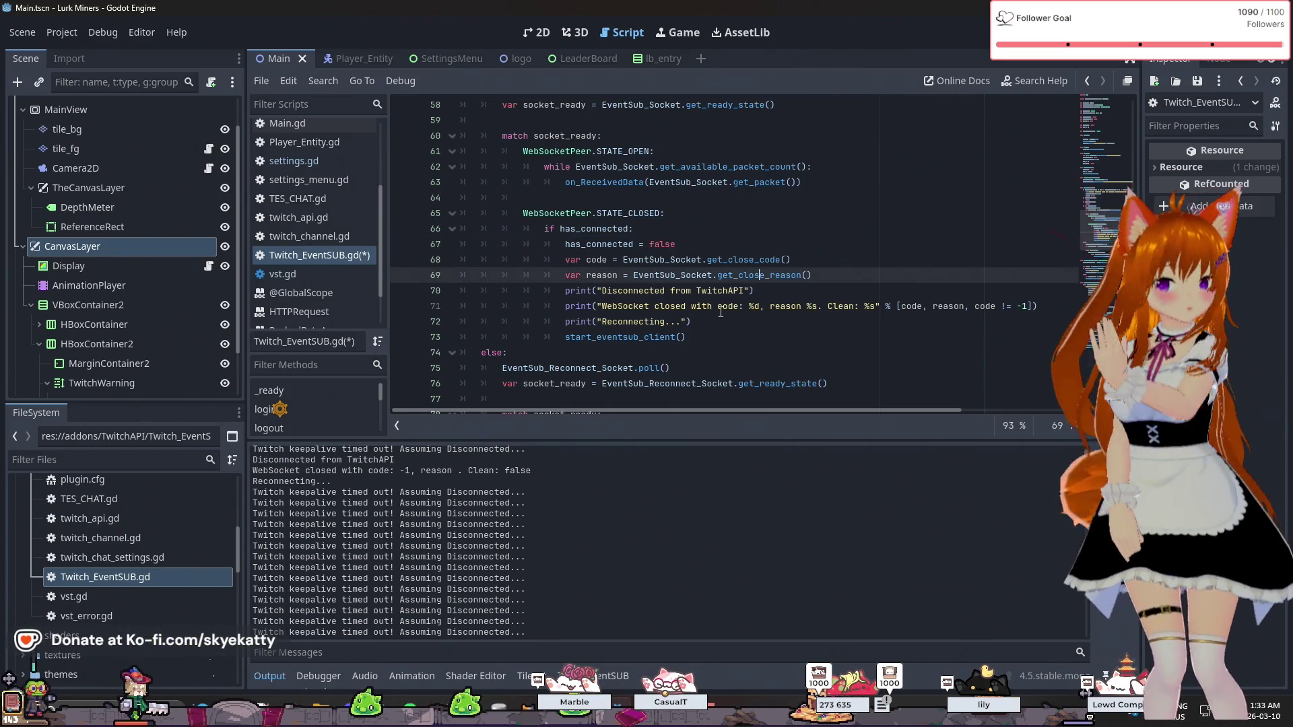
{"action": "scroll", "coordinate": [720, 312], "scroll_direction": "down", "scroll_amount": 3}
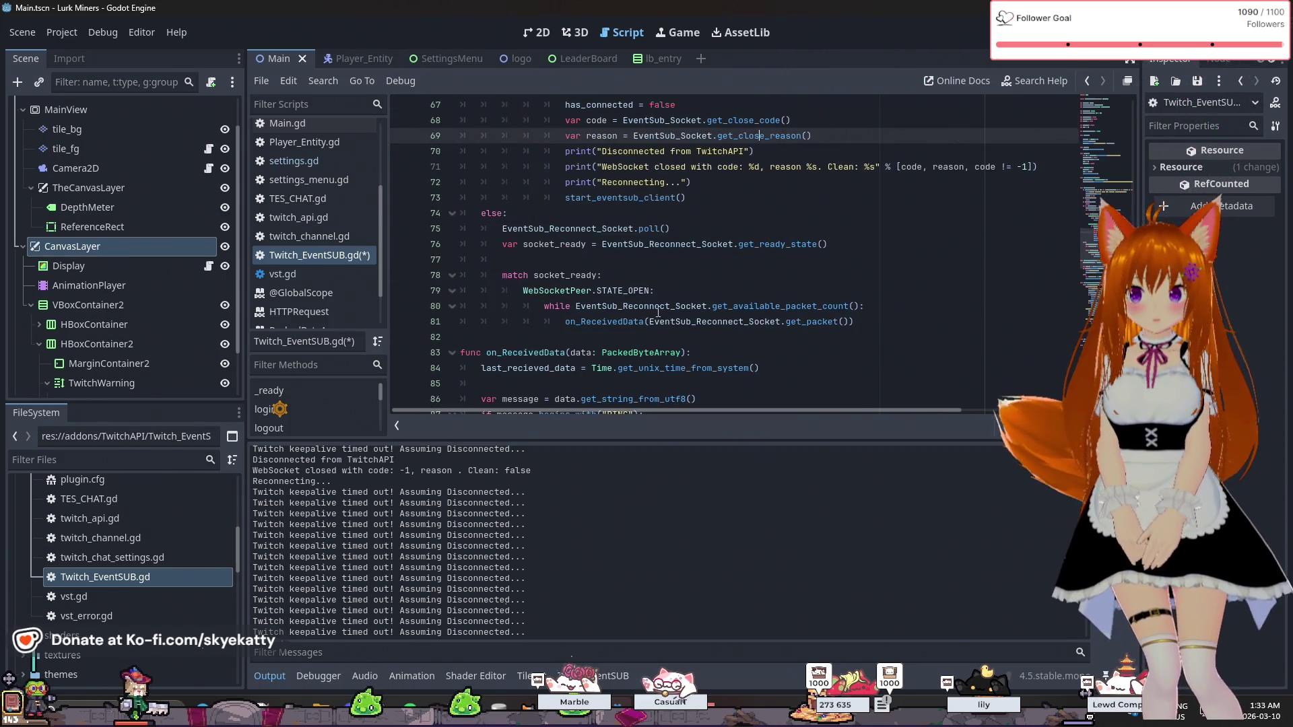
{"action": "scroll", "coordinate": [719, 306], "scroll_direction": "down", "scroll_amount": 1}
{"action": "mouse_move", "coordinate": [667, 254]}
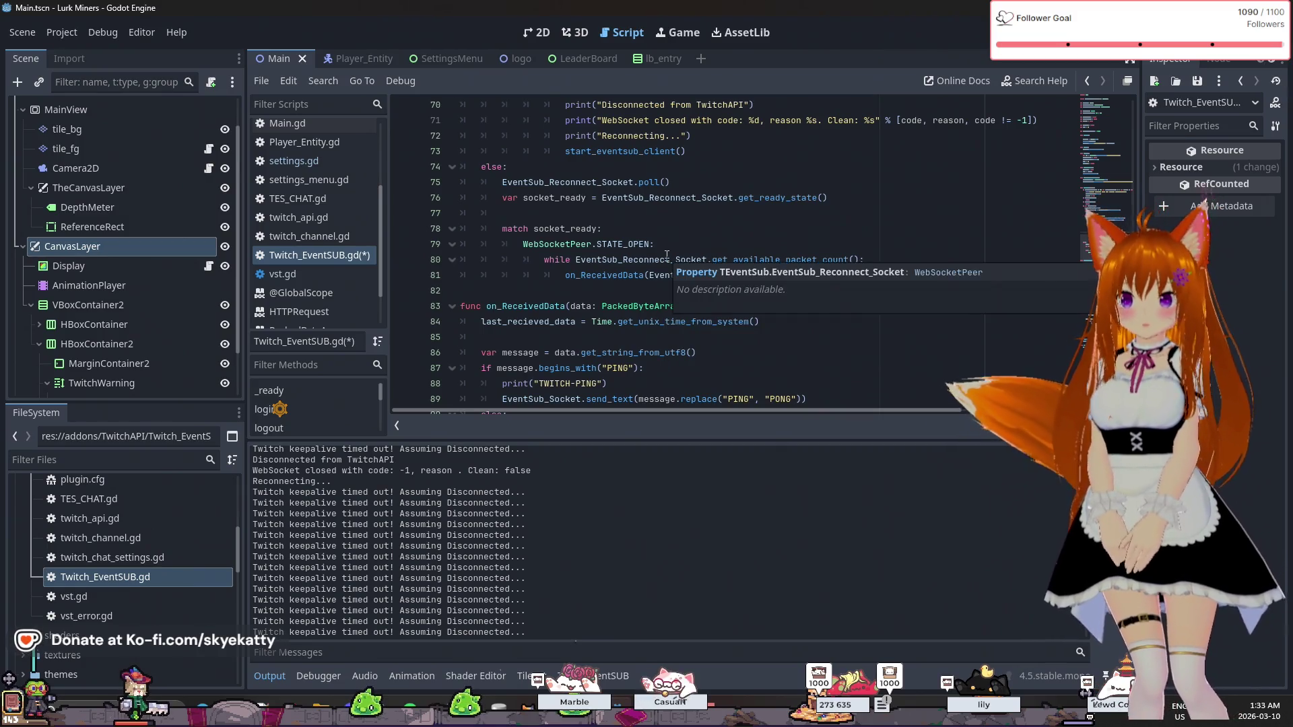
{"action": "scroll", "coordinate": [494, 498], "scroll_direction": "up", "scroll_amount": 4}
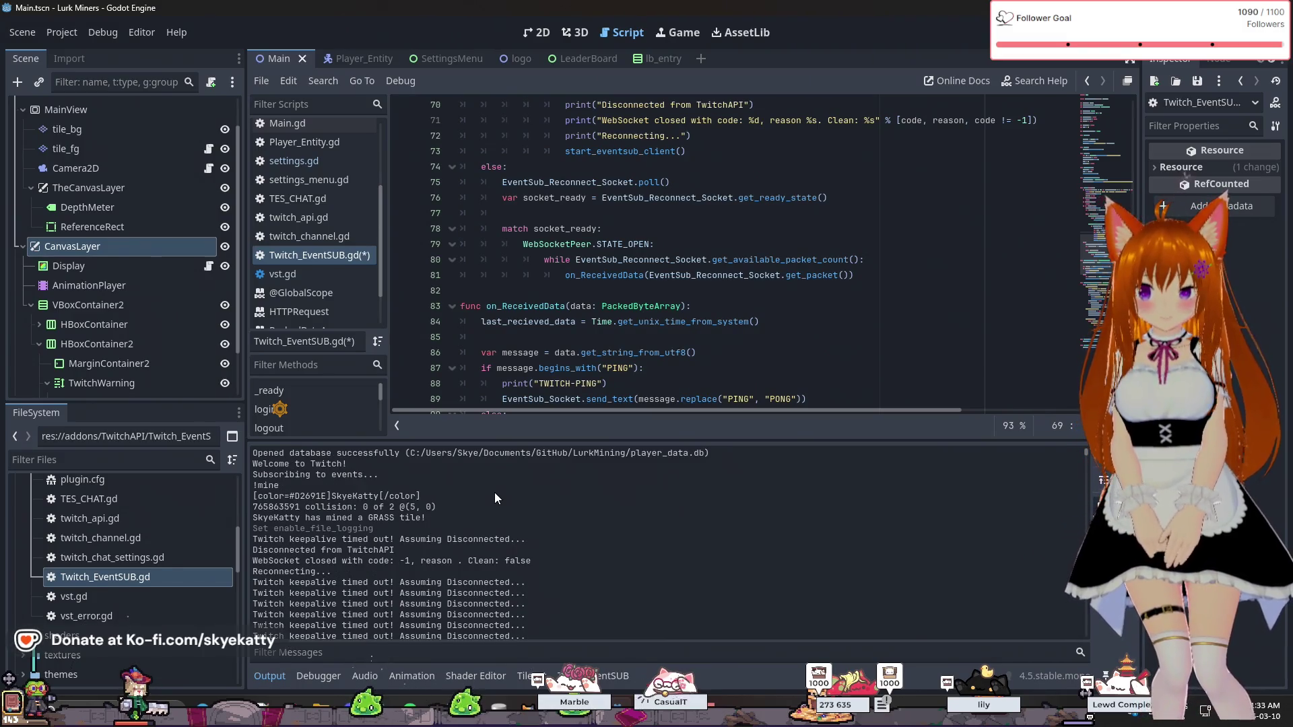
{"action": "scroll", "coordinate": [495, 494], "scroll_direction": "up", "scroll_amount": 1}
{"action": "scroll", "coordinate": [698, 291], "scroll_direction": "up", "scroll_amount": 3}
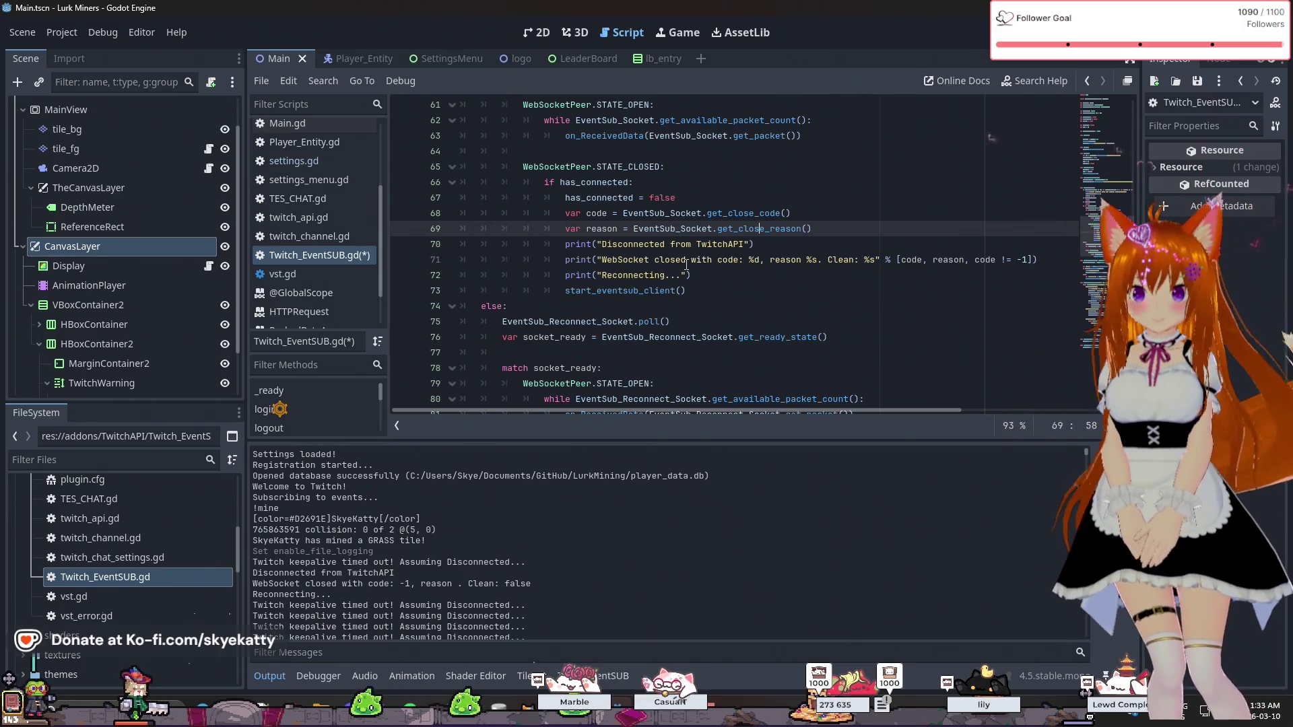
{"action": "scroll", "coordinate": [607, 559], "scroll_direction": "down", "scroll_amount": 2}
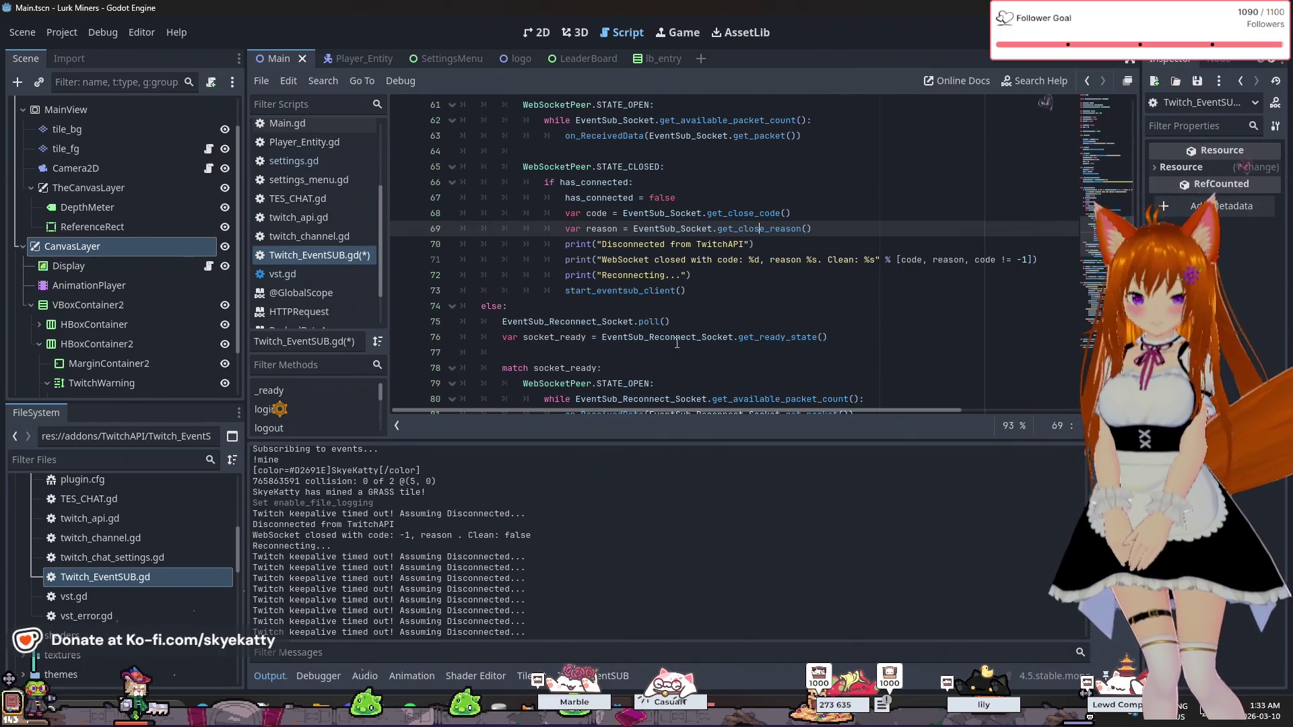
{"action": "scroll", "coordinate": [682, 304], "scroll_direction": "down", "scroll_amount": 1}
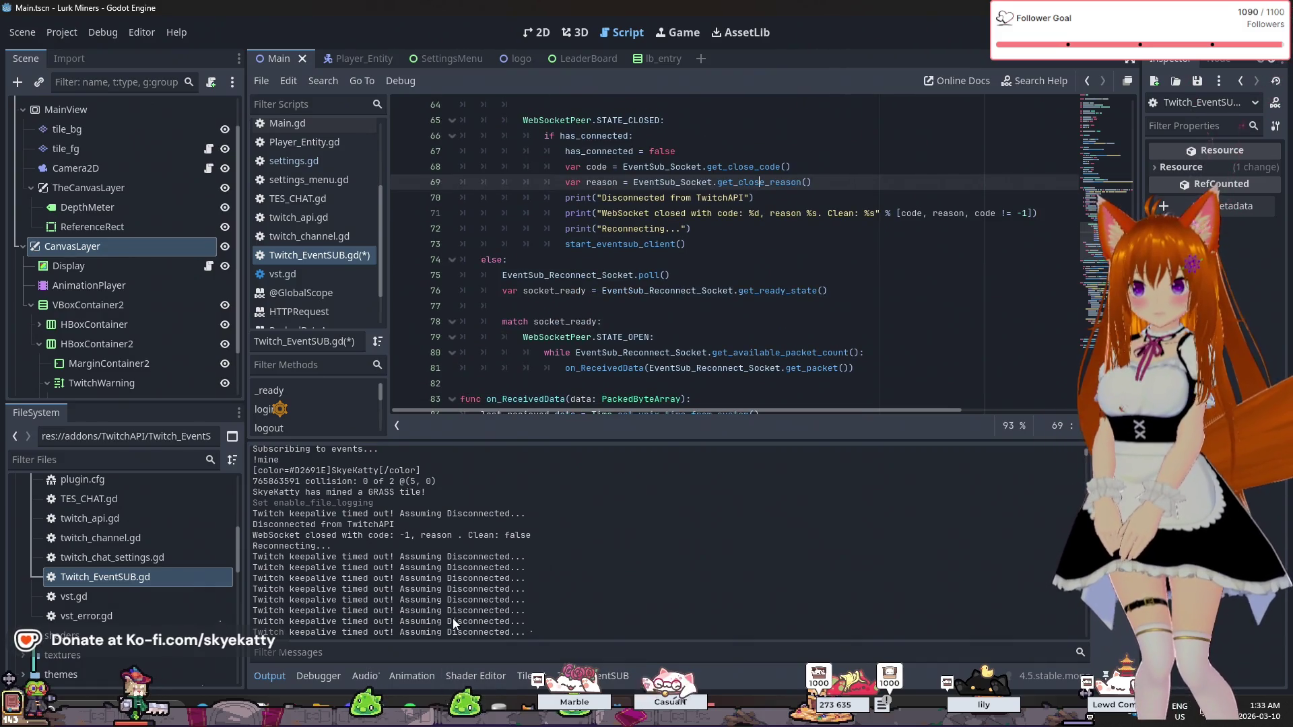
{"action": "scroll", "coordinate": [442, 590], "scroll_direction": "up", "scroll_amount": 3}
{"action": "scroll", "coordinate": [442, 590], "scroll_direction": "down", "scroll_amount": 3}
{"action": "scroll", "coordinate": [693, 219], "scroll_direction": "down", "scroll_amount": 4}
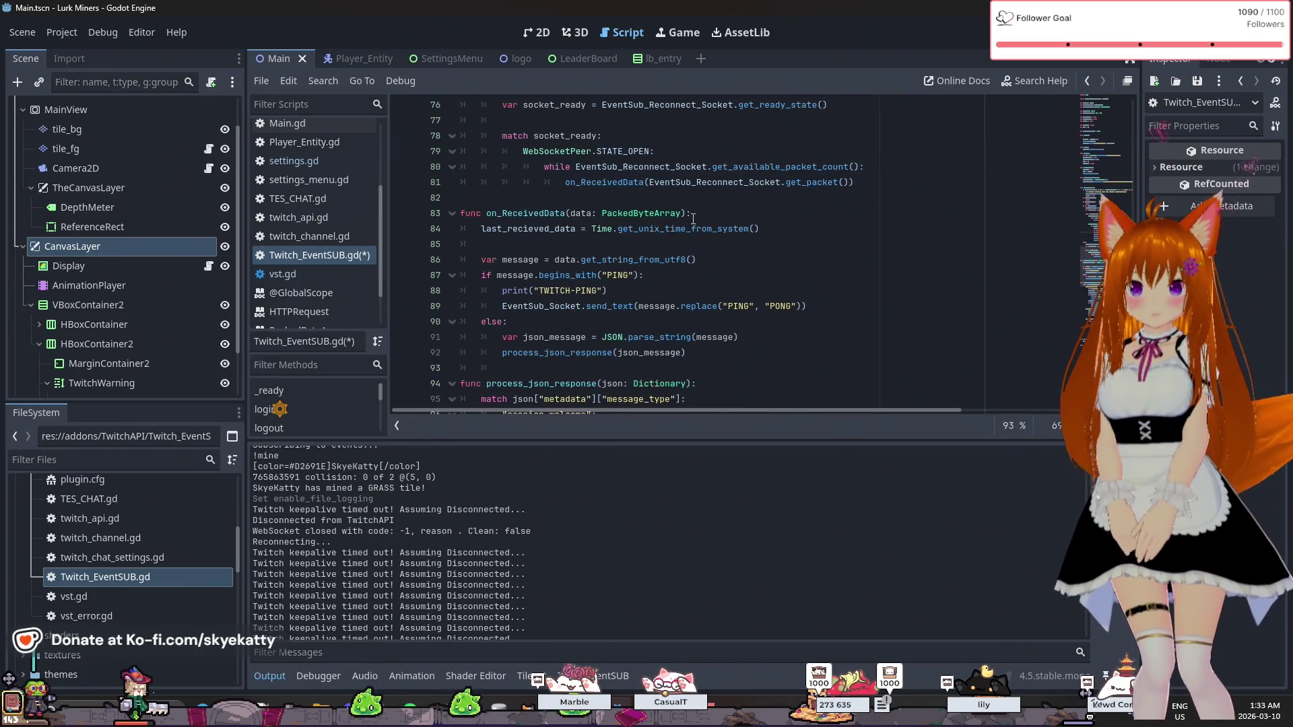
{"action": "scroll", "coordinate": [693, 219], "scroll_direction": "down", "scroll_amount": 2}
{"action": "scroll", "coordinate": [693, 219], "scroll_direction": "down", "scroll_amount": 3}
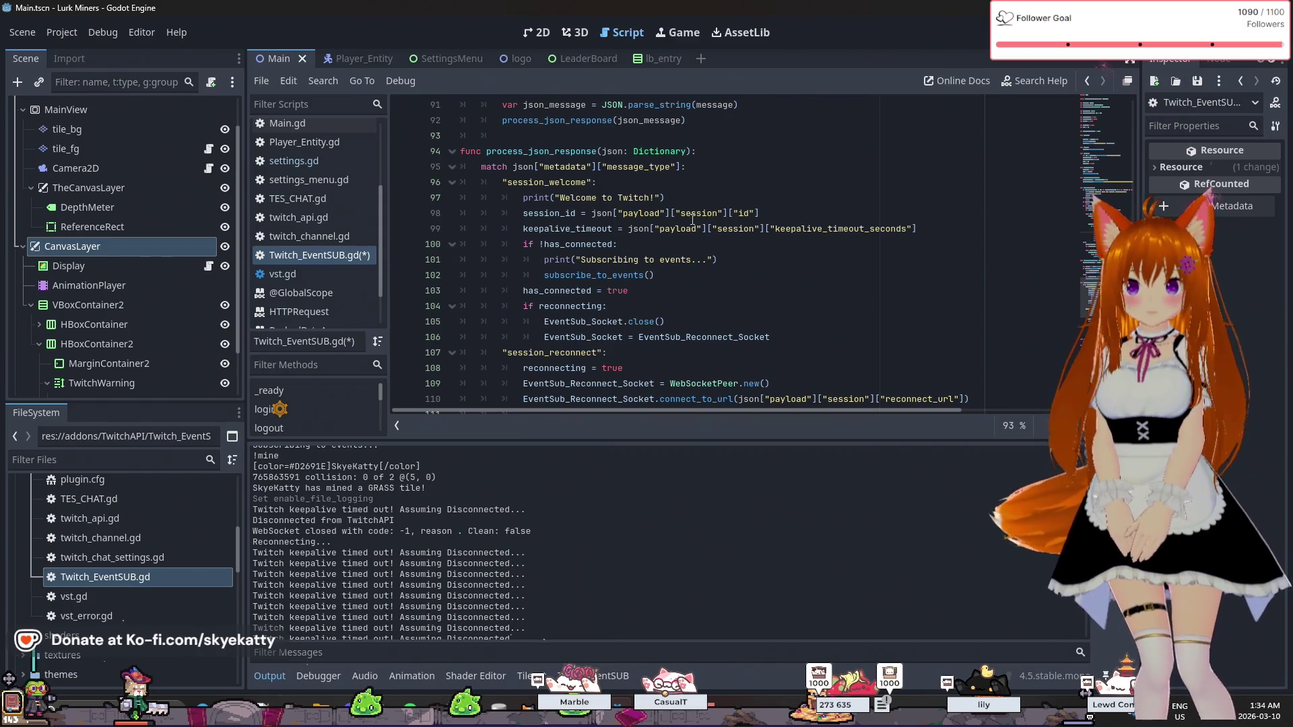
{"action": "scroll", "coordinate": [692, 219], "scroll_direction": "up", "scroll_amount": 1}
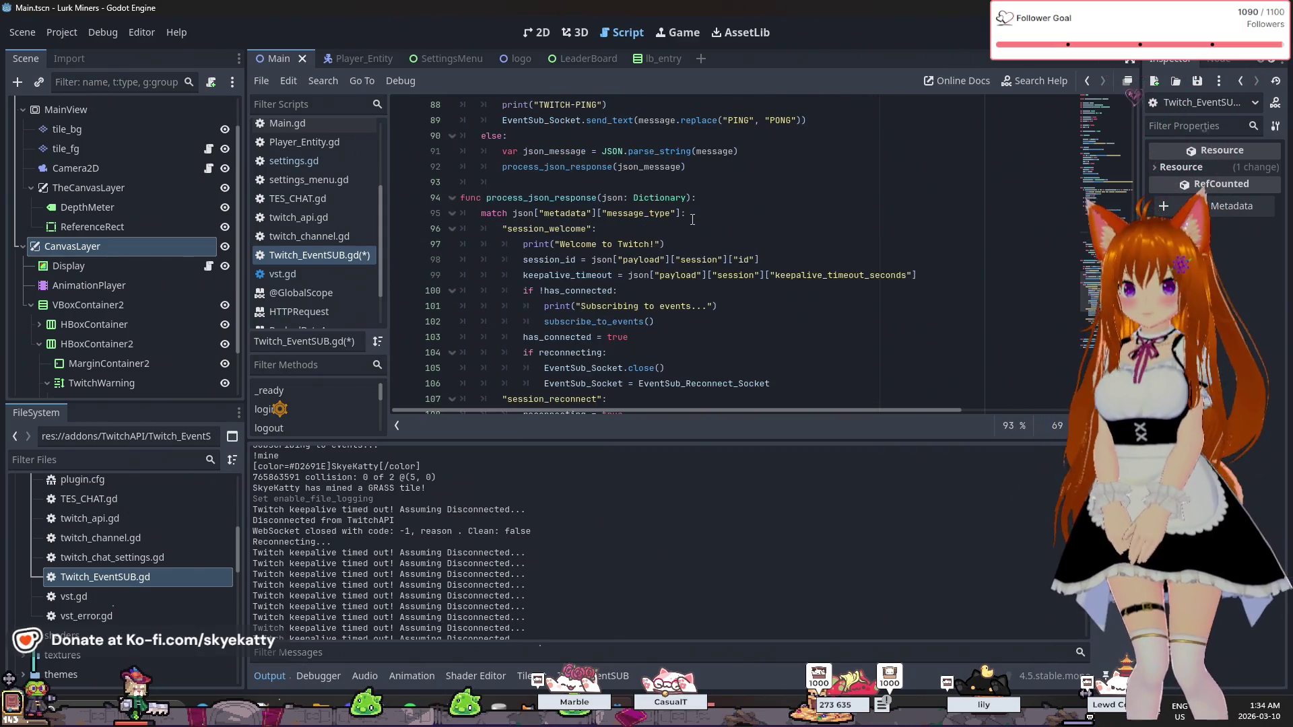
{"action": "scroll", "coordinate": [693, 218], "scroll_direction": "up", "scroll_amount": 4}
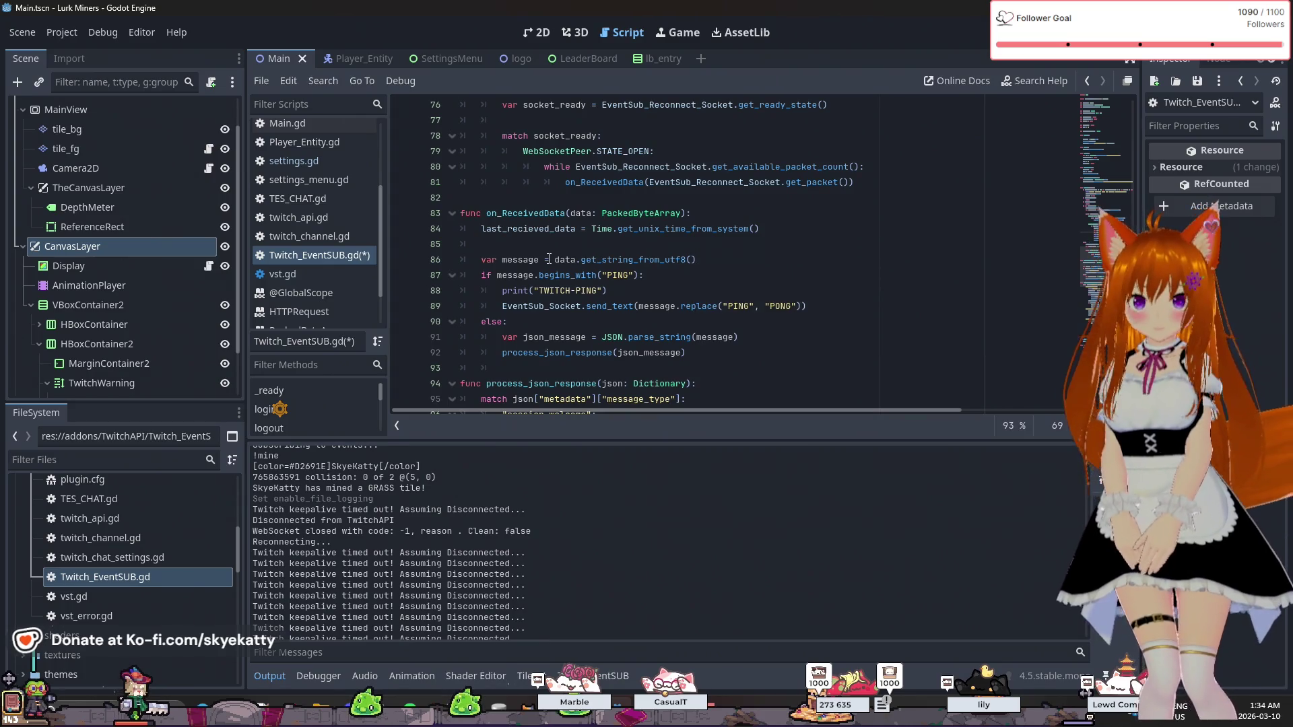
{"action": "left_click", "coordinate": [634, 247]}
{"action": "type", "text": "time"}
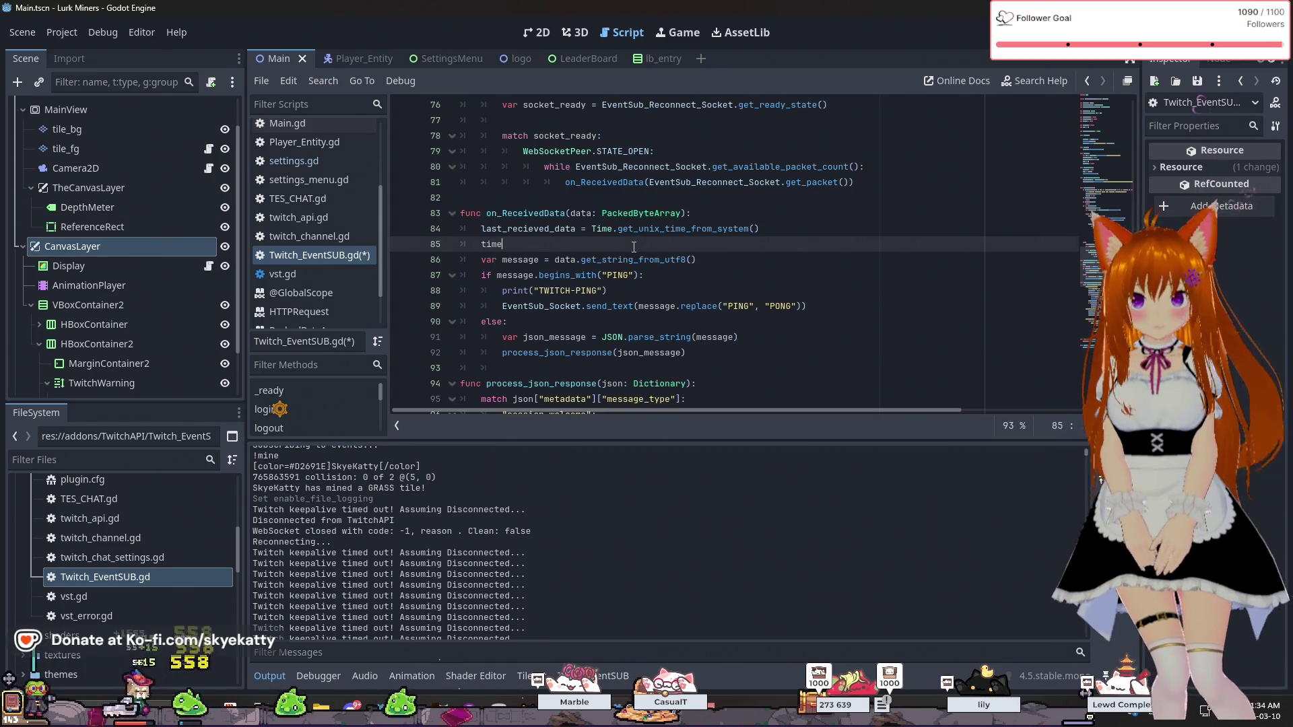
- Add 'timeout = false' in on_ReceivedData, then run the game with F5
{"action": "type", "text": "out = false"}
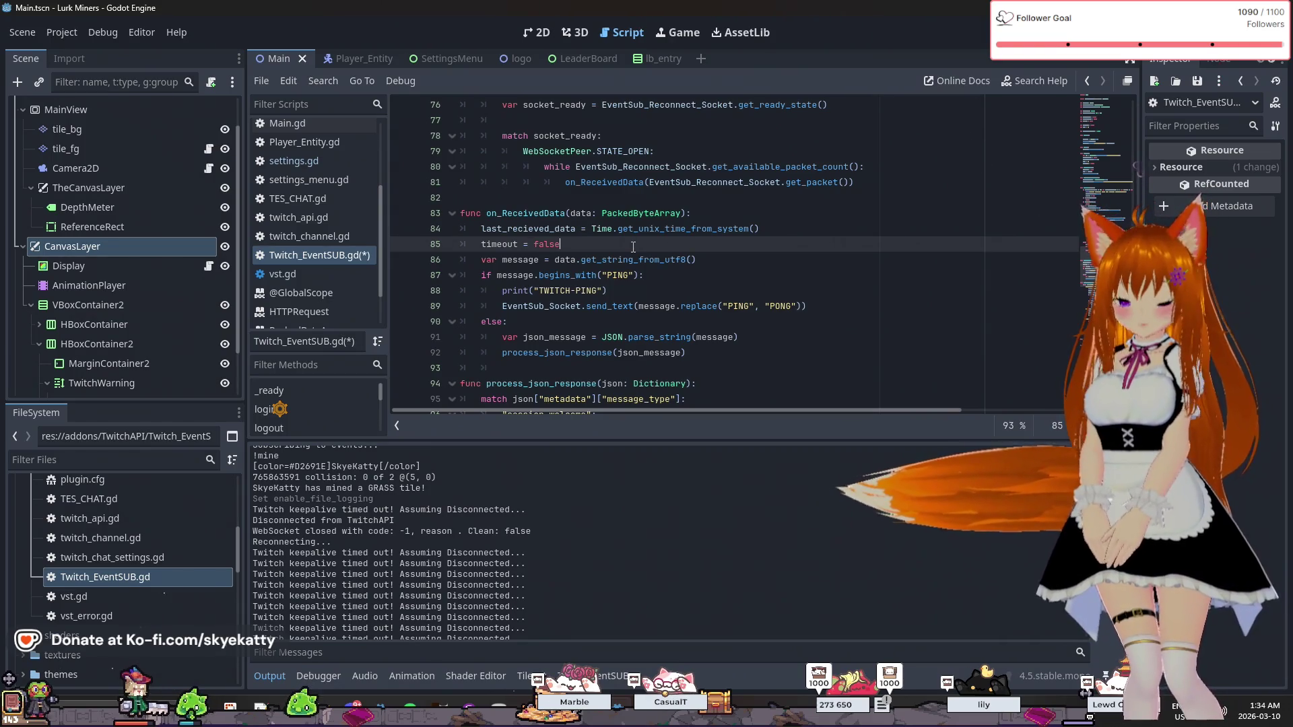
{"action": "key", "text": "Return"}
{"action": "key", "text": "Up"}
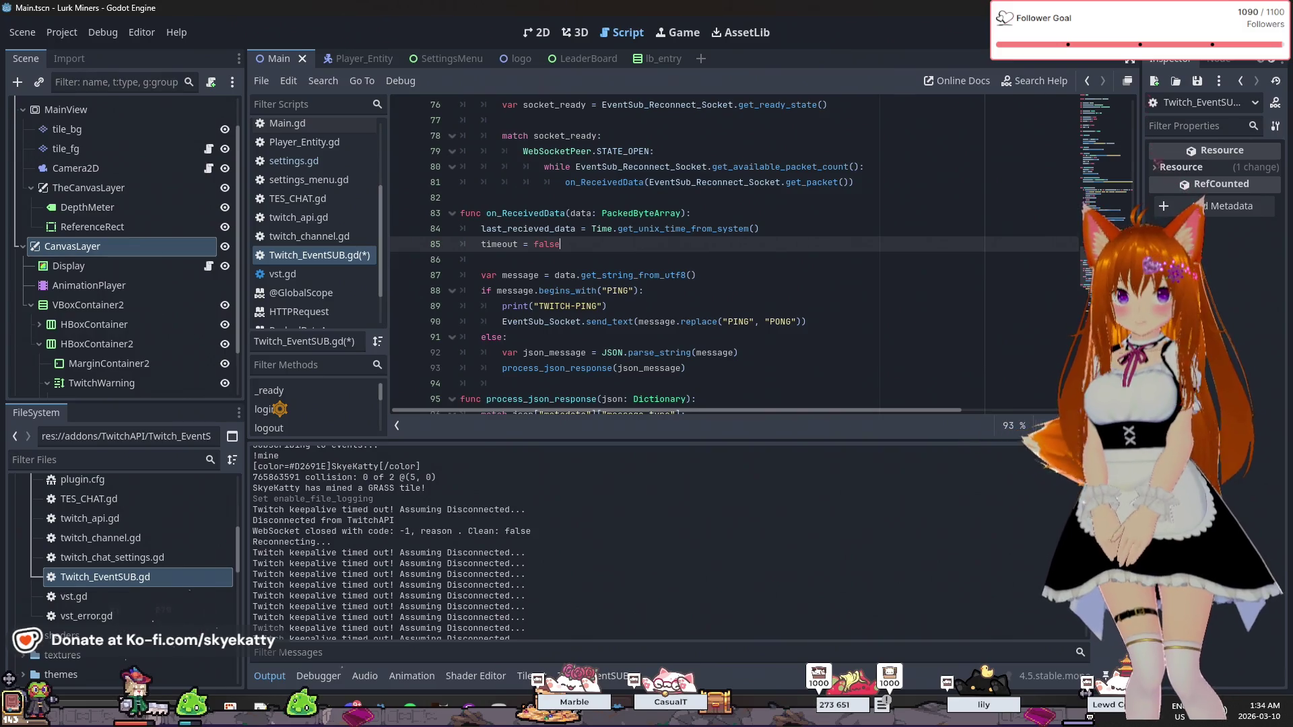
{"action": "key", "text": "F5"}
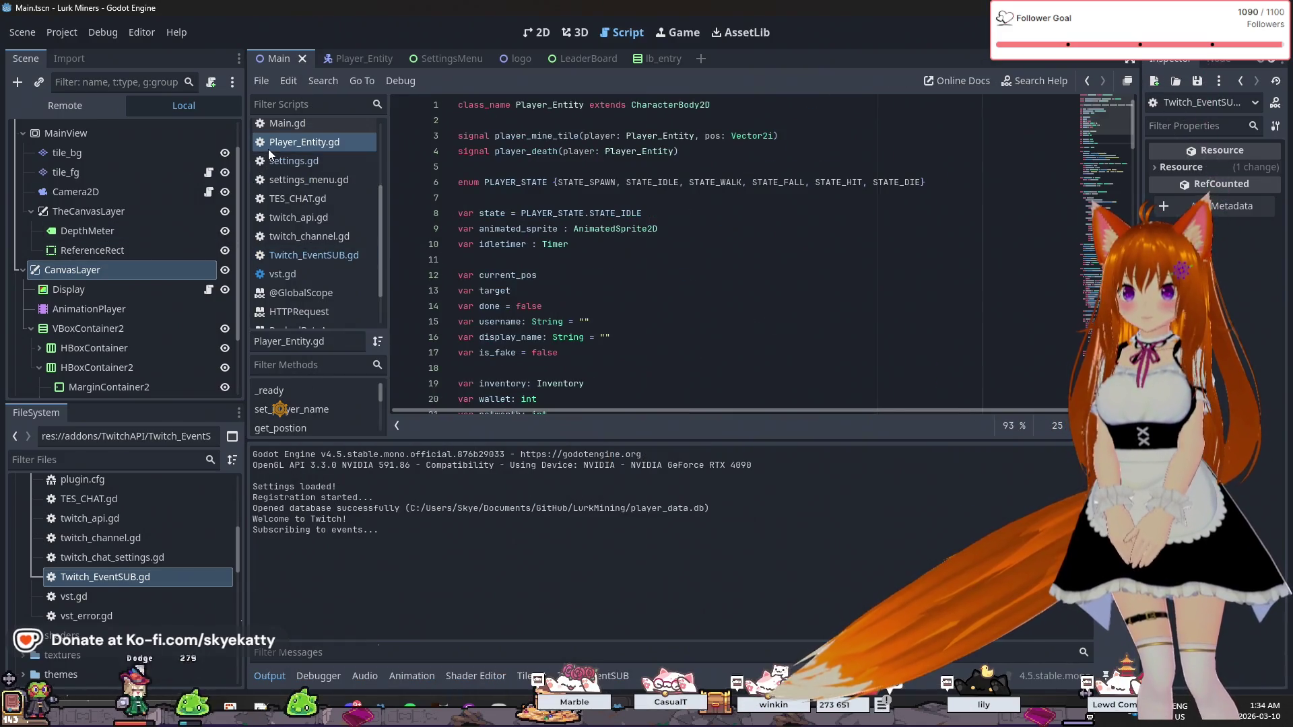
- Close the game, open Inventory.gd and set a breakpoint on line 18 in serialize
{"action": "left_click", "coordinate": [268, 151]}
{"action": "scroll", "coordinate": [297, 180], "scroll_direction": "up", "scroll_amount": 3}
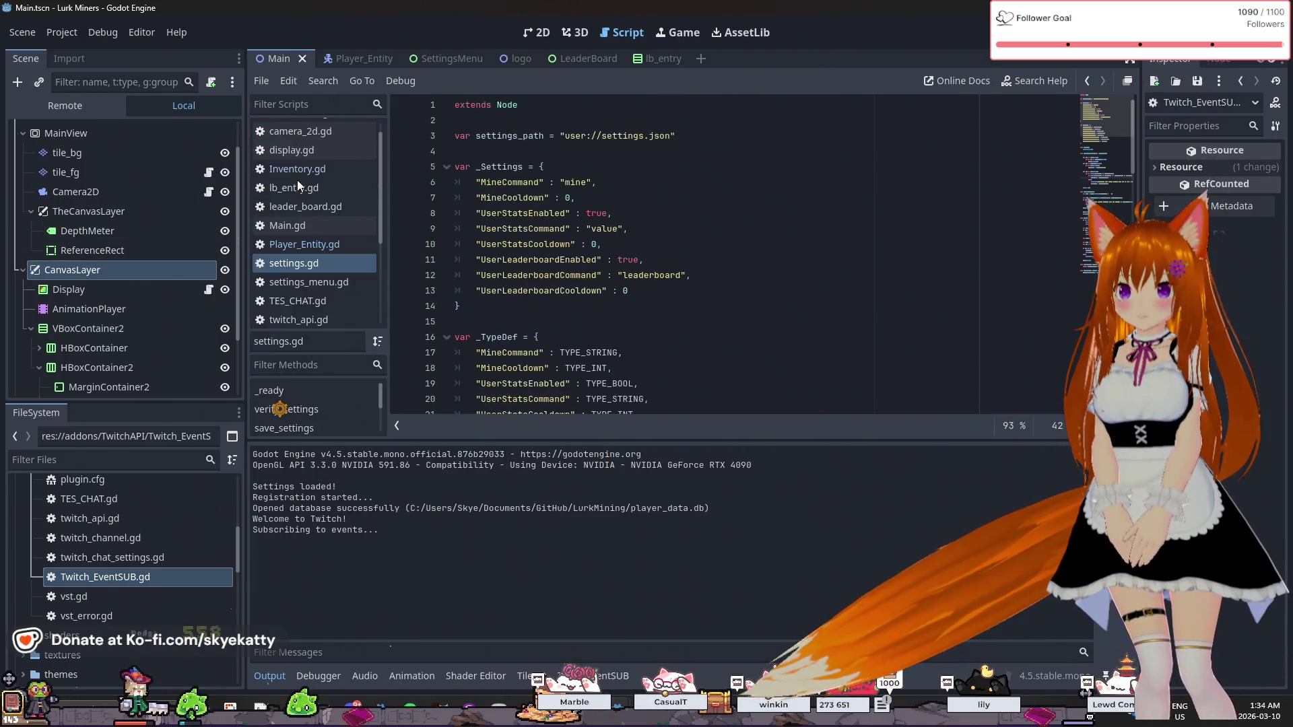
{"action": "left_click", "coordinate": [296, 170]}
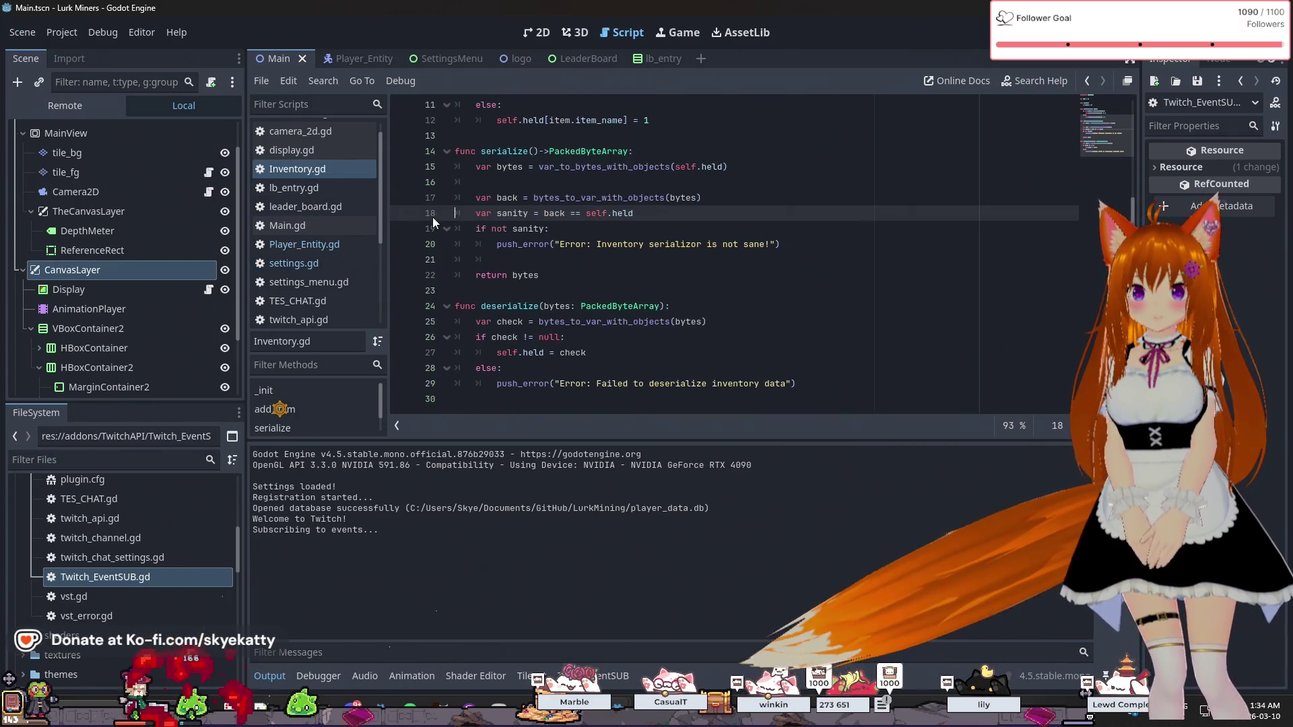
{"action": "left_click", "coordinate": [402, 213]}
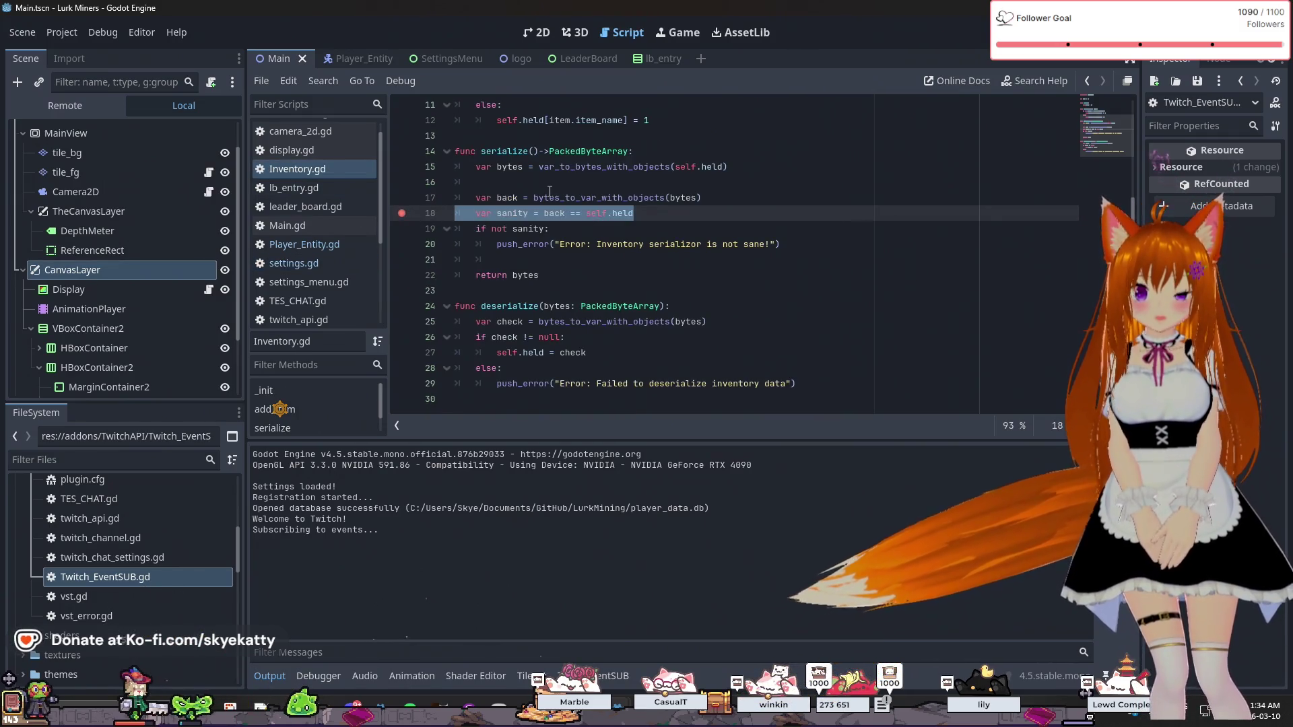
{"action": "left_click", "coordinate": [761, 178]}
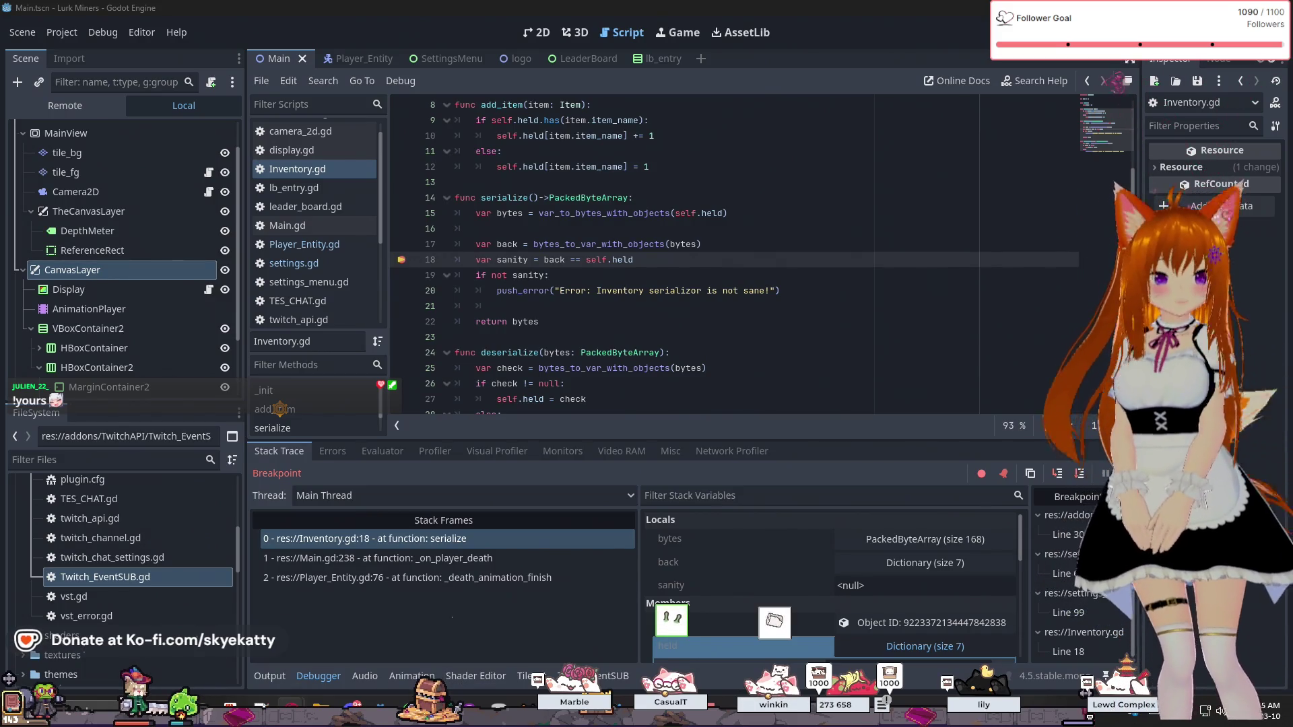
{"action": "key", "text": "alt+Tab"}
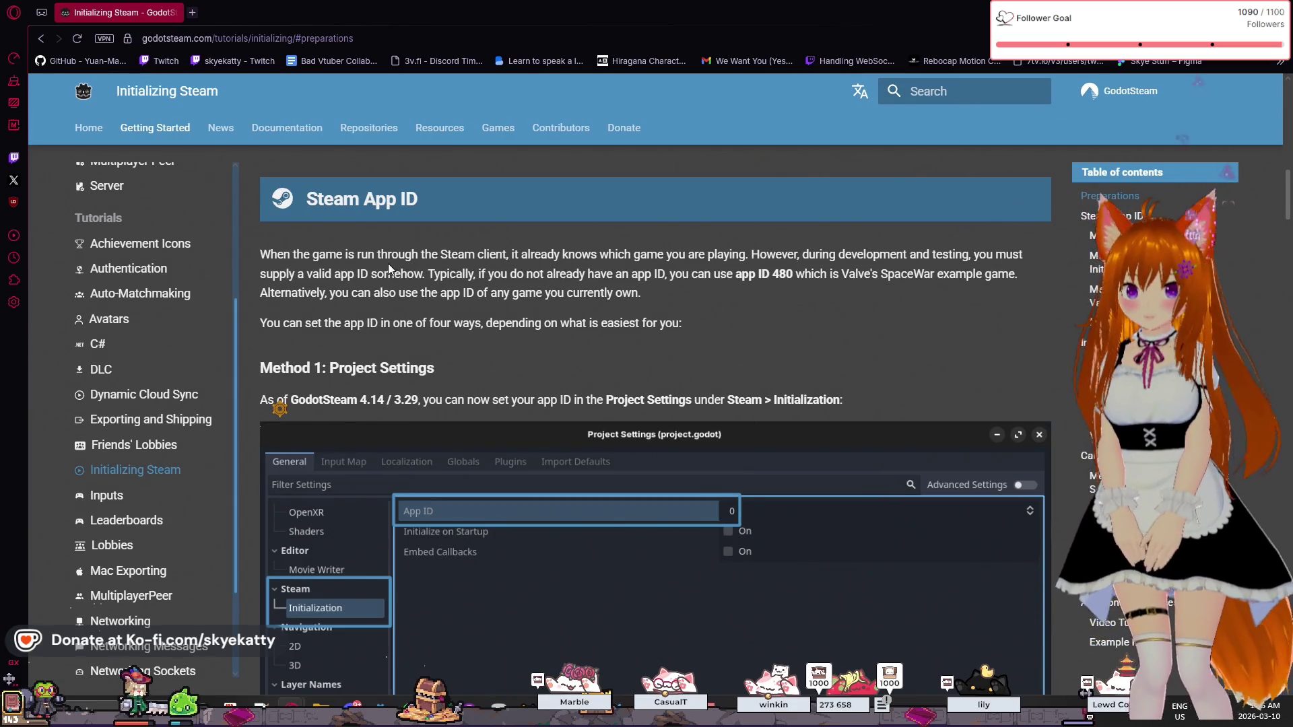
- Highlight the passages about needing a Steam app ID and using test app ID 480
{"action": "left_click", "coordinate": [513, 288]}
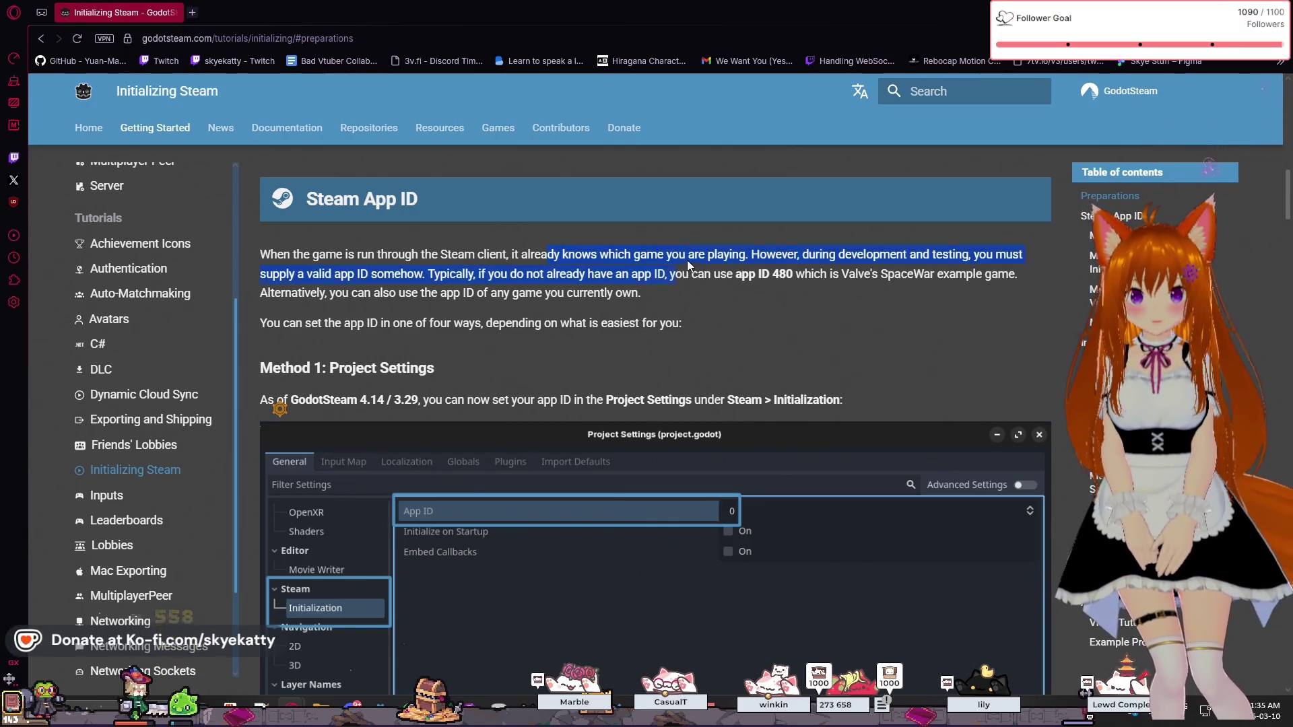
{"action": "left_click_drag", "start_coordinate": [745, 286], "coordinate": [745, 286]}
{"action": "mouse_move", "coordinate": [843, 254]}
{"action": "left_mouse_down"}
{"action": "mouse_move", "coordinate": [765, 277]}
{"action": "mouse_move", "coordinate": [966, 298]}
{"action": "left_mouse_up"}
{"action": "left_click", "coordinate": [451, 332]}
{"action": "left_click_drag", "start_coordinate": [327, 279], "coordinate": [640, 292]}
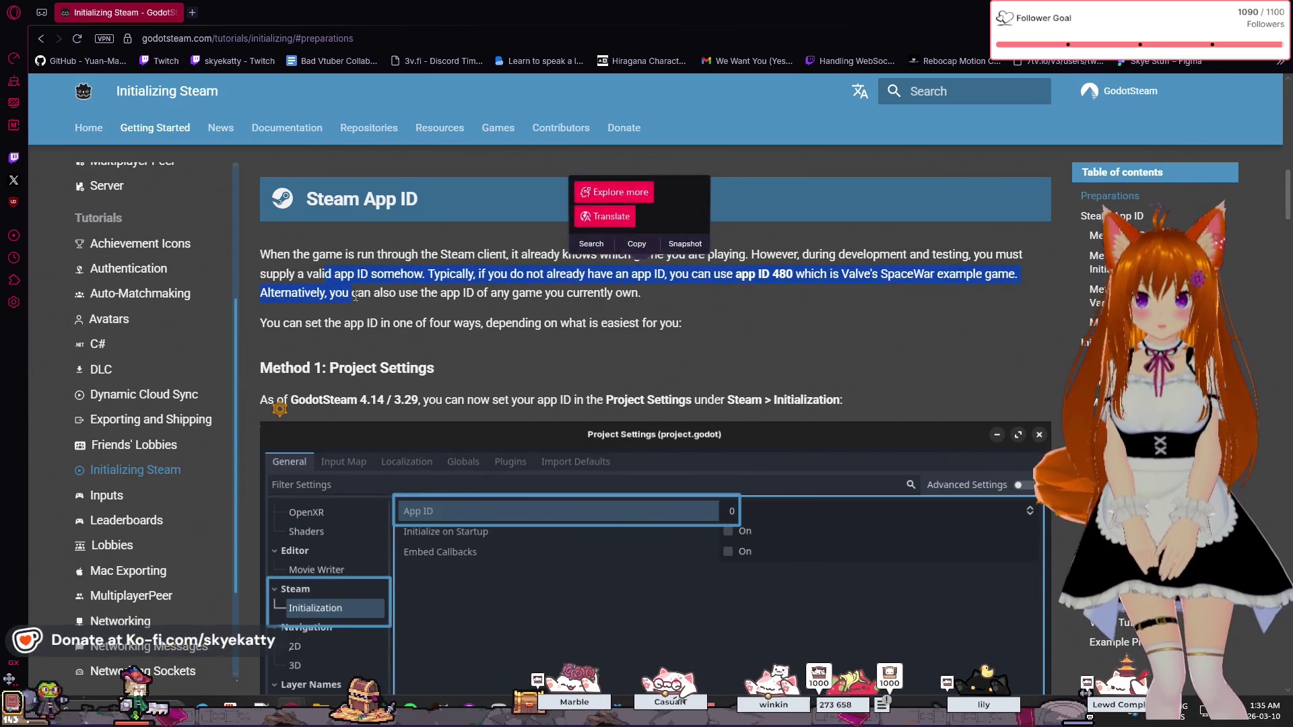
{"action": "left_click", "coordinate": [470, 278]}
{"action": "left_click_drag", "start_coordinate": [470, 278], "coordinate": [512, 293]}
{"action": "left_click", "coordinate": [512, 294]}
{"action": "left_click", "coordinate": [623, 293]}
{"action": "left_click_drag", "start_coordinate": [601, 275], "coordinate": [641, 274]}
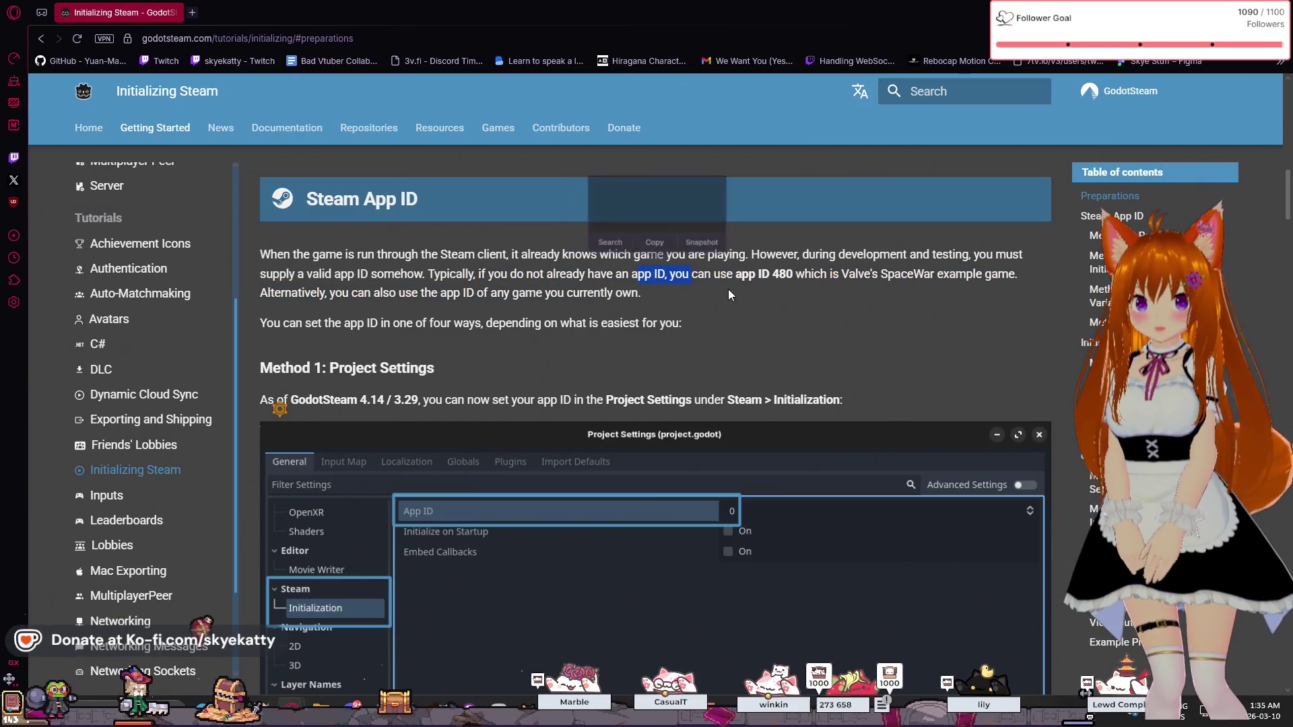
{"action": "left_click", "coordinate": [722, 301]}
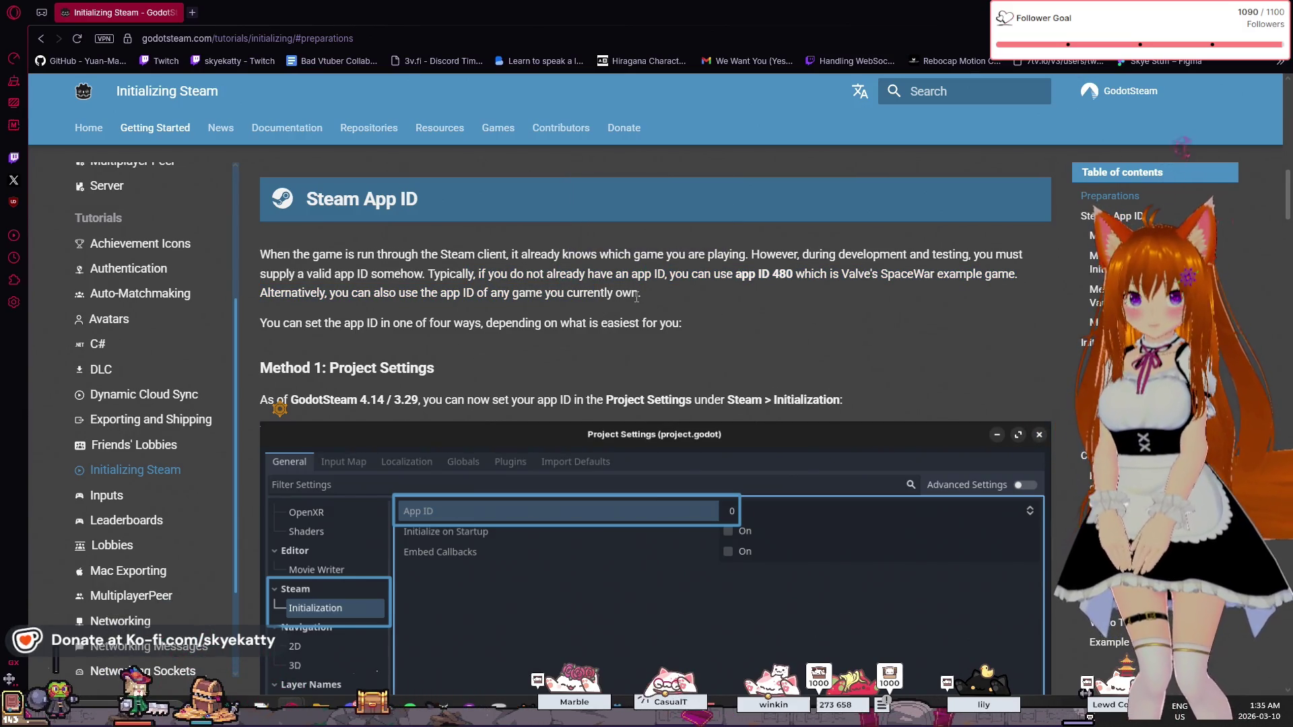
{"action": "left_click_drag", "start_coordinate": [602, 275], "coordinate": [641, 274]}
{"action": "left_click", "coordinate": [653, 318]}
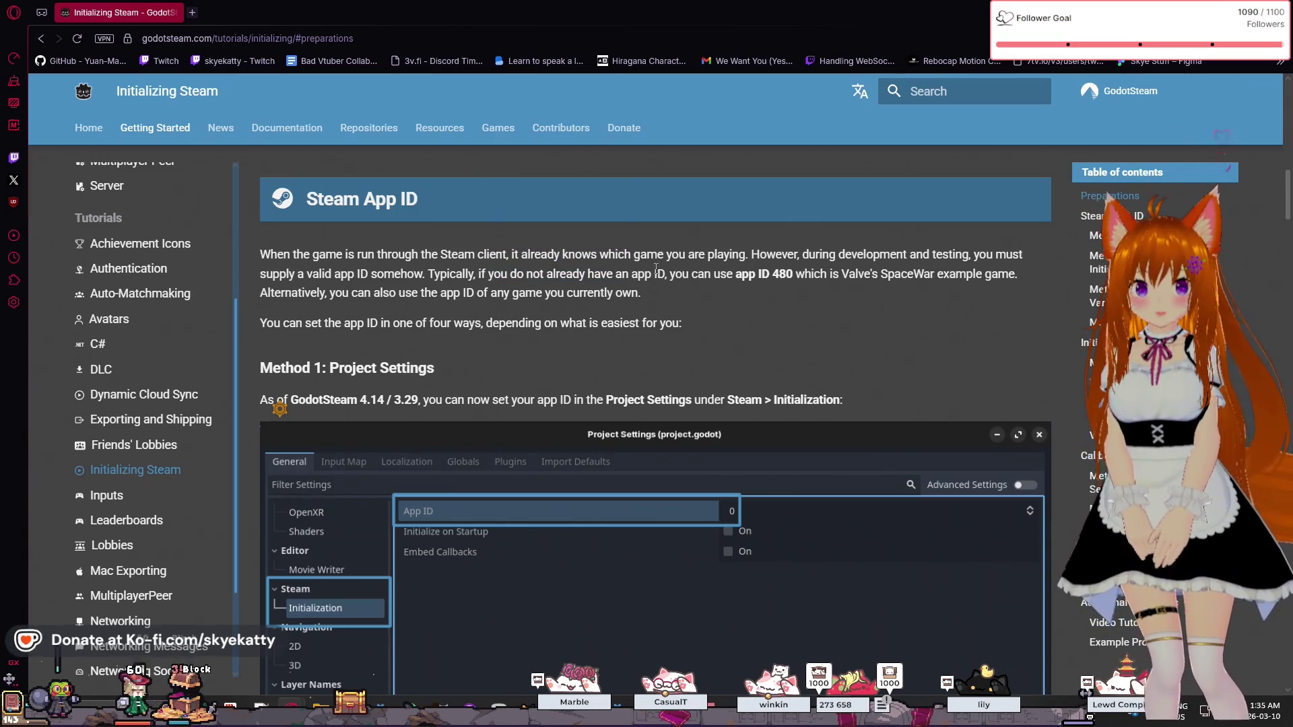
{"action": "left_click", "coordinate": [765, 266]}
{"action": "left_click", "coordinate": [830, 312]}
{"action": "left_click_drag", "start_coordinate": [852, 269], "coordinate": [673, 274]}
{"action": "left_click", "coordinate": [905, 286]}
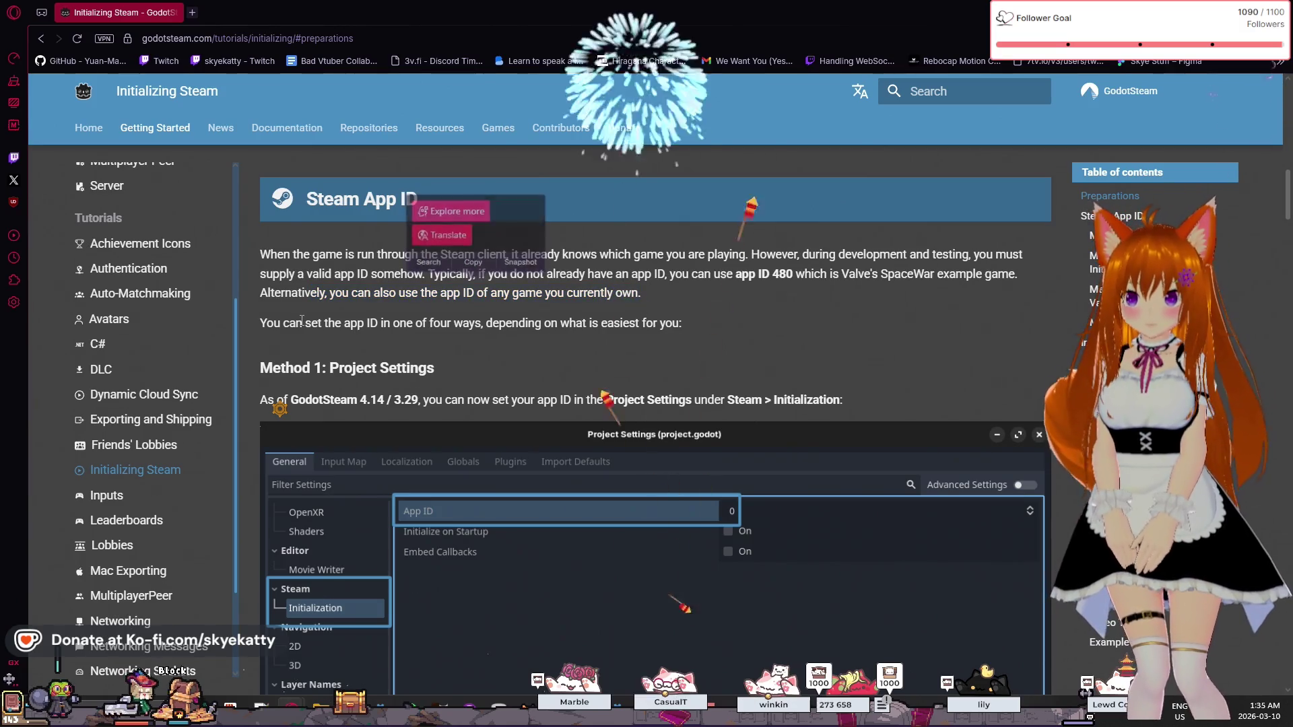
{"action": "left_click_drag", "start_coordinate": [262, 323], "coordinate": [334, 323]}
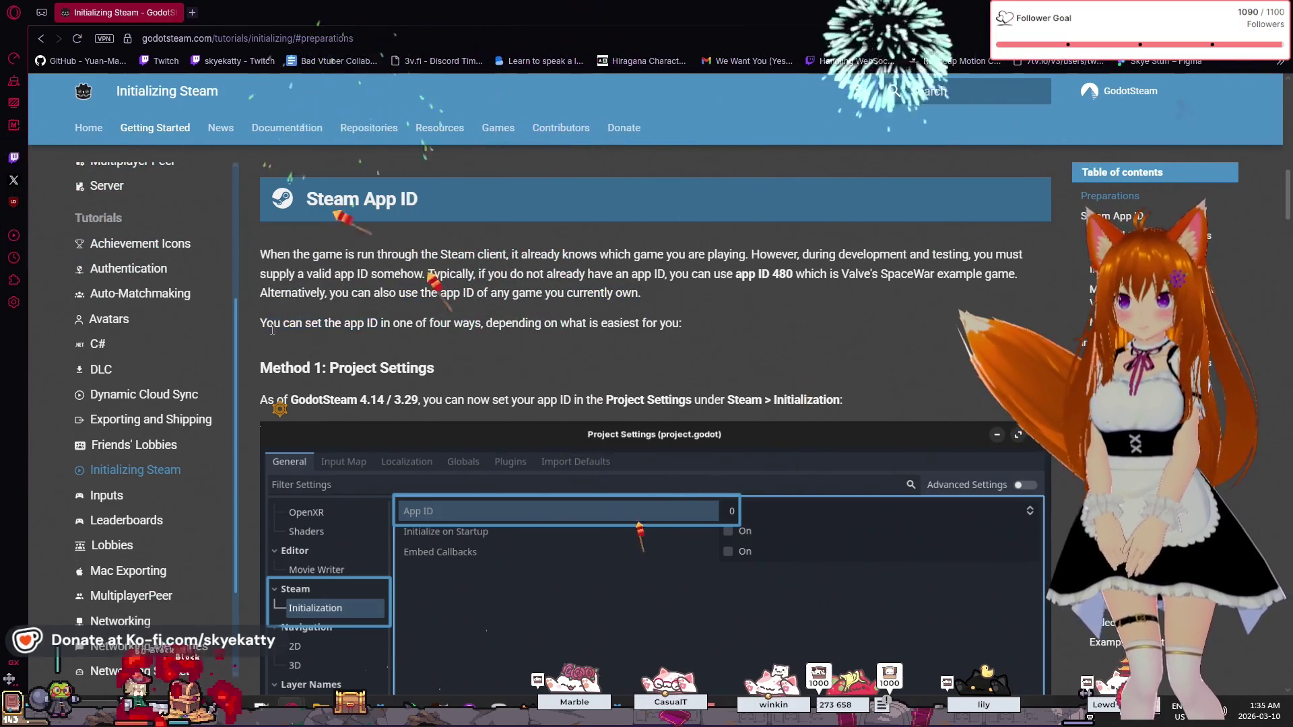
{"action": "left_click_drag", "start_coordinate": [643, 293], "coordinate": [448, 306]}
{"action": "left_click_drag", "start_coordinate": [312, 293], "coordinate": [673, 323]}
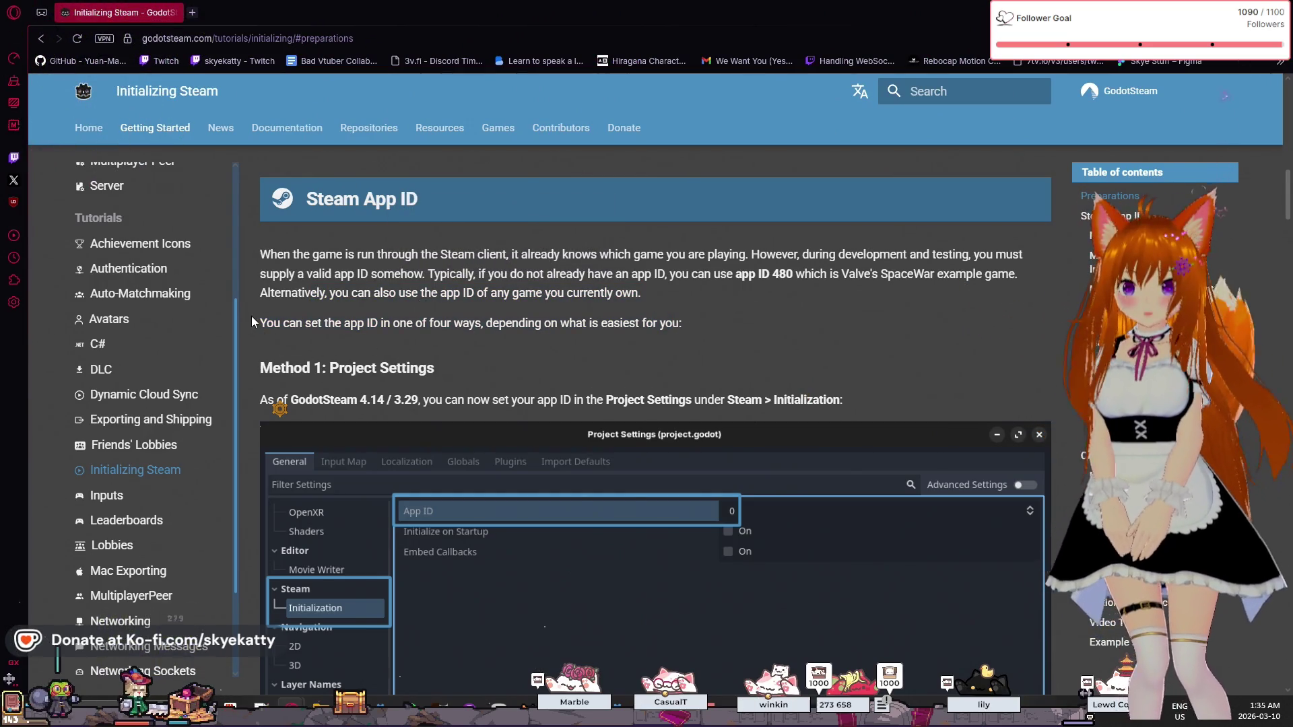
{"action": "left_click_drag", "start_coordinate": [295, 303], "coordinate": [463, 324]}
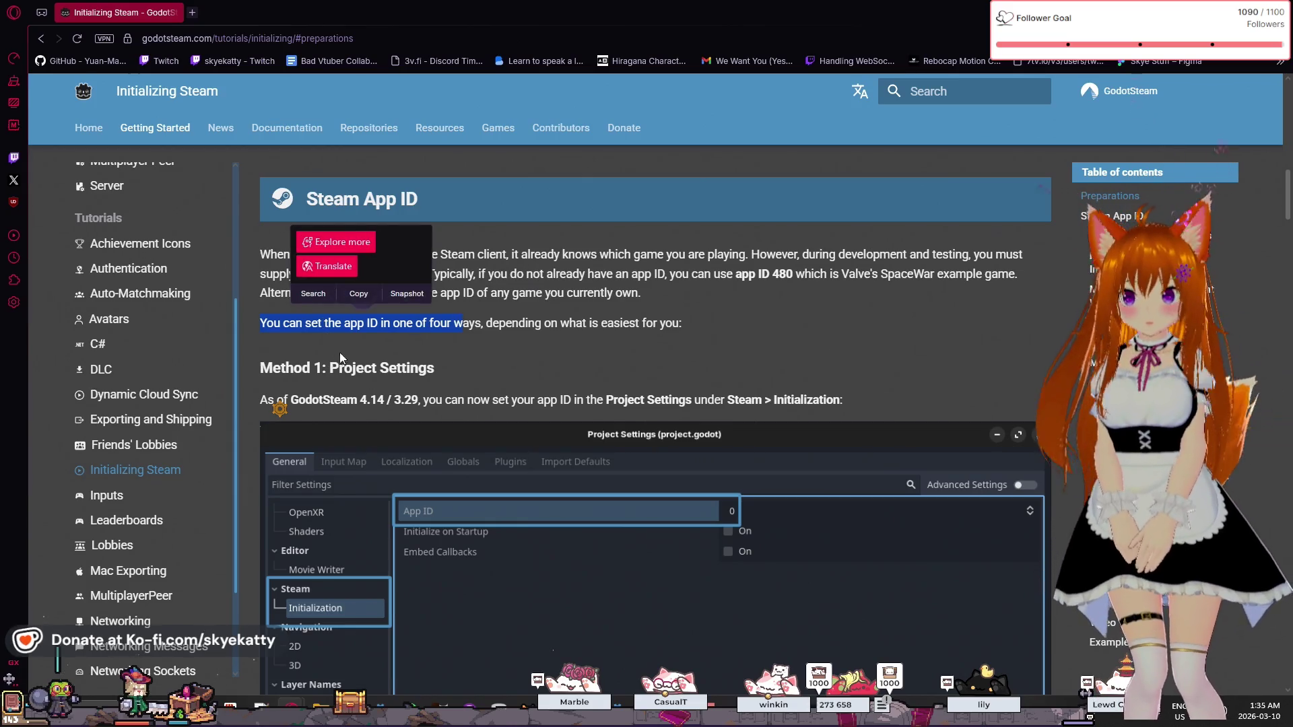
{"action": "left_click", "coordinate": [368, 362]}
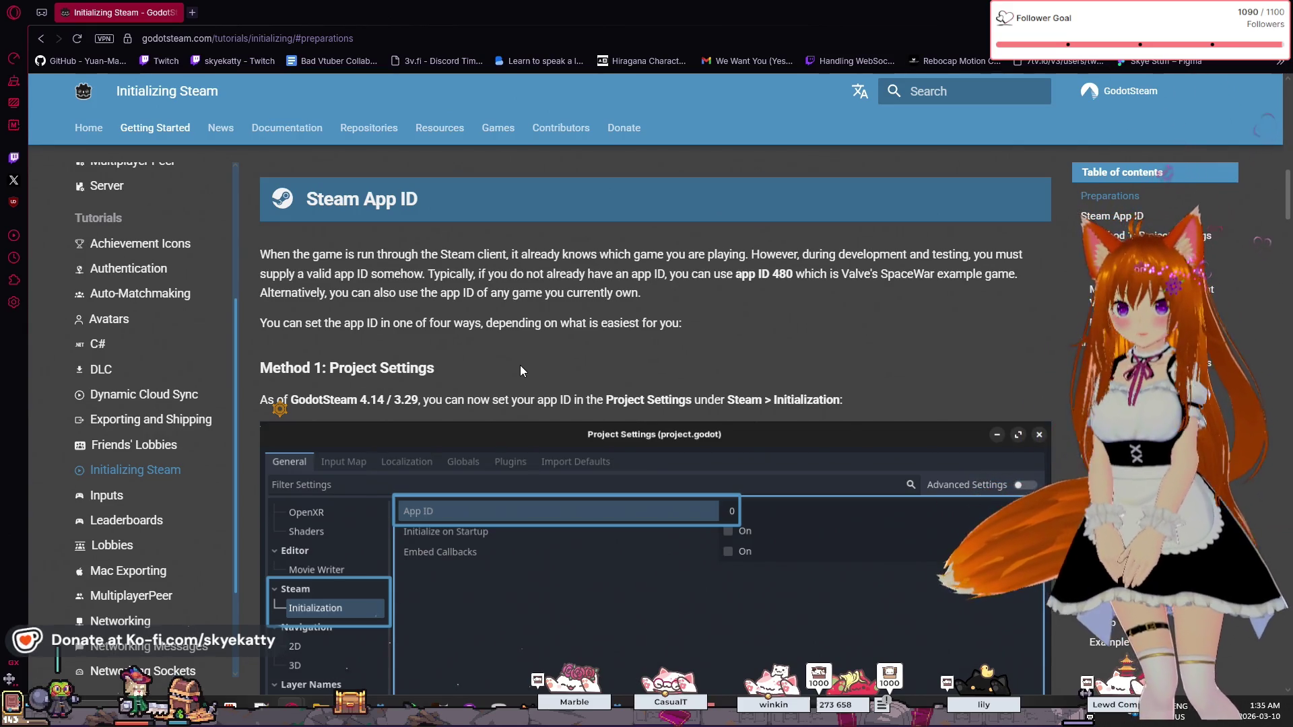
- Scroll down to the Method 1: Project Settings section of the page
{"action": "scroll", "coordinate": [520, 367], "scroll_direction": "down", "scroll_amount": 2}
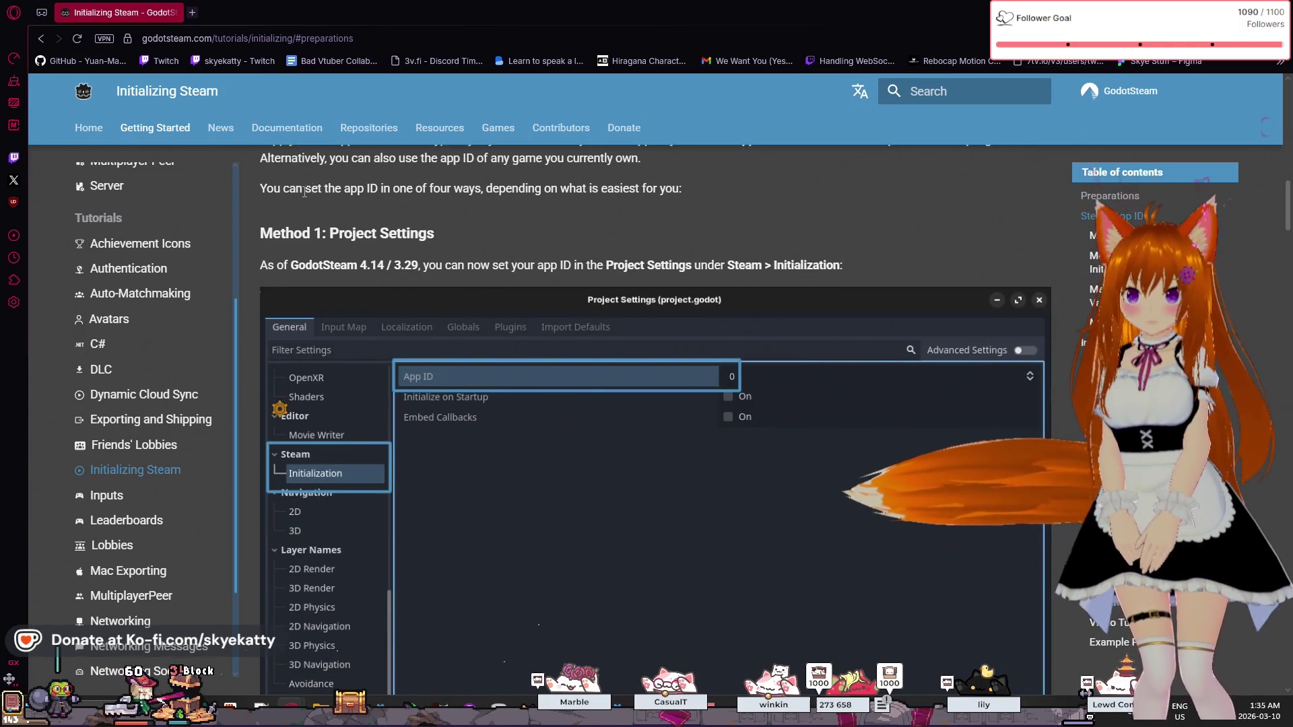
{"action": "left_click_drag", "start_coordinate": [365, 190], "coordinate": [426, 189]}
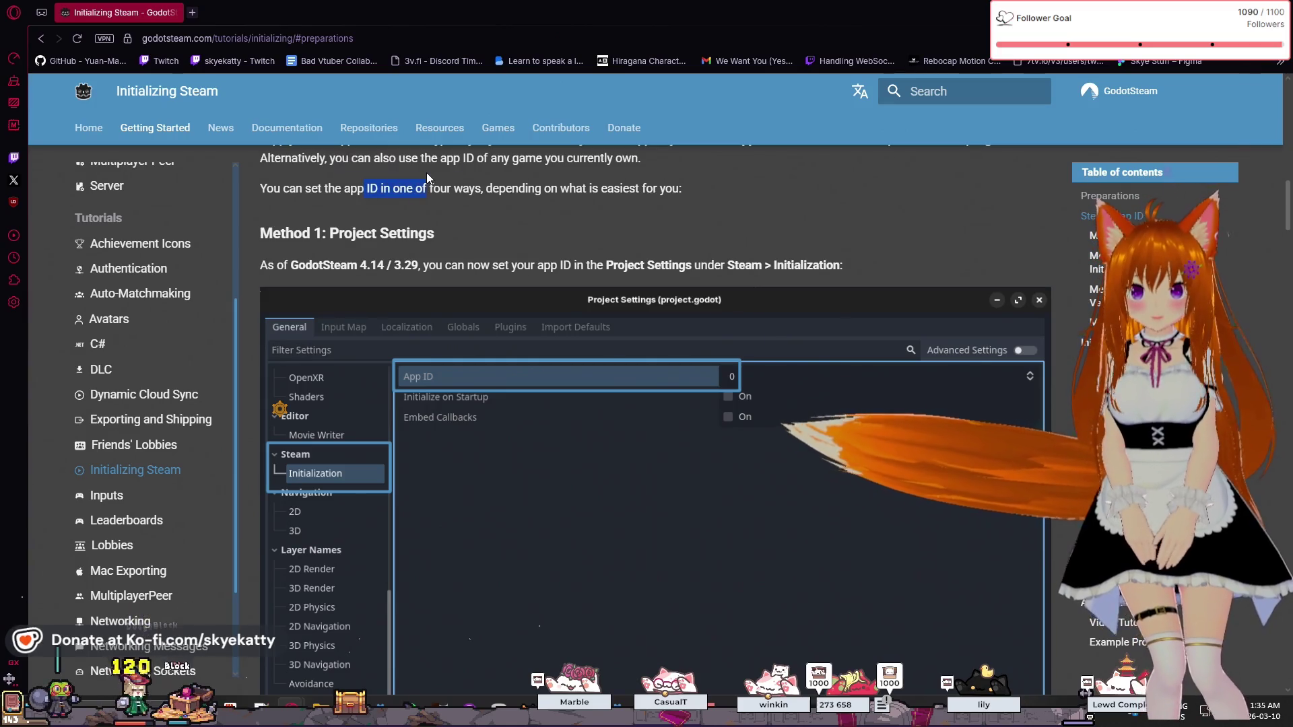
{"action": "left_click", "coordinate": [444, 226]}
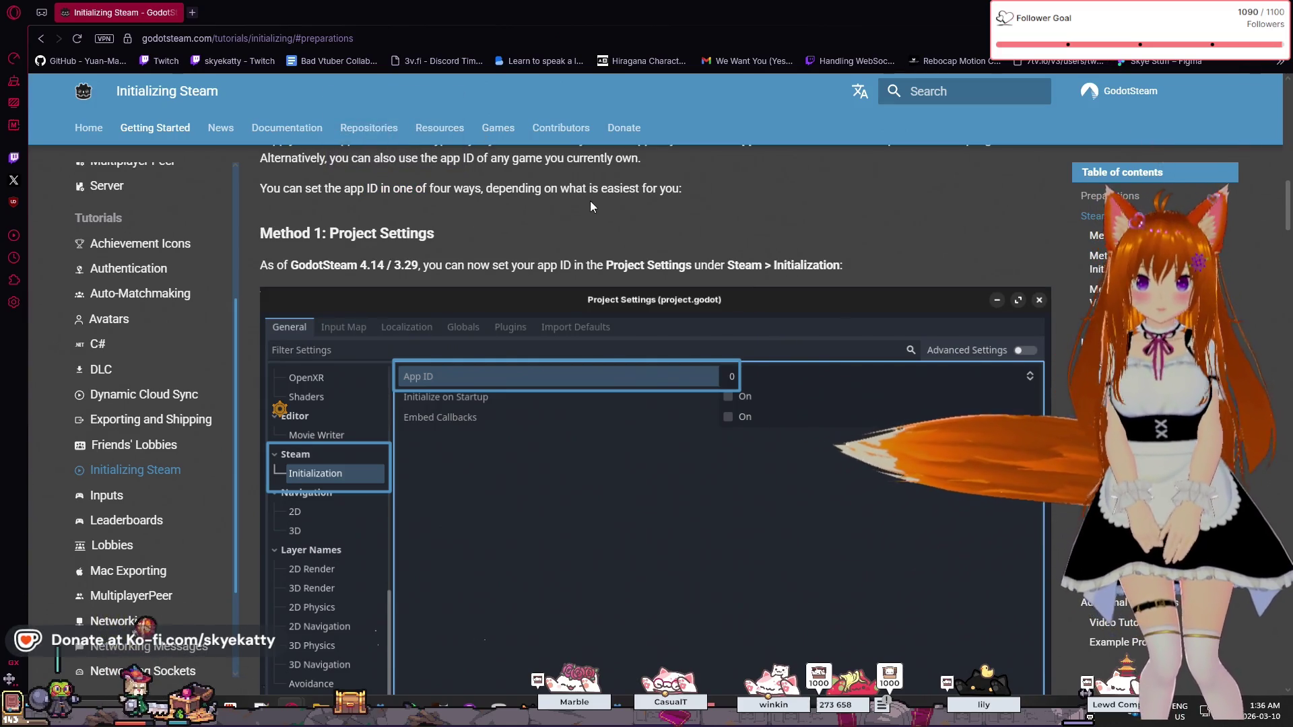
{"action": "scroll", "coordinate": [427, 170], "scroll_direction": "down", "scroll_amount": 3}
{"action": "scroll", "coordinate": [397, 202], "scroll_direction": "up", "scroll_amount": 3}
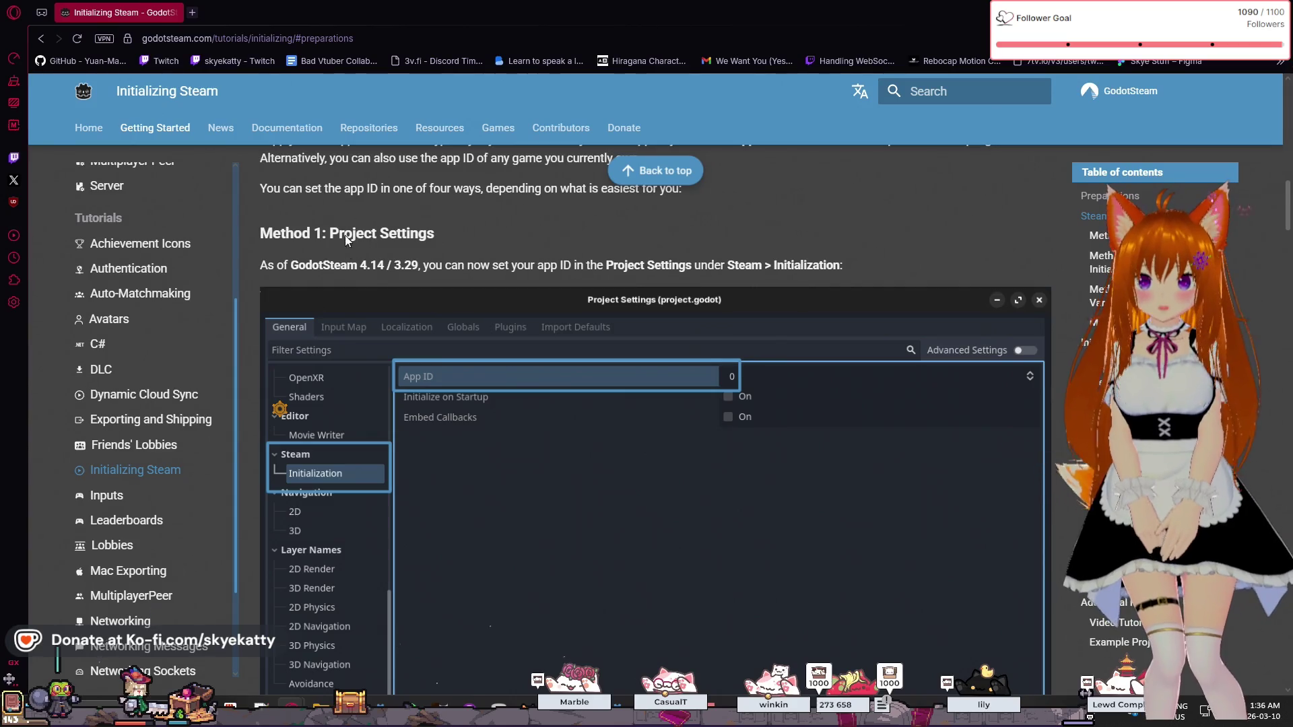
{"action": "scroll", "coordinate": [346, 240], "scroll_direction": "up", "scroll_amount": 1}
{"action": "scroll", "coordinate": [307, 178], "scroll_direction": "down", "scroll_amount": 1}
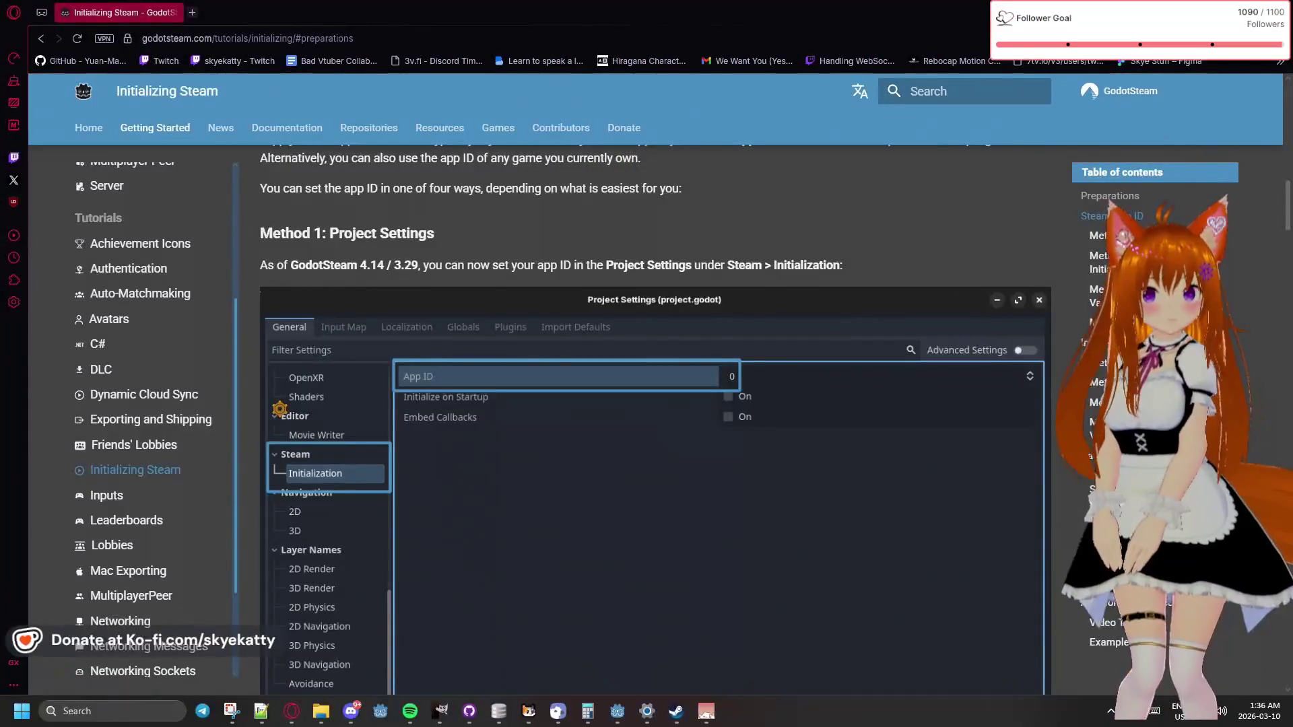
- Toggle between the desktop and the documentation browser twice, leaving Godot paused at Inventory.gd line 18
{"action": "key", "text": "super+d"}
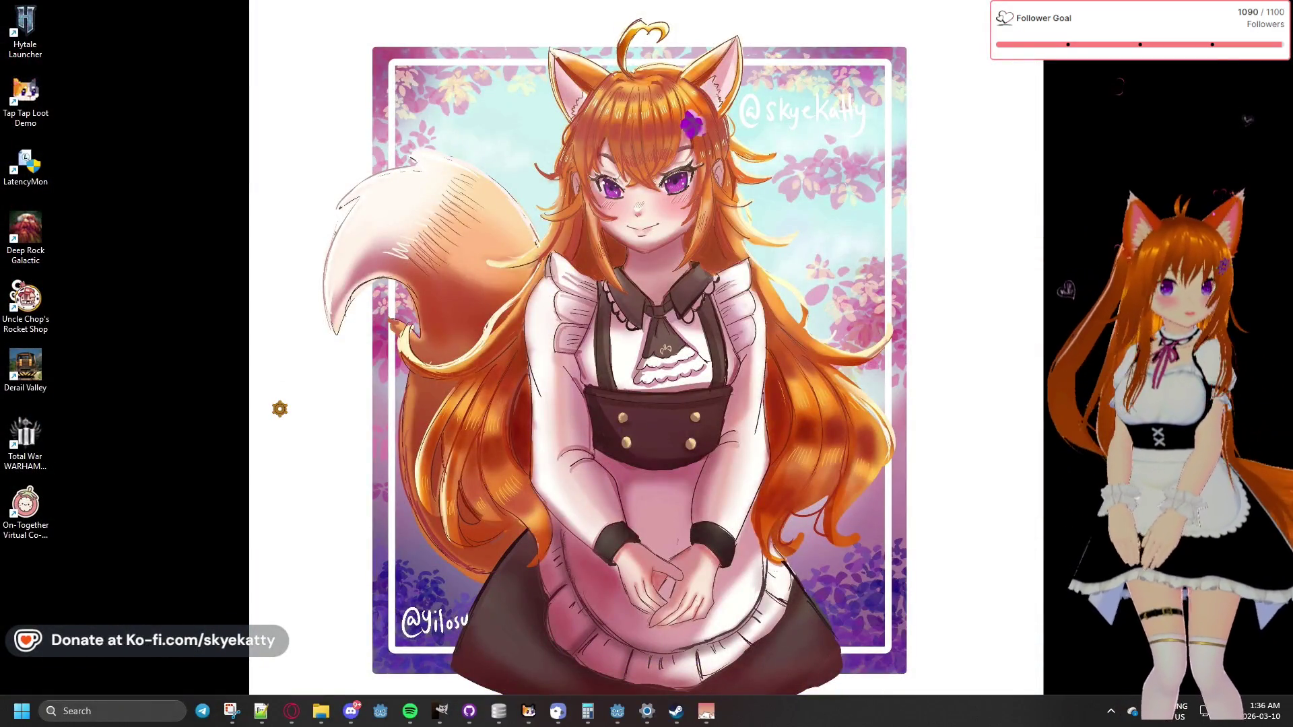
{"action": "key", "text": "super+d"}
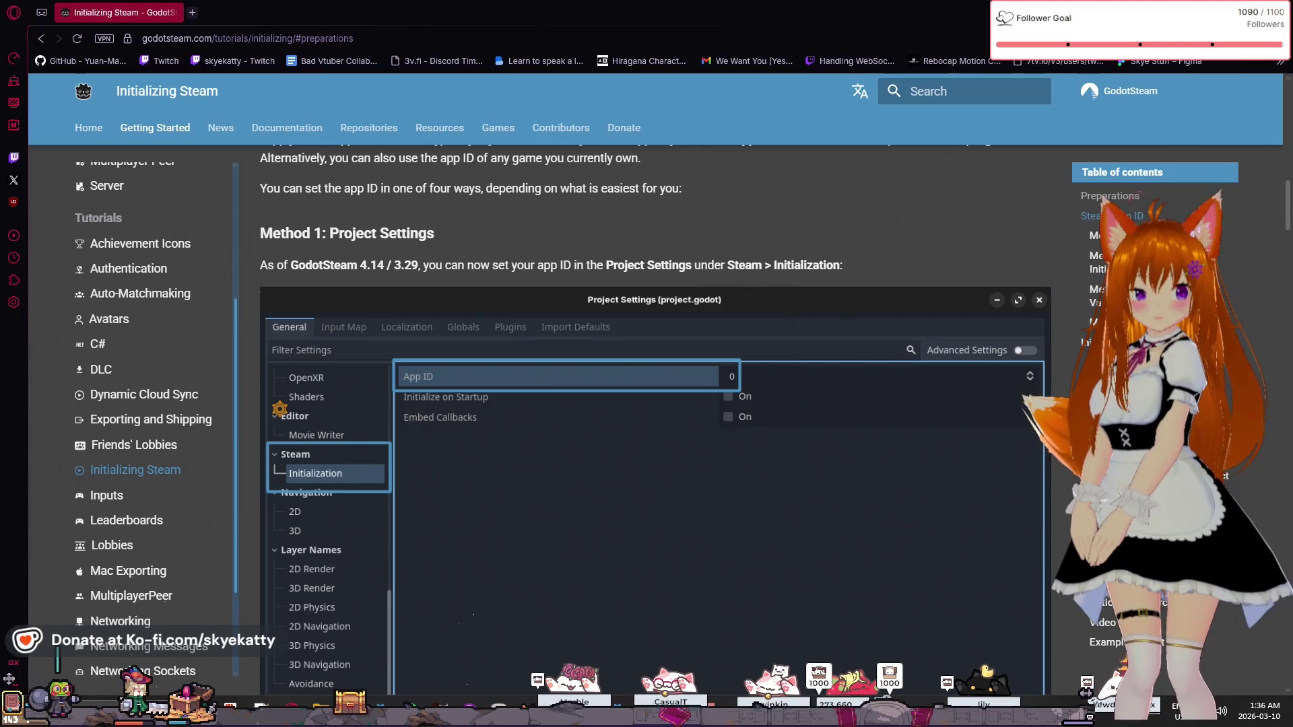
{"action": "key", "text": "super+d"}
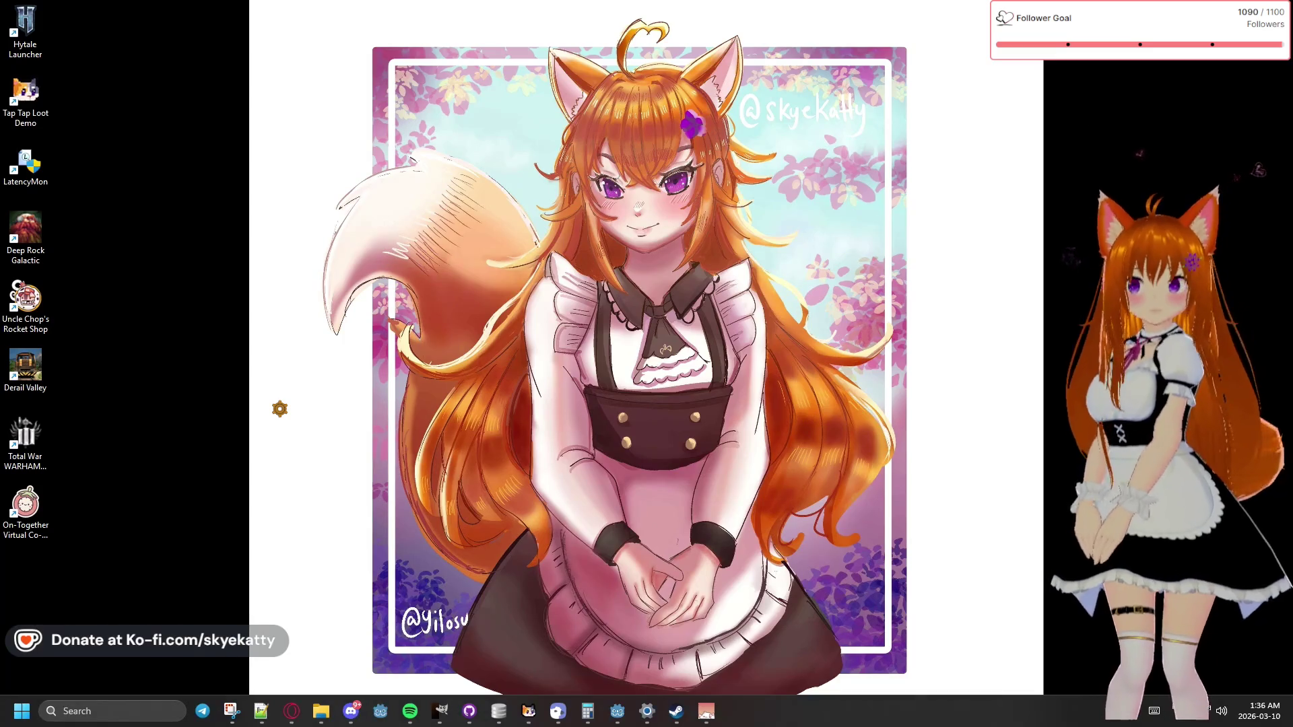
{"action": "key", "text": "super+d"}
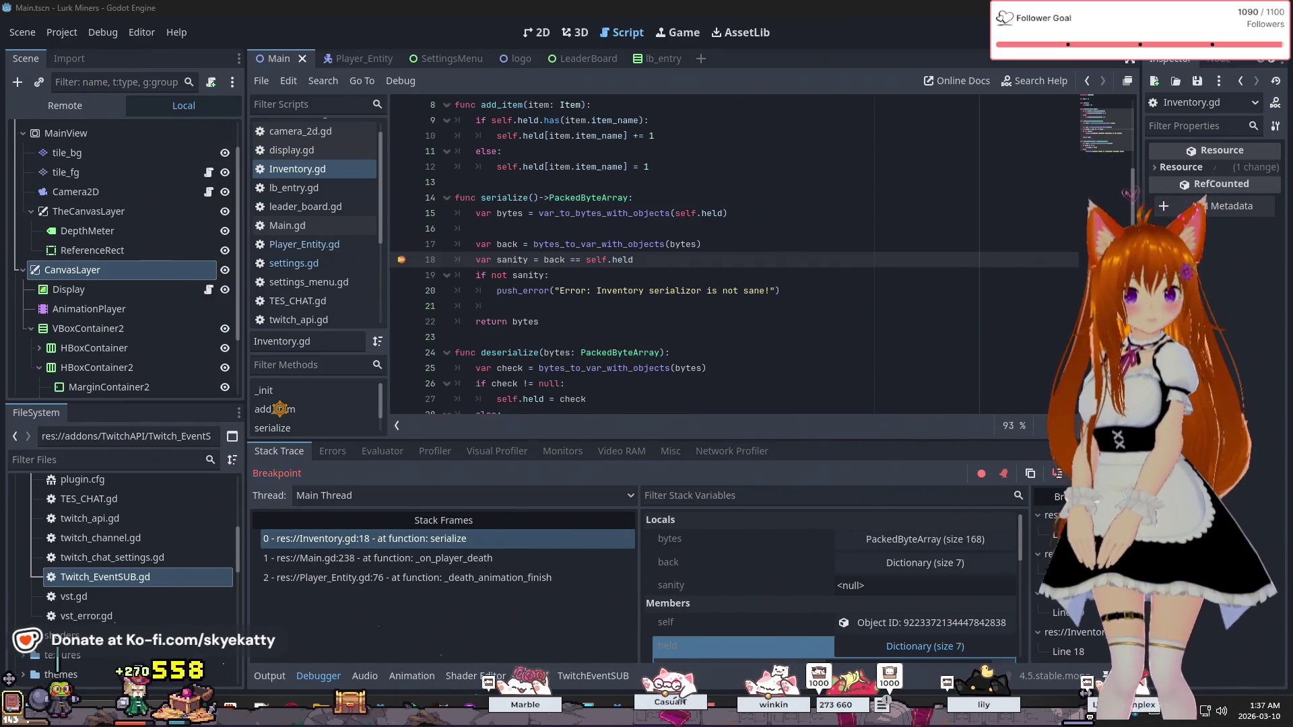
- Switch back to Godot and continue the game past the Inventory.gd breakpoint so Twitch reconnects
{"action": "key", "text": "alt+Tab"}
{"action": "key", "text": "alt+Tab"}
{"action": "key", "text": "super+d"}
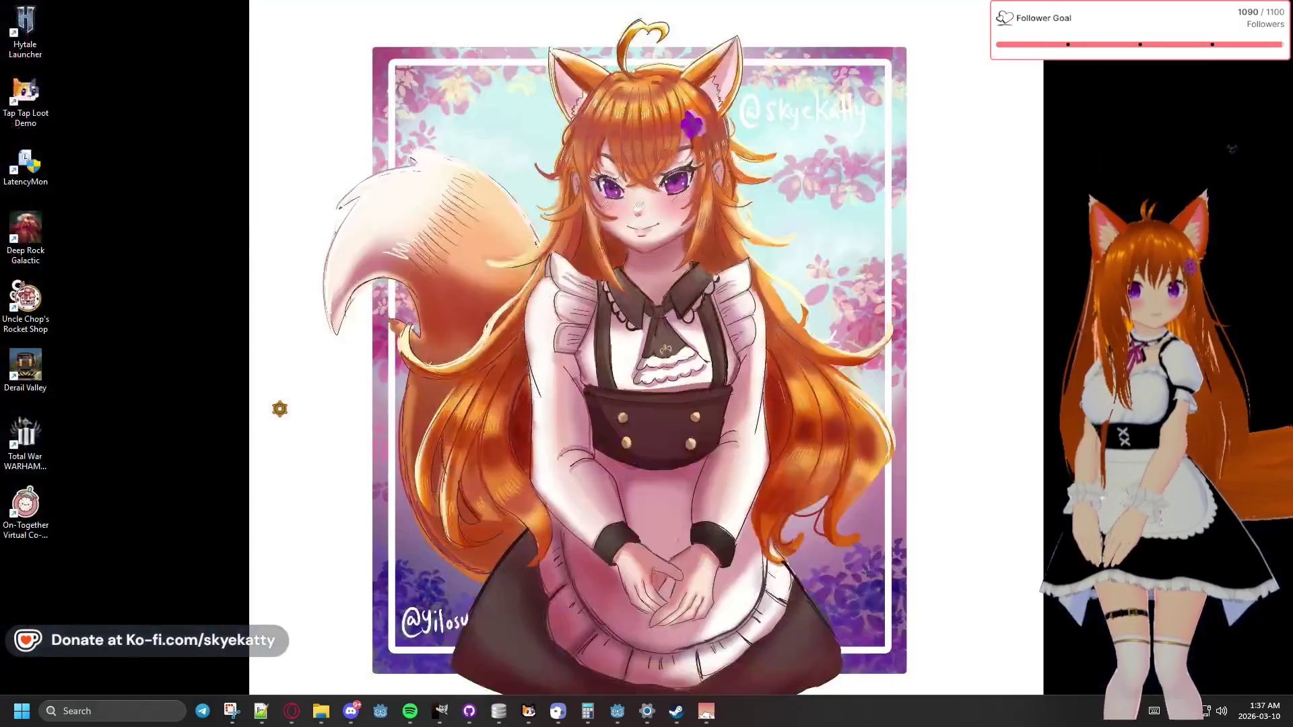
{"action": "key", "text": "alt+Tab"}
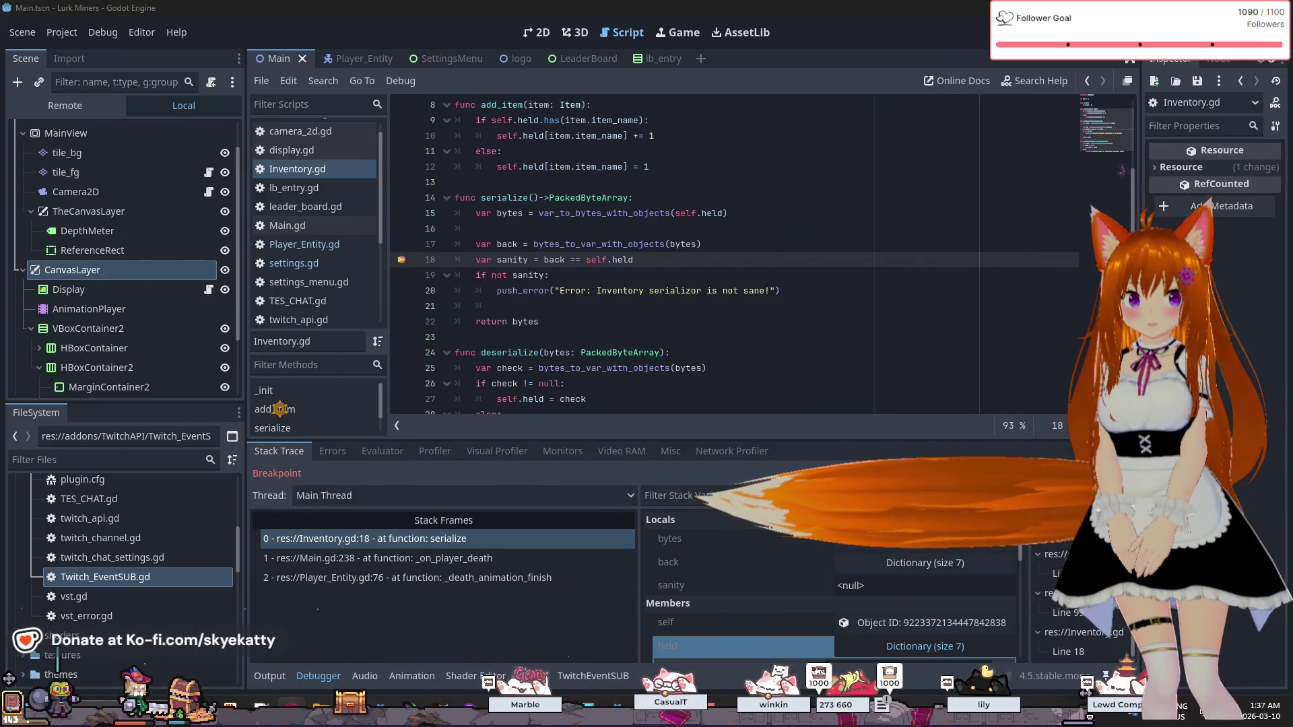
{"action": "key", "text": "F12"}
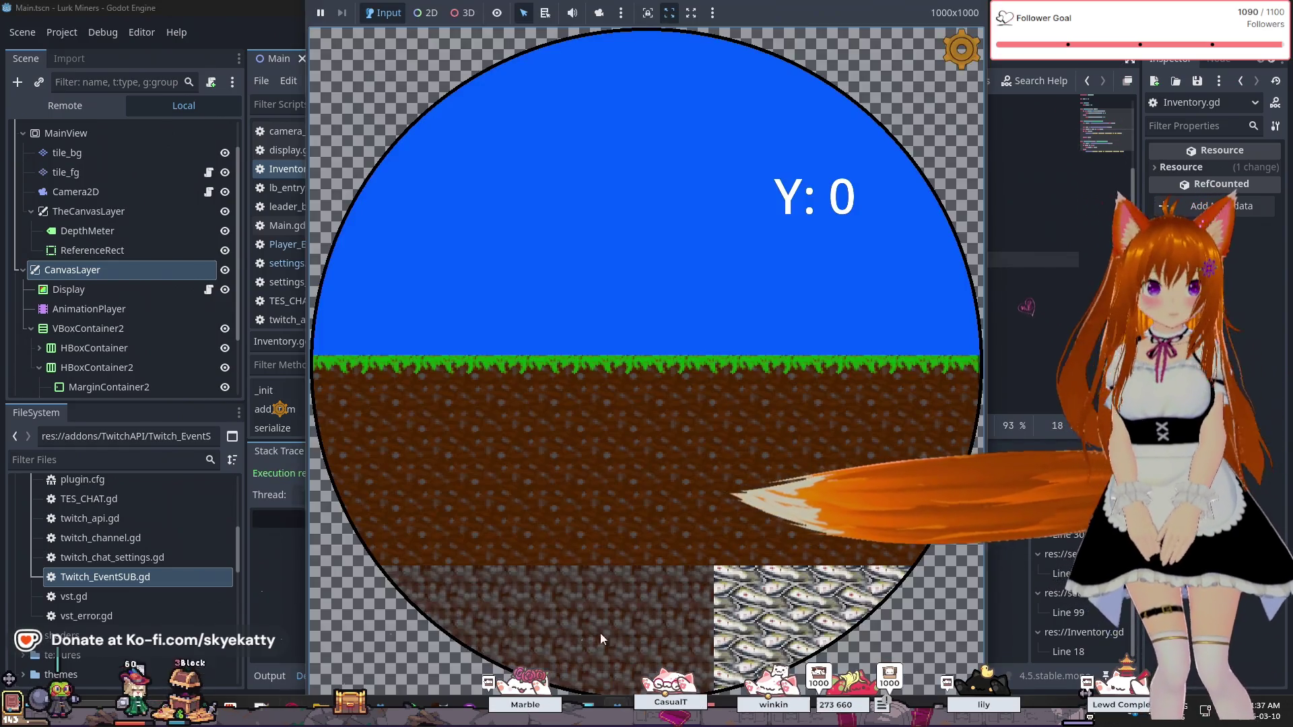
{"action": "left_click", "coordinate": [267, 678]}
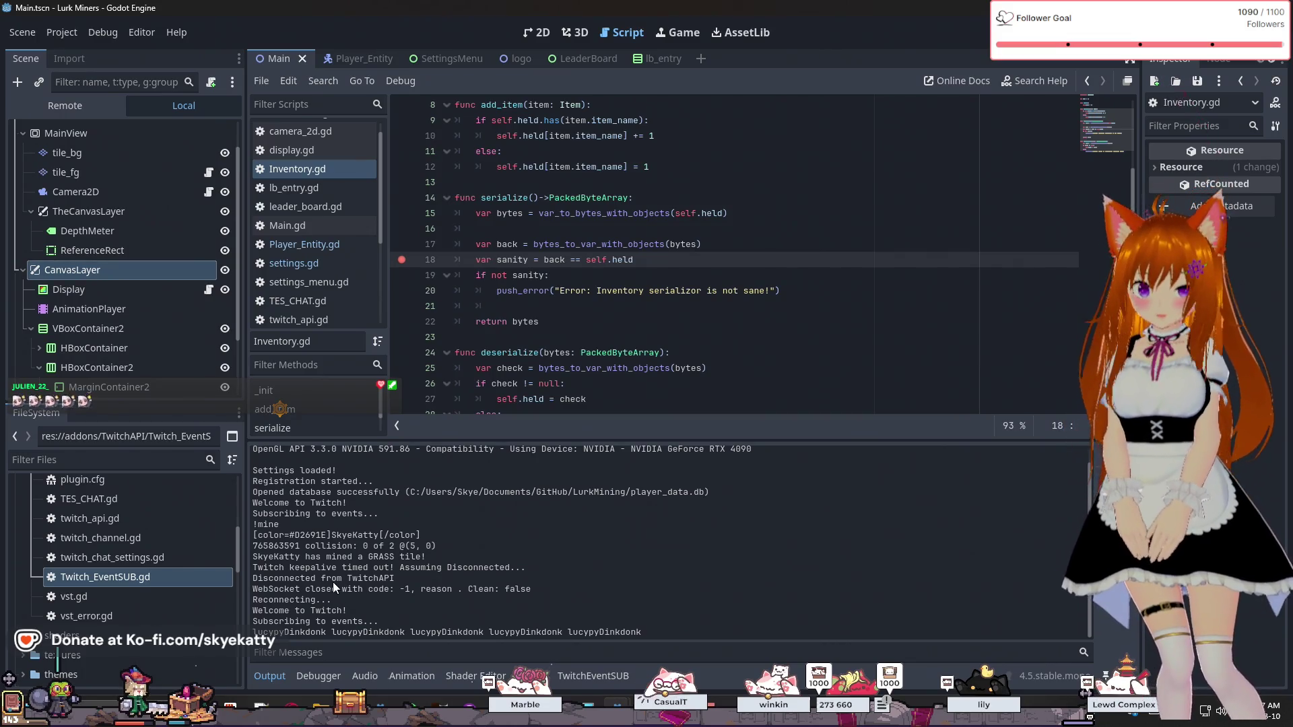
- Select the end of the last Output log line, then clear the selection
{"action": "left_click_drag", "start_coordinate": [317, 632], "coordinate": [641, 632]}
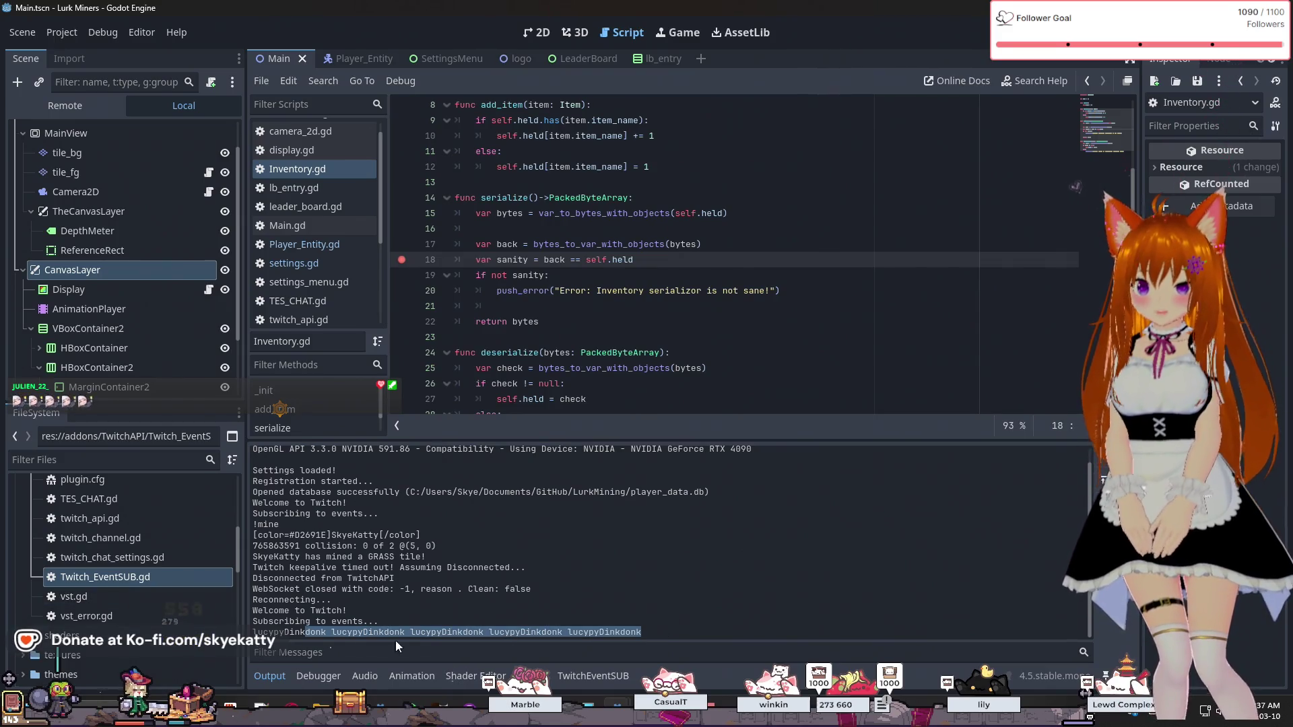
{"action": "left_click", "coordinate": [413, 622]}
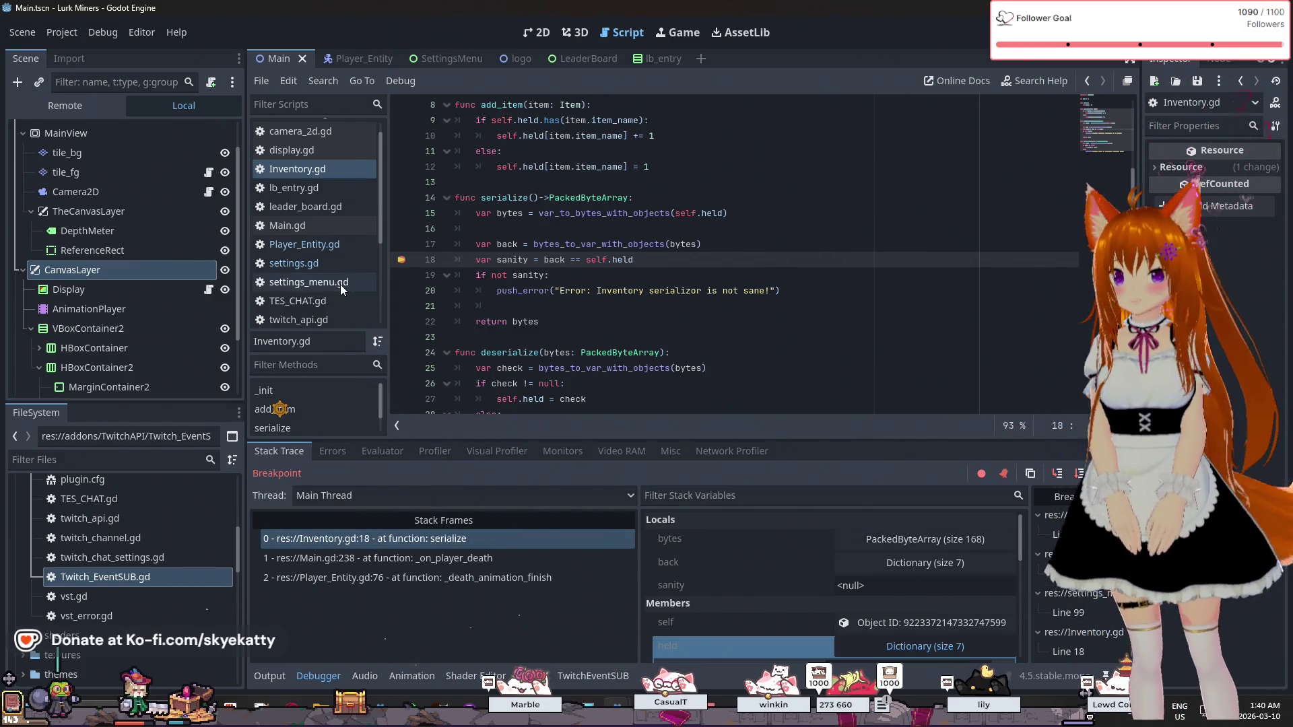
- Scroll the script list down and open Twitch_EventSUB.gd
{"action": "scroll", "coordinate": [341, 284], "scroll_direction": "down", "scroll_amount": 3}
{"action": "scroll", "coordinate": [341, 284], "scroll_direction": "down", "scroll_amount": 3}
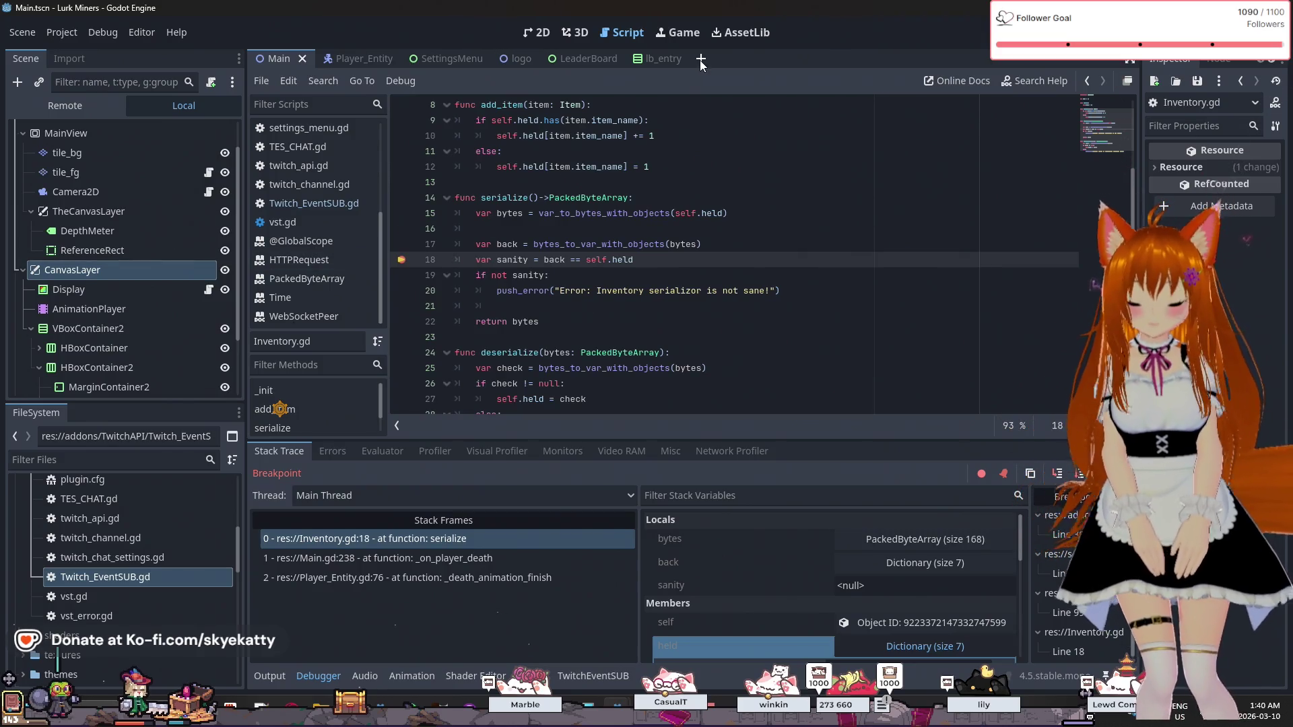
{"action": "left_click", "coordinate": [340, 204]}
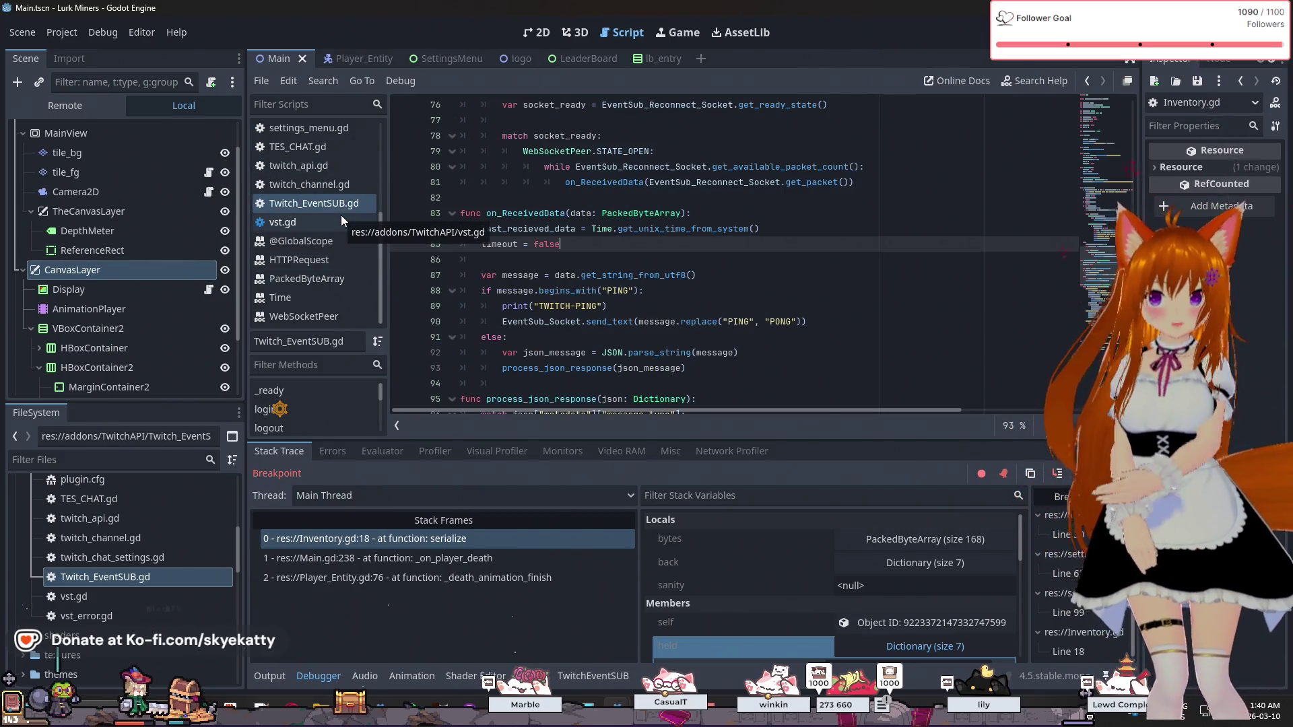
- Read through Twitch_EventSUB.gd's socket-close handling and place the caret at the end of line 72
{"action": "scroll", "coordinate": [538, 280], "scroll_direction": "up", "scroll_amount": 2}
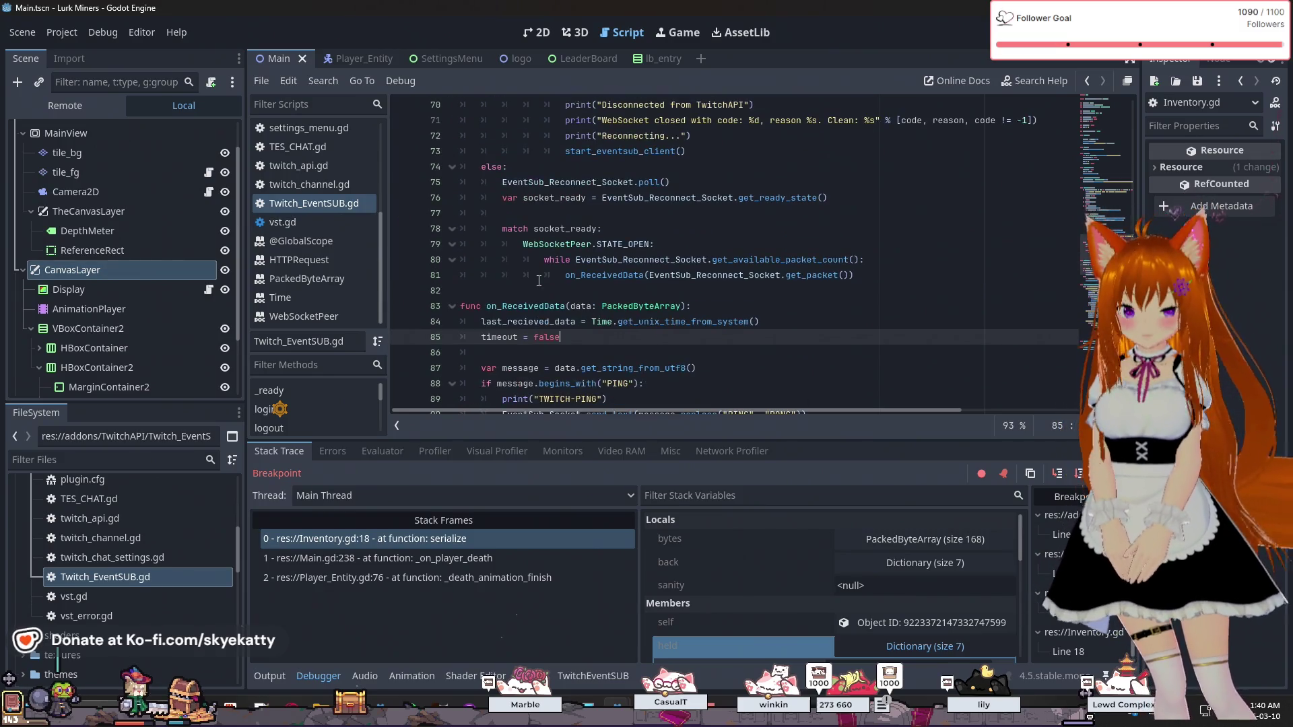
{"action": "scroll", "coordinate": [536, 308], "scroll_direction": "up", "scroll_amount": 8}
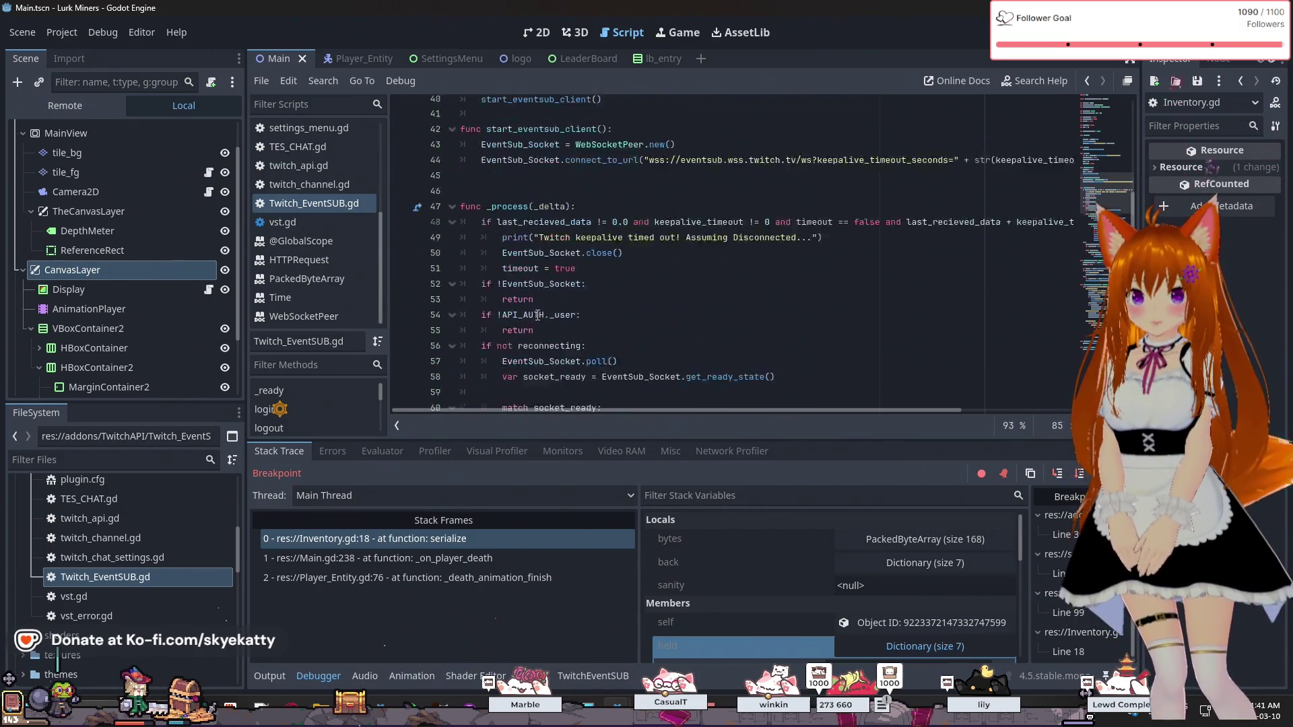
{"action": "scroll", "coordinate": [537, 315], "scroll_direction": "up", "scroll_amount": 13}
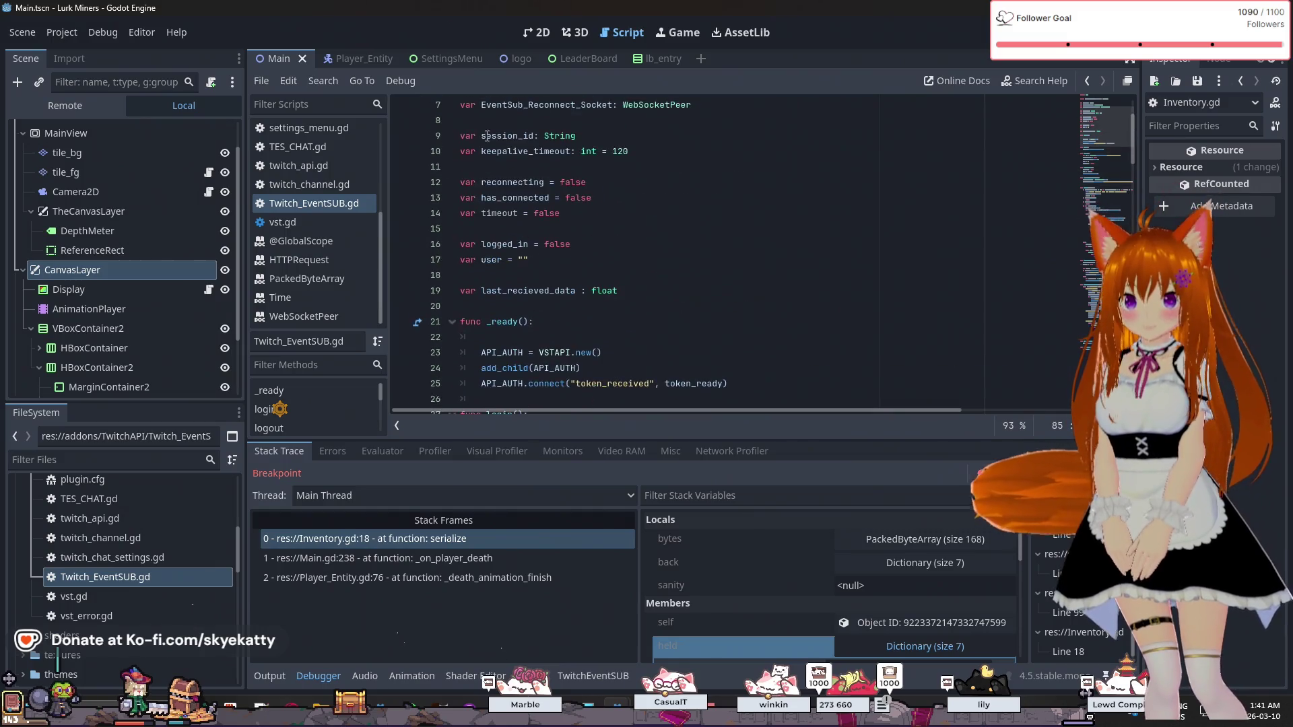
{"action": "scroll", "coordinate": [585, 247], "scroll_direction": "up", "scroll_amount": 2}
{"action": "scroll", "coordinate": [586, 242], "scroll_direction": "down", "scroll_amount": 14}
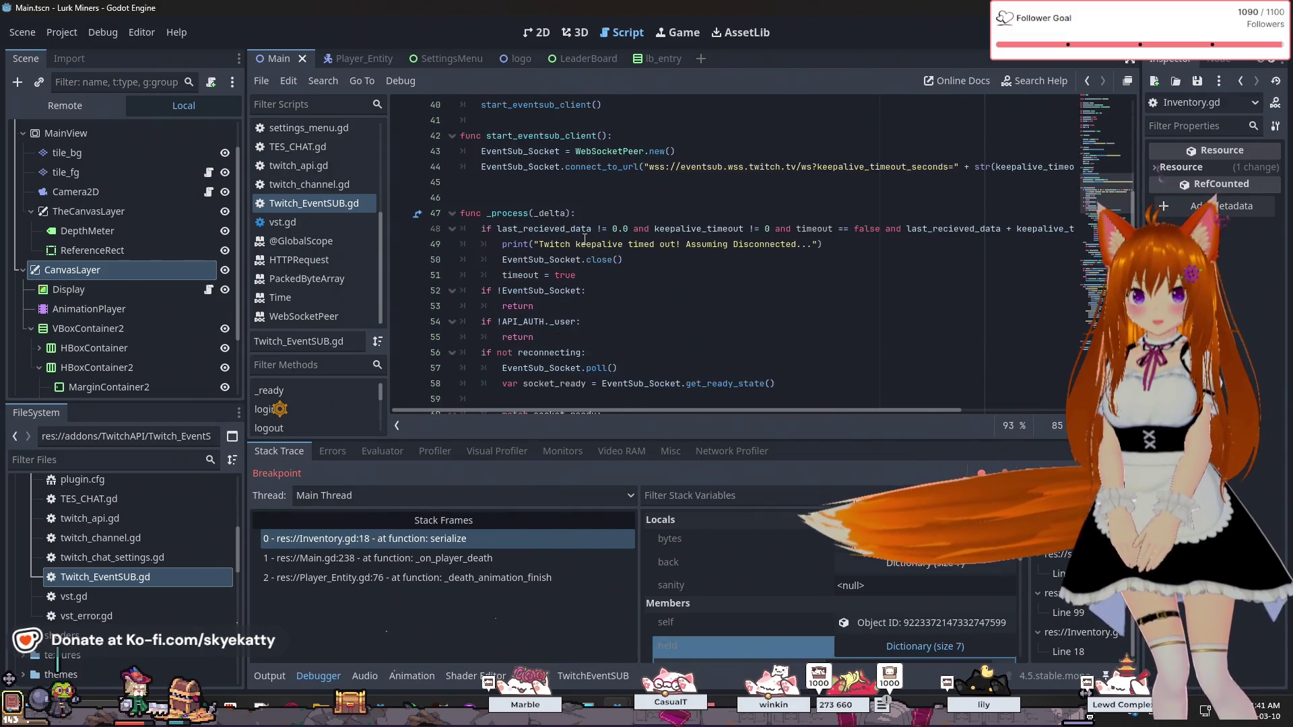
{"action": "scroll", "coordinate": [583, 236], "scroll_direction": "up", "scroll_amount": 5}
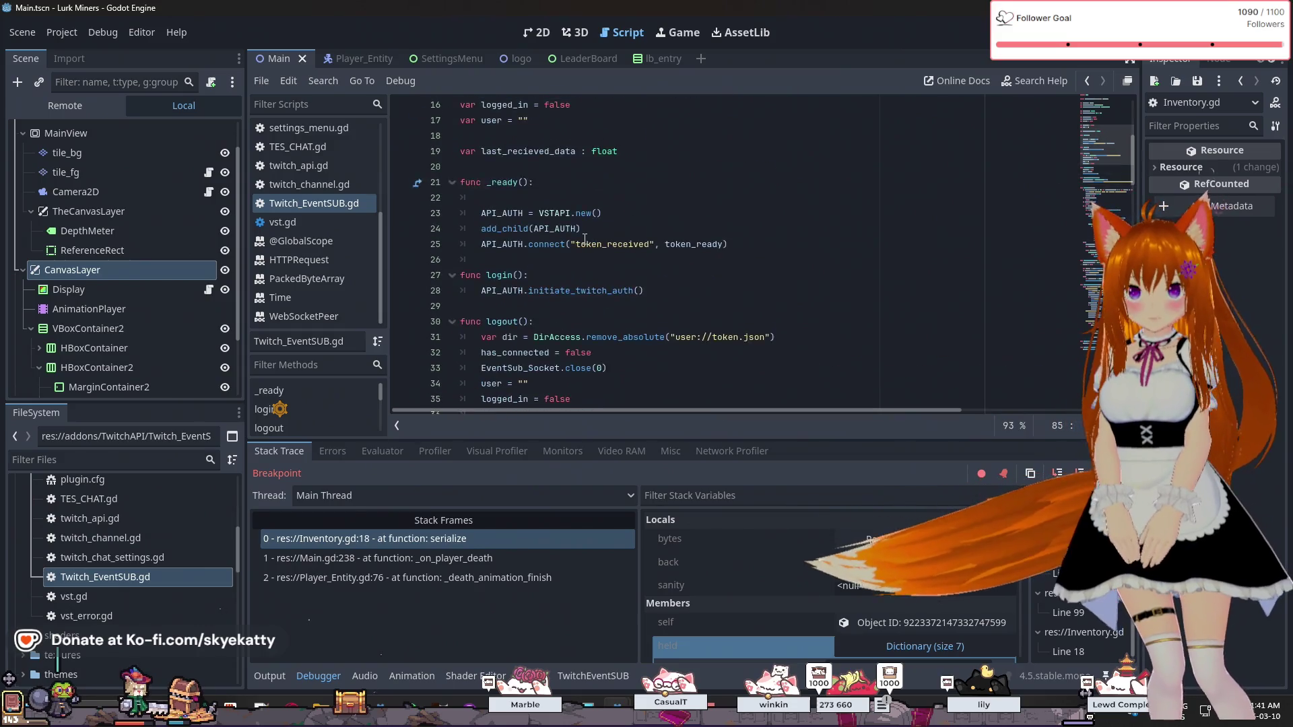
{"action": "scroll", "coordinate": [581, 229], "scroll_direction": "down", "scroll_amount": 6}
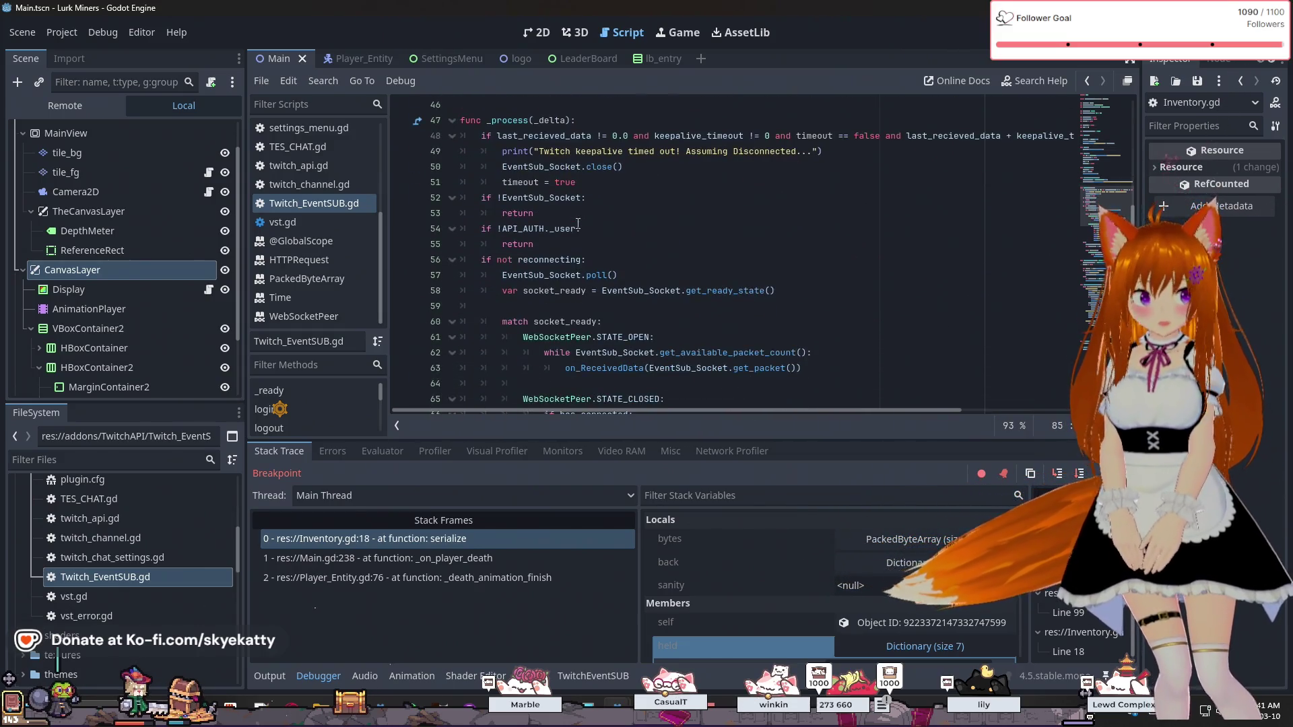
{"action": "scroll", "coordinate": [578, 223], "scroll_direction": "up", "scroll_amount": 4}
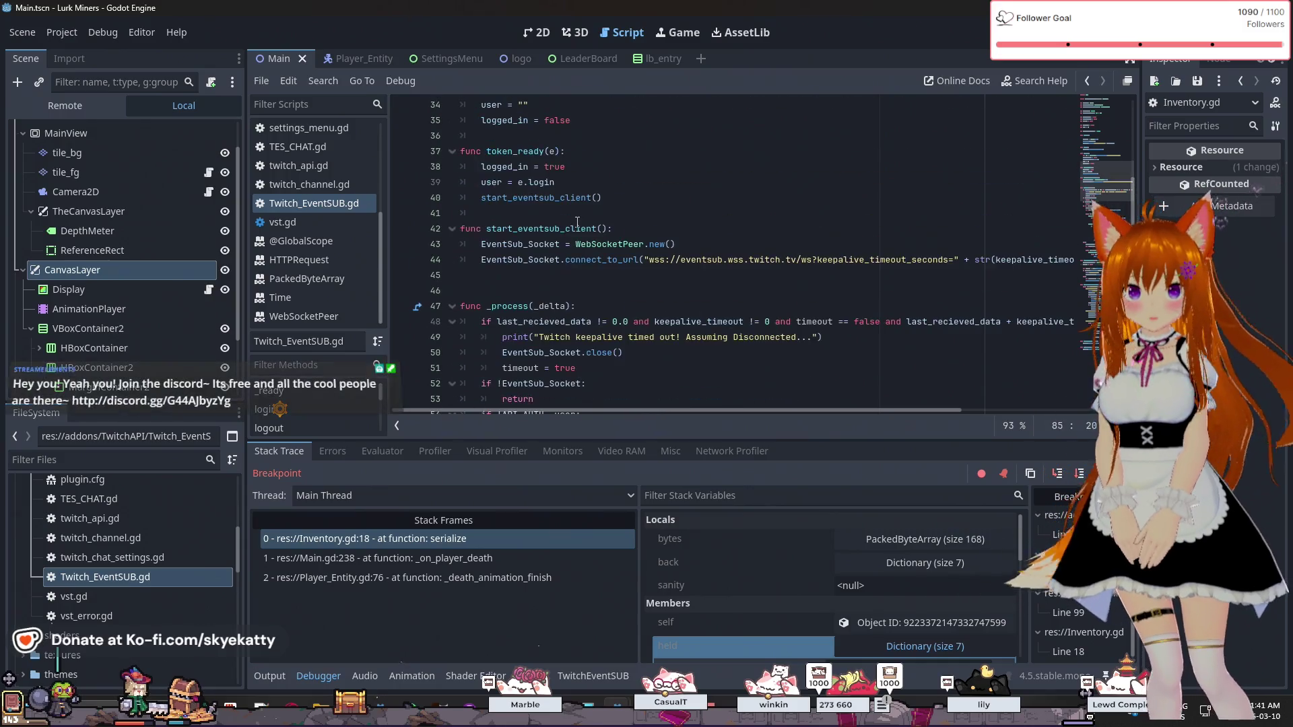
{"action": "scroll", "coordinate": [577, 223], "scroll_direction": "down", "scroll_amount": 1}
{"action": "scroll", "coordinate": [575, 230], "scroll_direction": "down", "scroll_amount": 1}
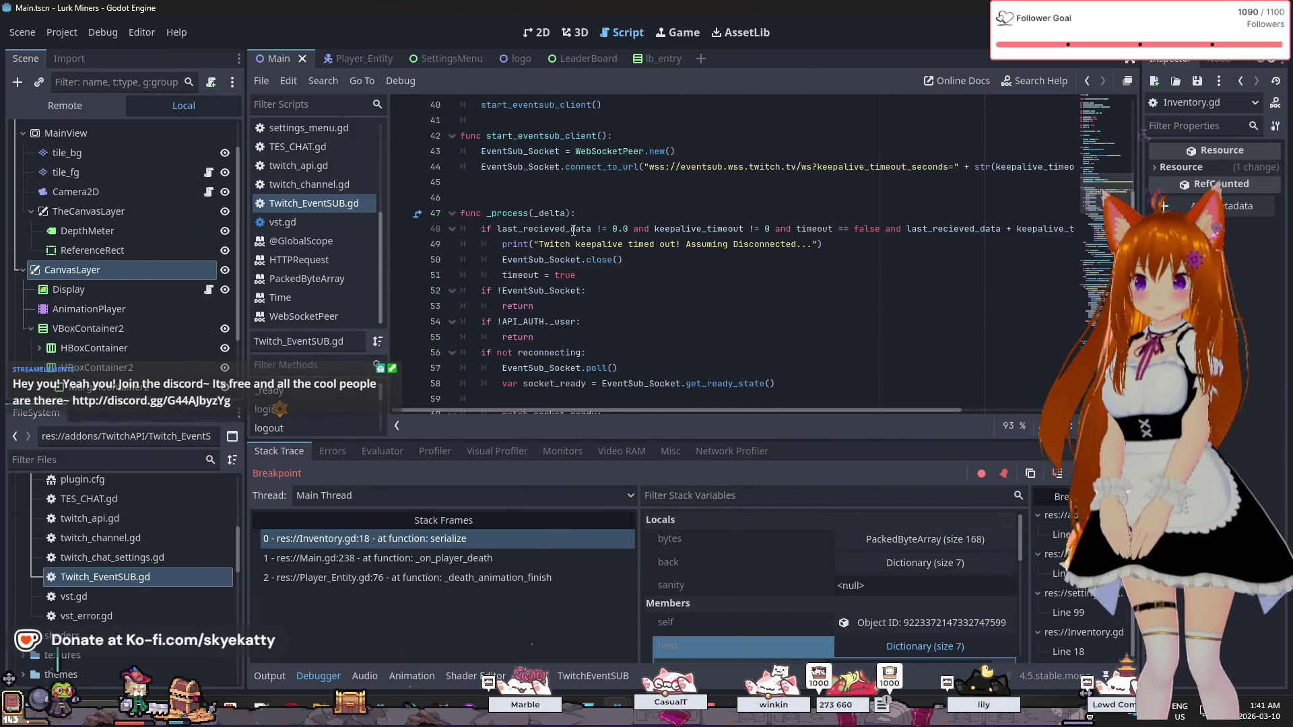
{"action": "scroll", "coordinate": [573, 230], "scroll_direction": "up", "scroll_amount": 4}
{"action": "scroll", "coordinate": [573, 231], "scroll_direction": "down", "scroll_amount": 6}
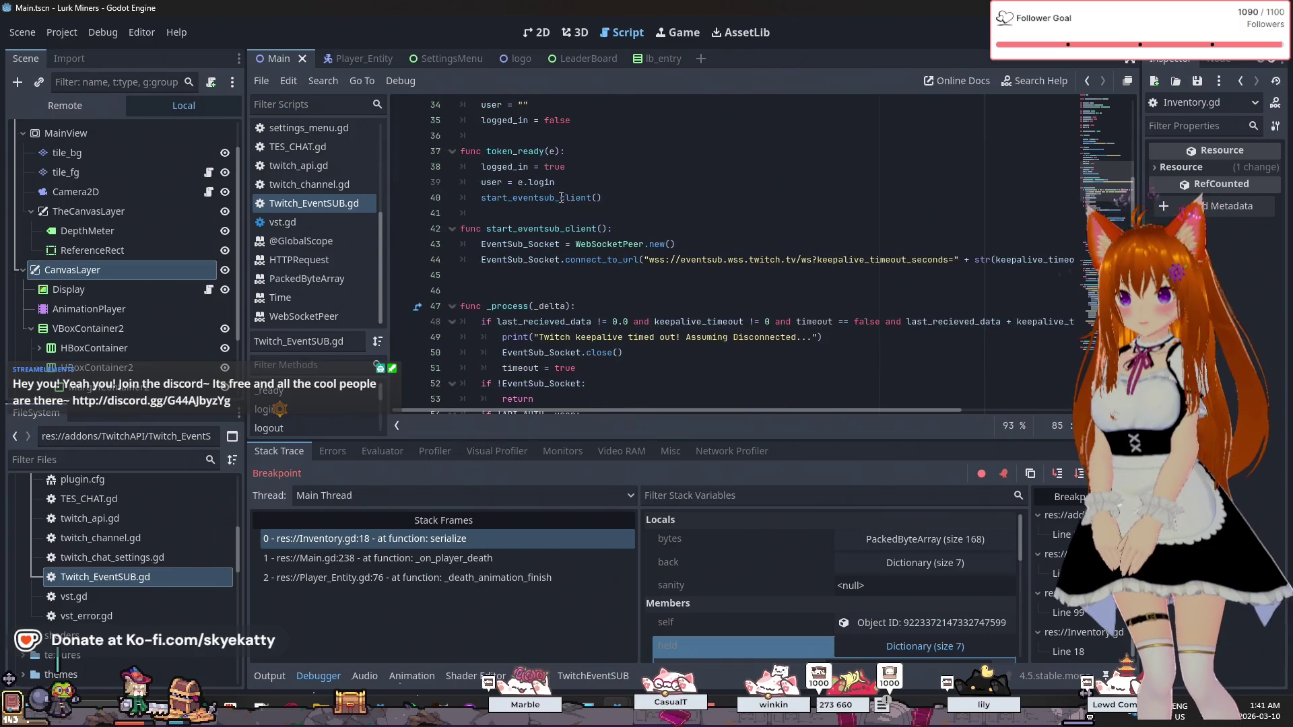
{"action": "scroll", "coordinate": [559, 227], "scroll_direction": "down", "scroll_amount": 2}
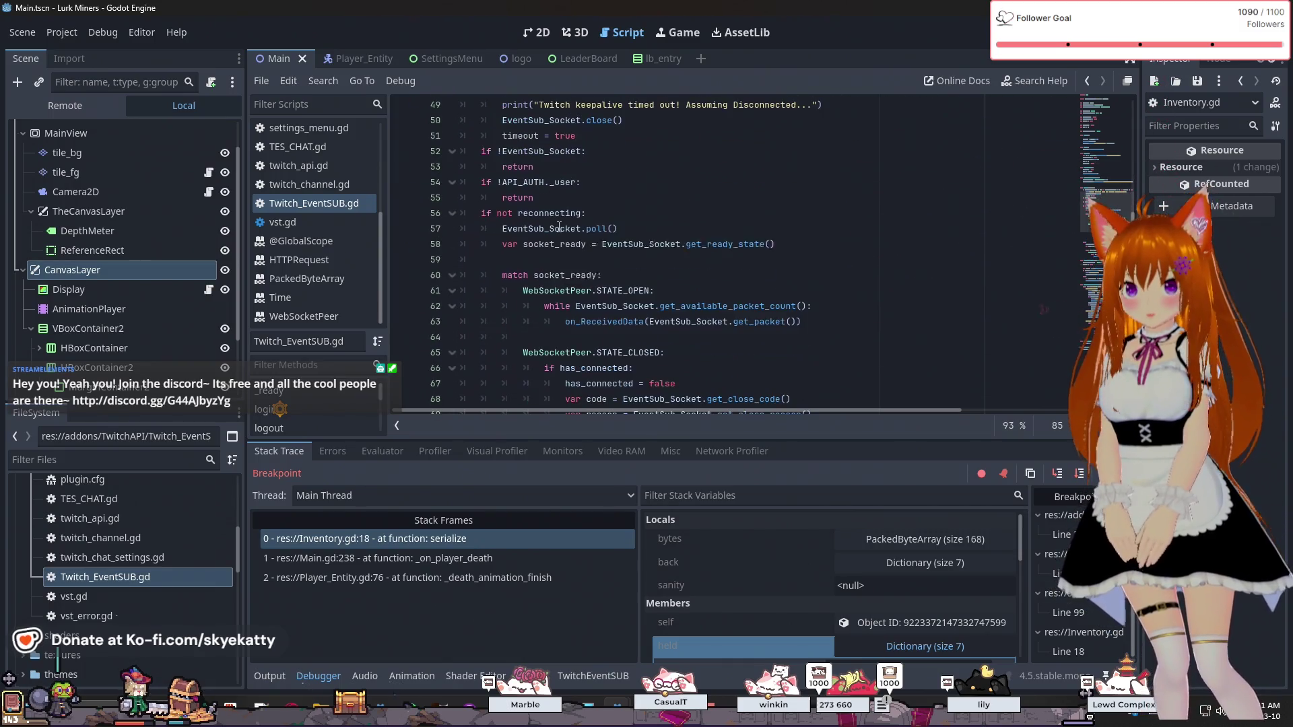
{"action": "scroll", "coordinate": [559, 228], "scroll_direction": "up", "scroll_amount": 2}
{"action": "scroll", "coordinate": [559, 229], "scroll_direction": "down", "scroll_amount": 1}
{"action": "scroll", "coordinate": [559, 229], "scroll_direction": "down", "scroll_amount": 5}
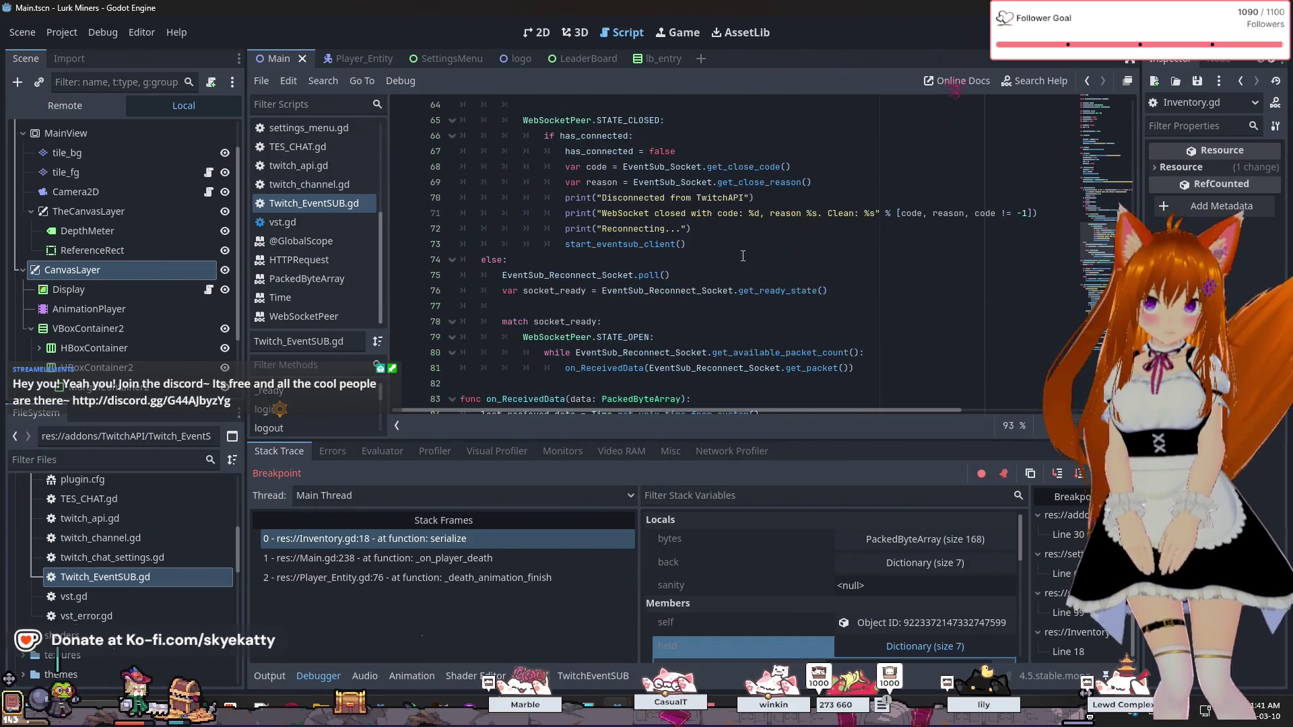
{"action": "left_click", "coordinate": [711, 232]}
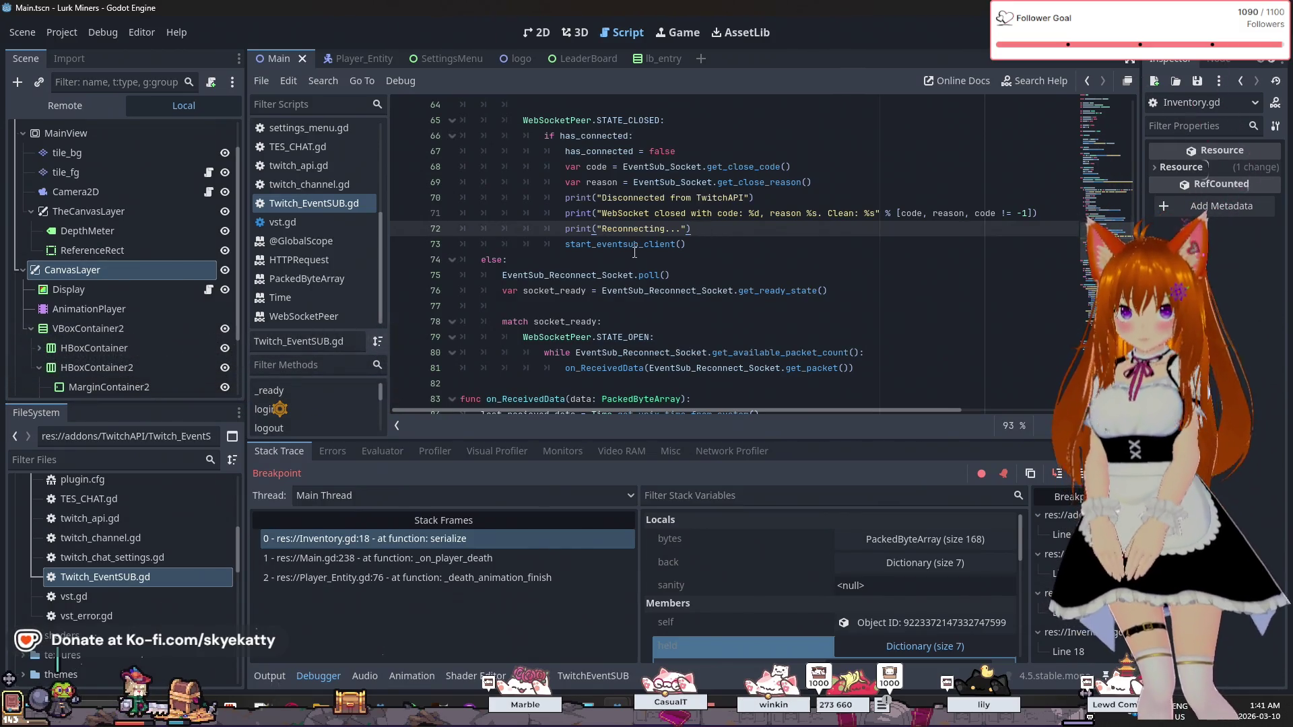
- Select the start_eventsub_client call on line 73 and bring up its context menu
{"action": "scroll", "coordinate": [634, 252], "scroll_direction": "down", "scroll_amount": 3}
{"action": "scroll", "coordinate": [750, 227], "scroll_direction": "up", "scroll_amount": 2}
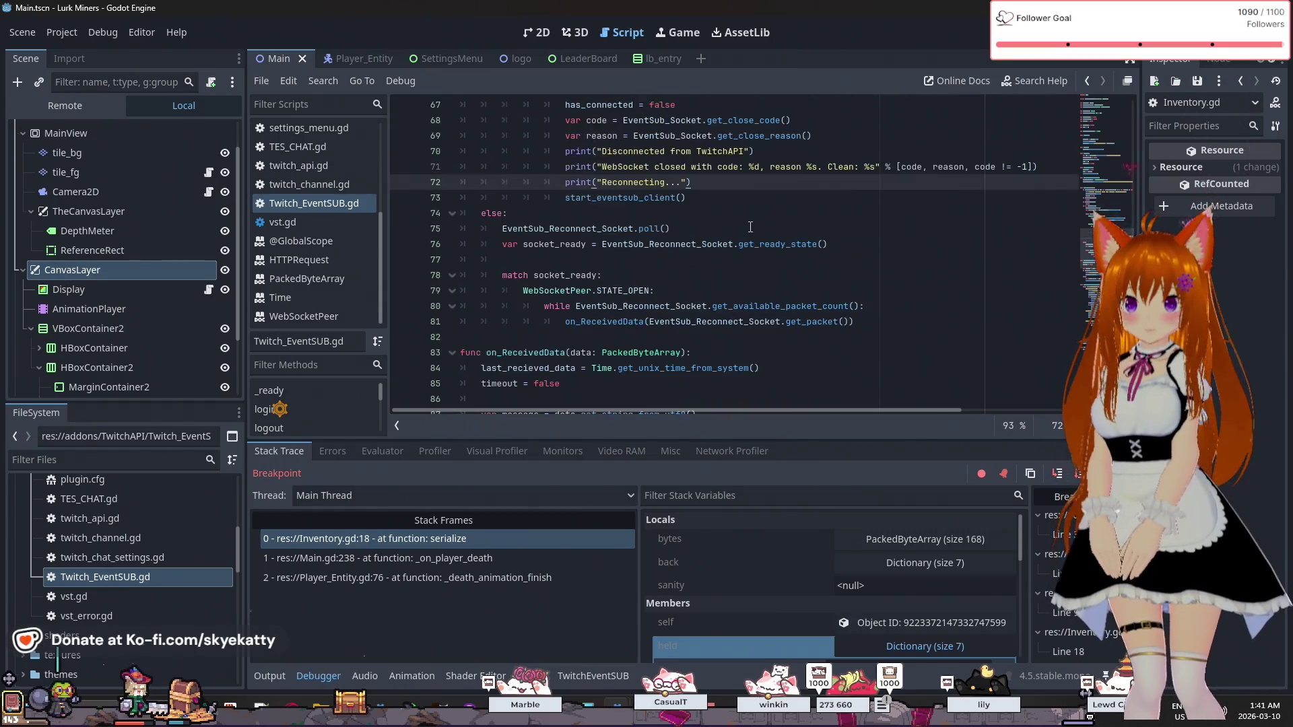
{"action": "scroll", "coordinate": [750, 229], "scroll_direction": "up", "scroll_amount": 2}
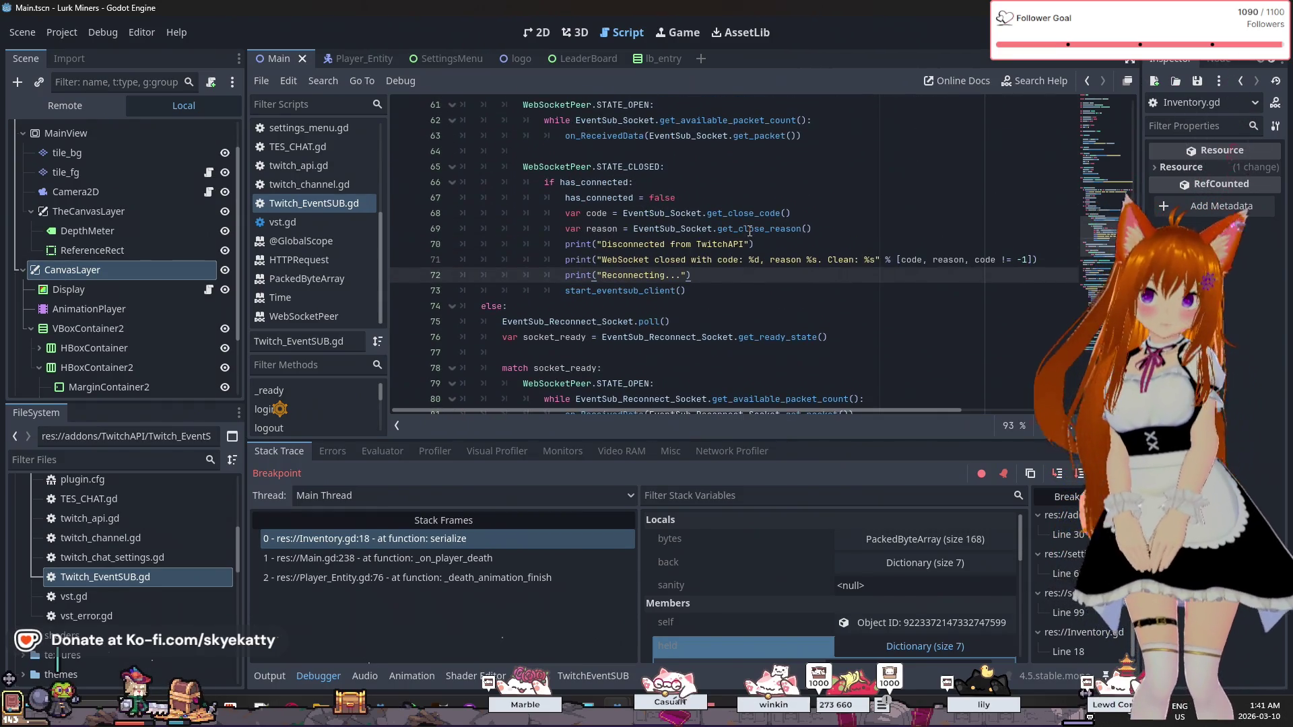
{"action": "scroll", "coordinate": [749, 231], "scroll_direction": "down", "scroll_amount": 9}
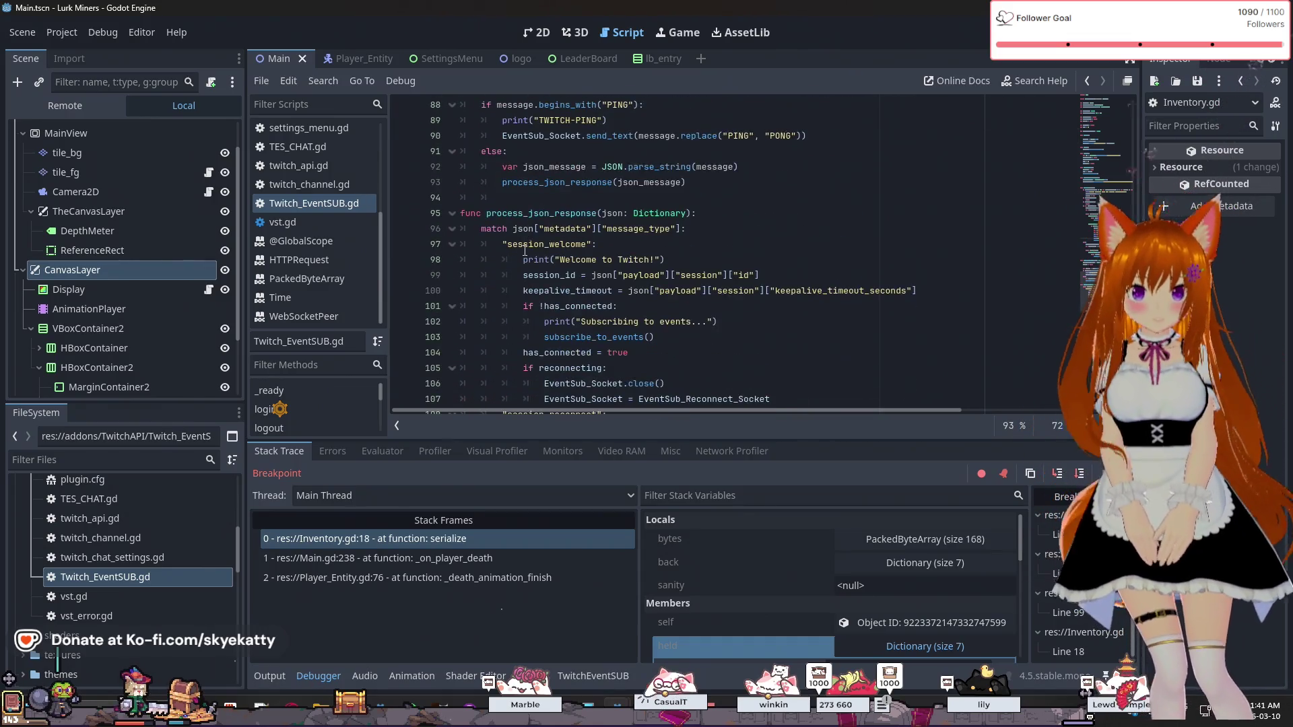
{"action": "scroll", "coordinate": [525, 251], "scroll_direction": "down", "scroll_amount": 7}
{"action": "scroll", "coordinate": [524, 251], "scroll_direction": "up", "scroll_amount": 9}
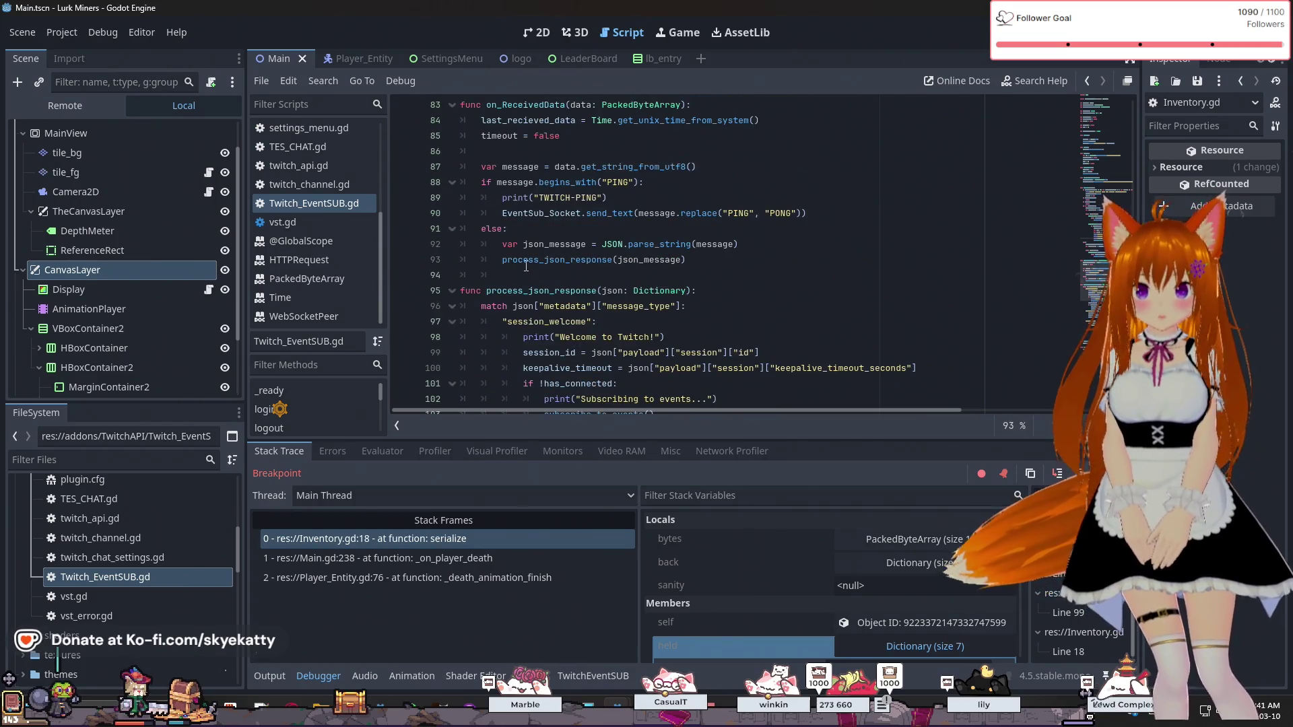
{"action": "scroll", "coordinate": [532, 254], "scroll_direction": "up", "scroll_amount": 2}
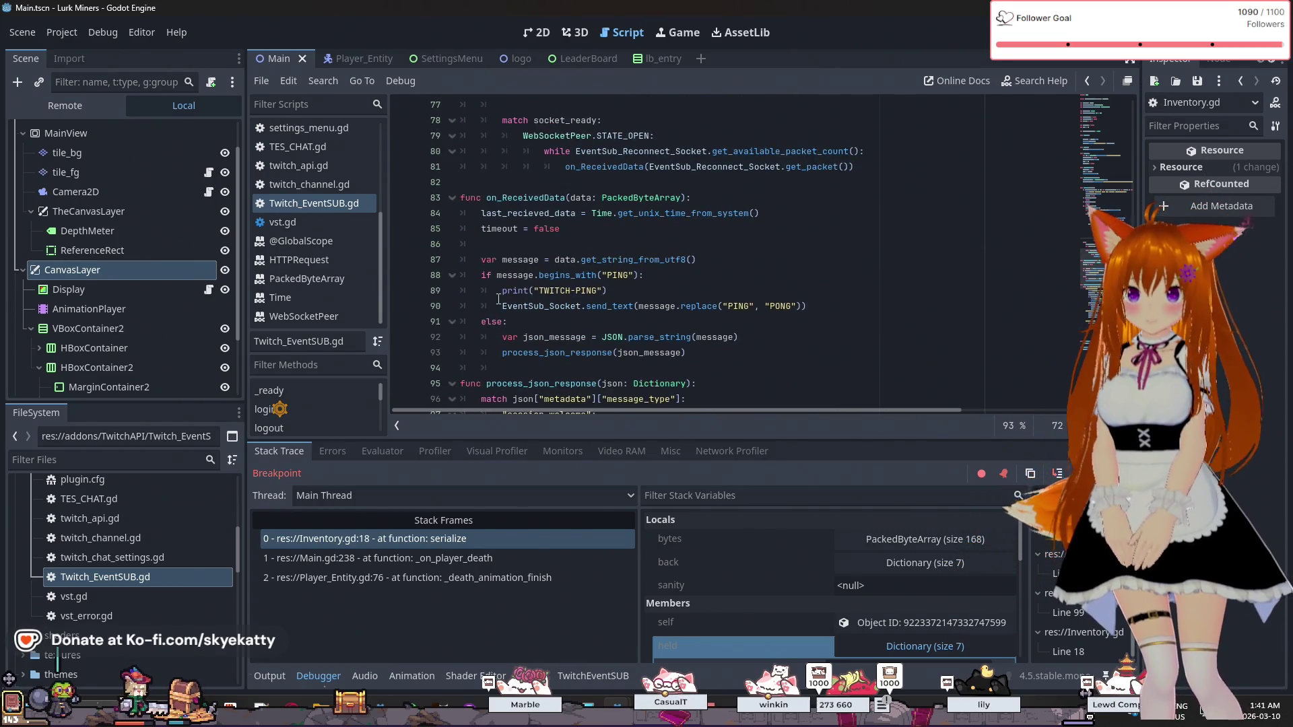
{"action": "scroll", "coordinate": [686, 299], "scroll_direction": "up", "scroll_amount": 1}
{"action": "scroll", "coordinate": [686, 298], "scroll_direction": "up", "scroll_amount": 2}
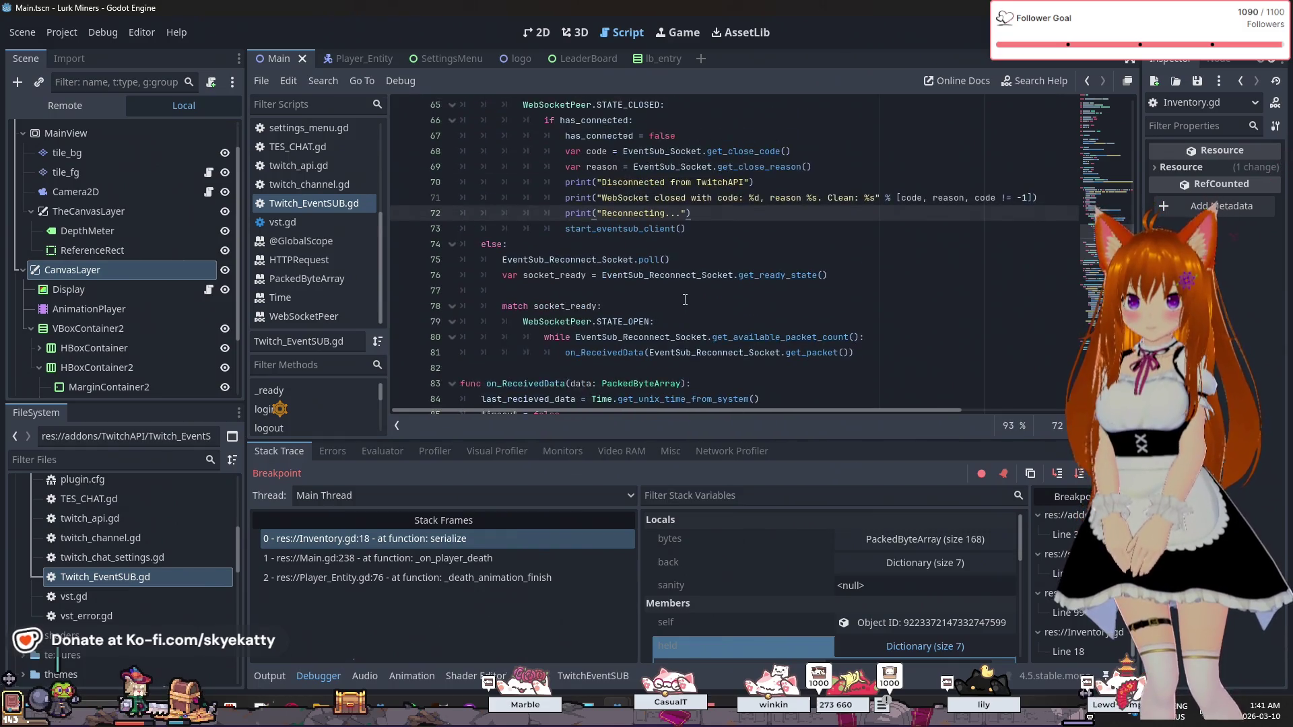
{"action": "scroll", "coordinate": [614, 316], "scroll_direction": "up", "scroll_amount": 1}
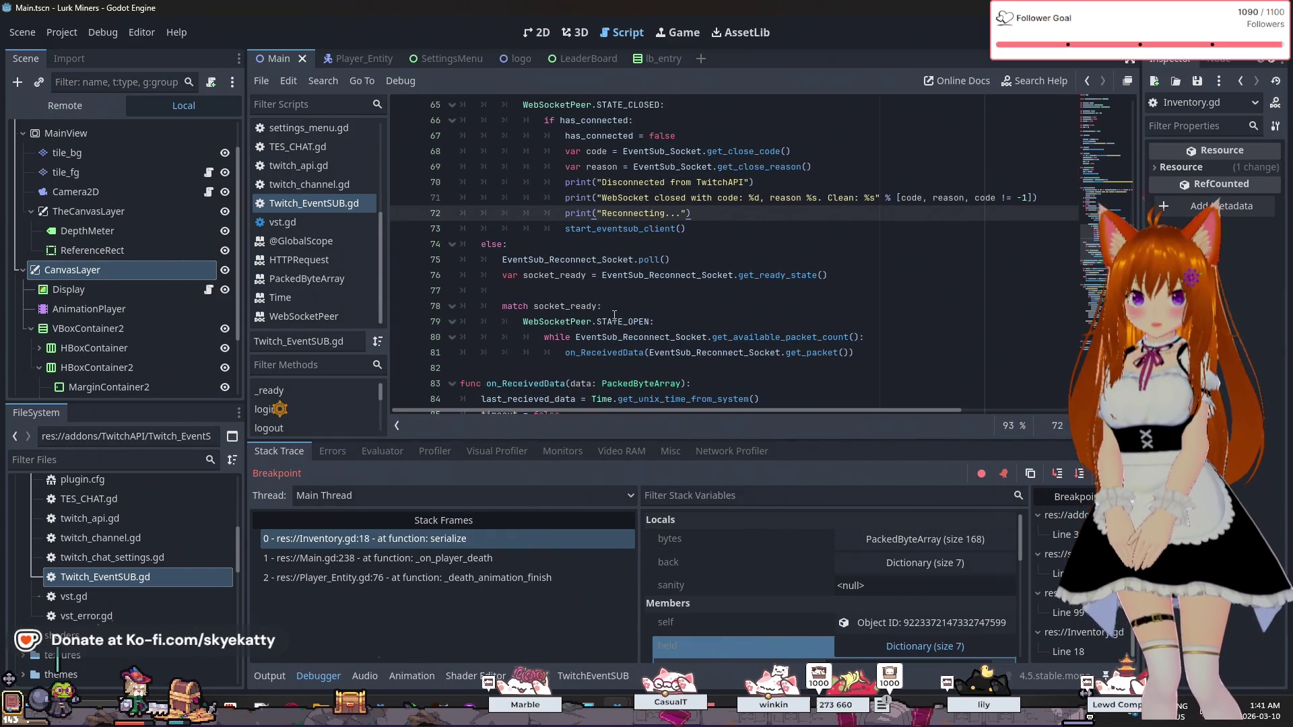
{"action": "scroll", "coordinate": [615, 316], "scroll_direction": "down", "scroll_amount": 6}
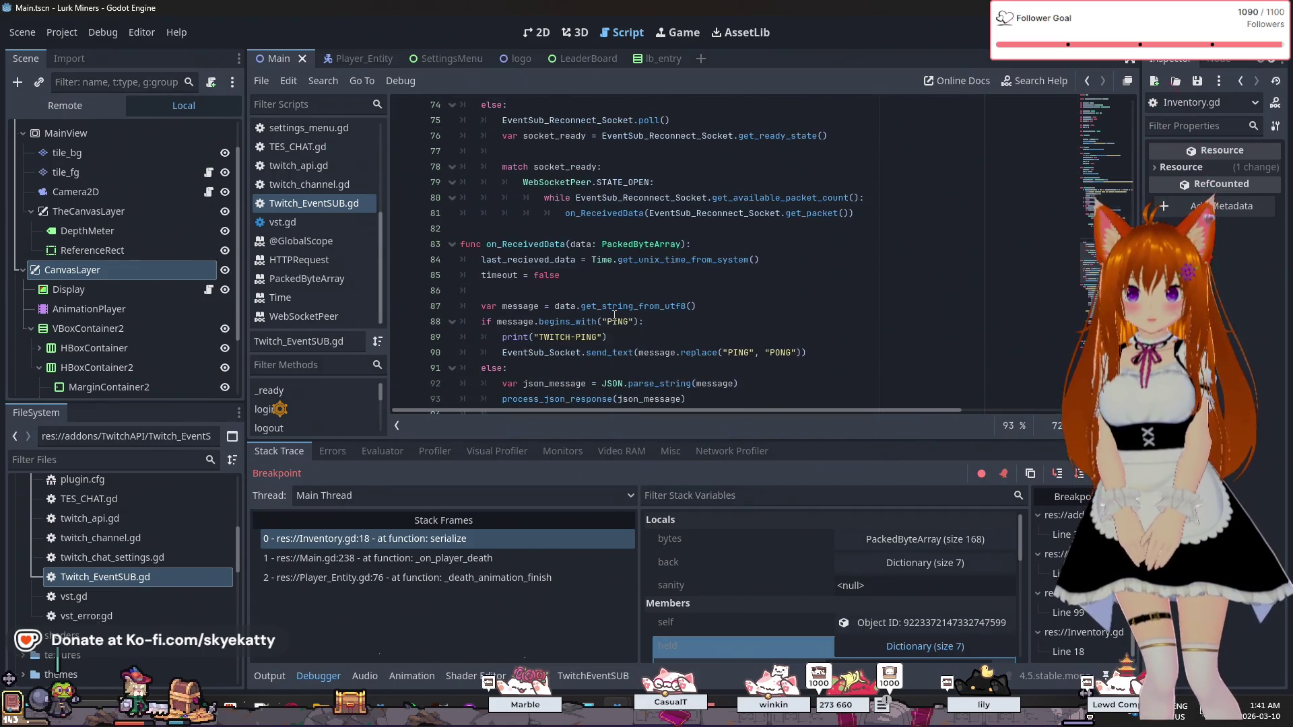
{"action": "scroll", "coordinate": [615, 316], "scroll_direction": "up", "scroll_amount": 8}
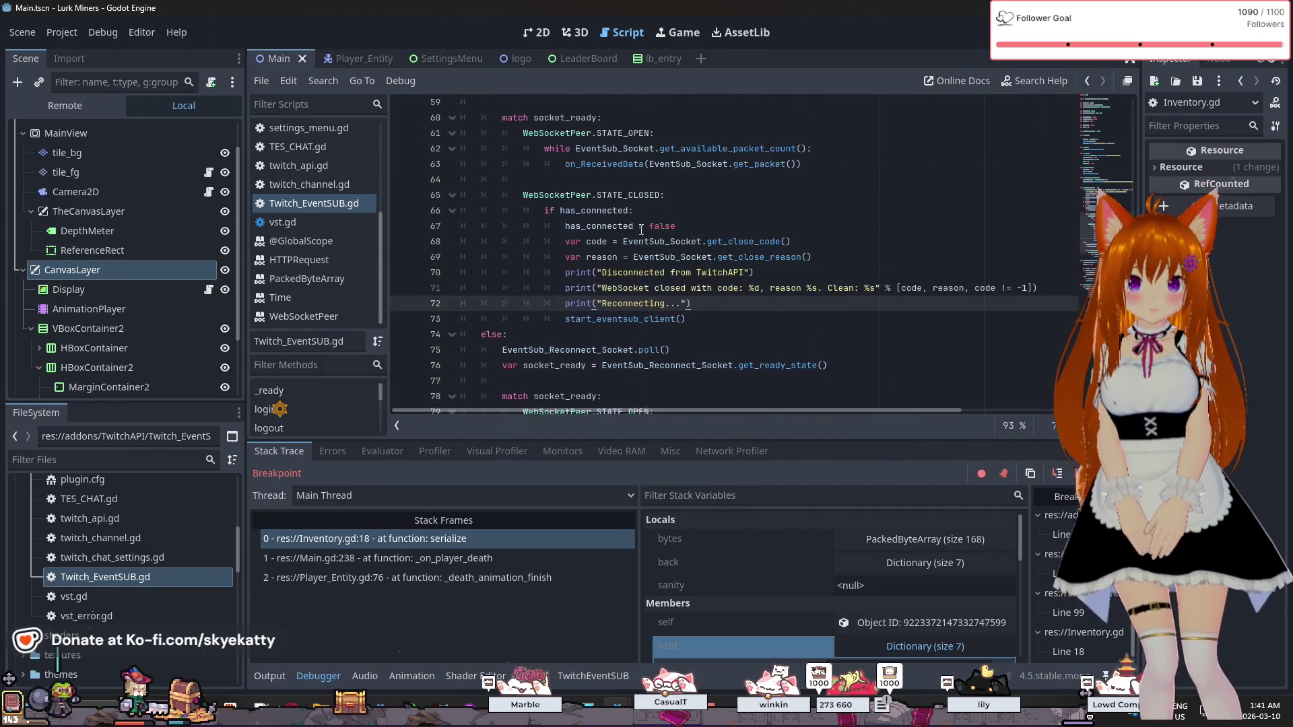
{"action": "double_click", "coordinate": [611, 321]}
{"action": "right_click", "coordinate": [612, 323]}
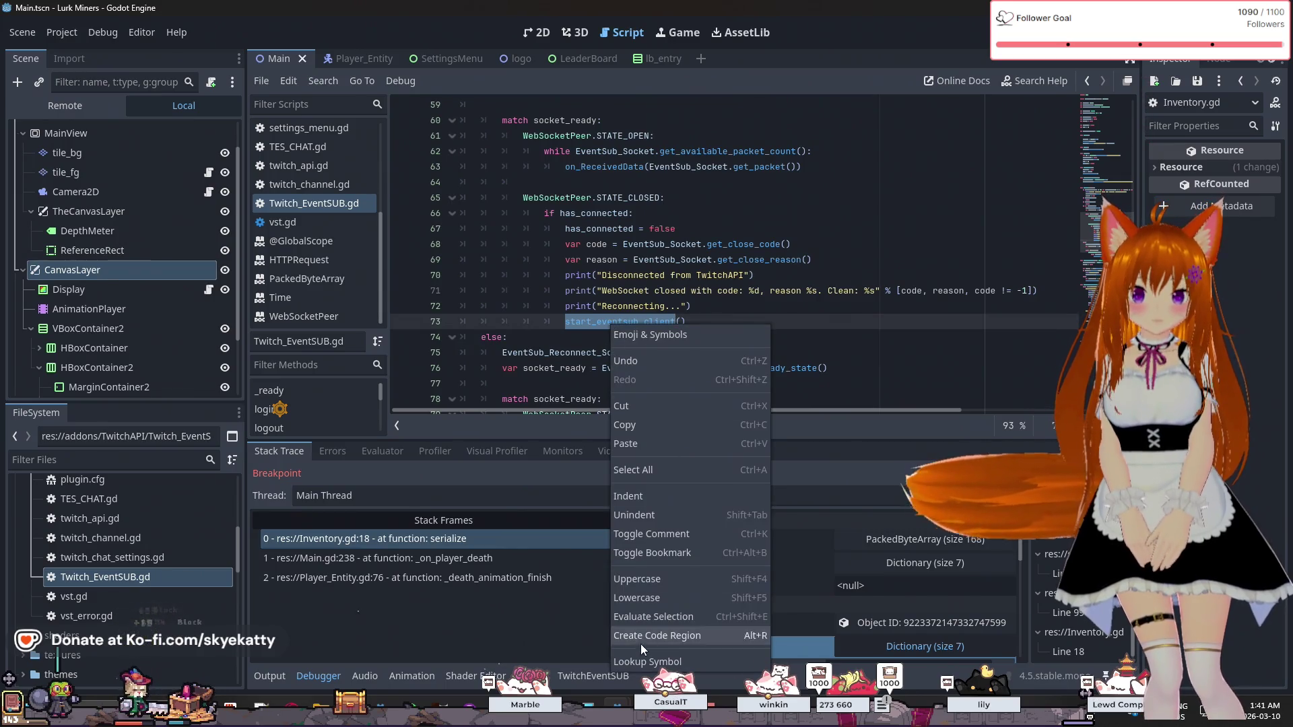
- Look up start_eventsub_client's definition and open a new line after line 42
{"action": "left_click", "coordinate": [624, 661]}
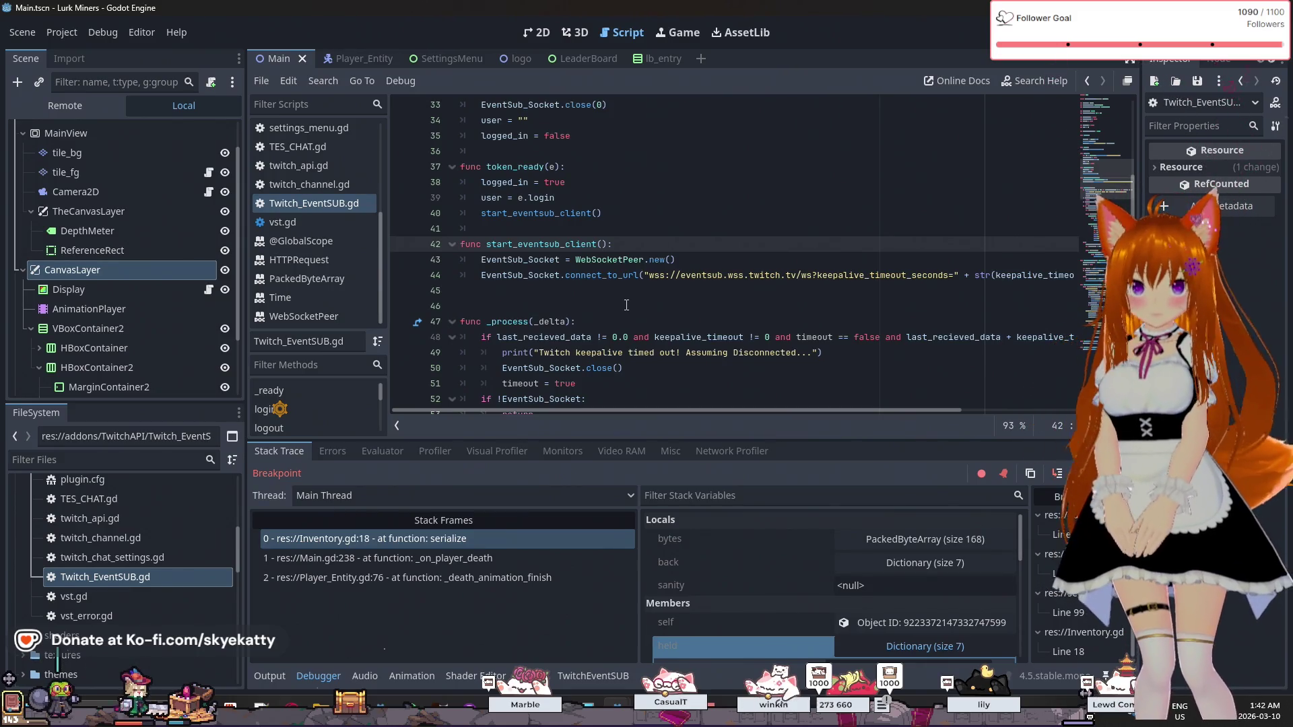
{"action": "scroll", "coordinate": [626, 305], "scroll_direction": "down", "scroll_amount": 7}
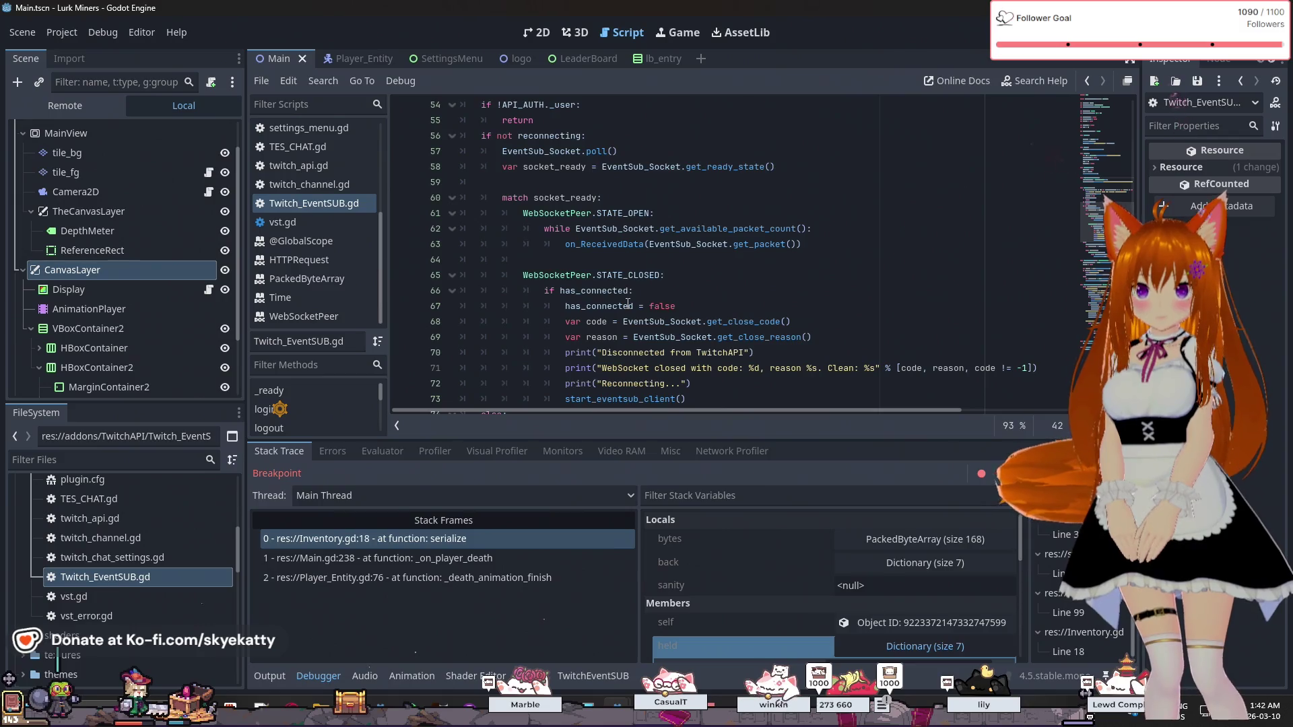
{"action": "scroll", "coordinate": [628, 304], "scroll_direction": "up", "scroll_amount": 4}
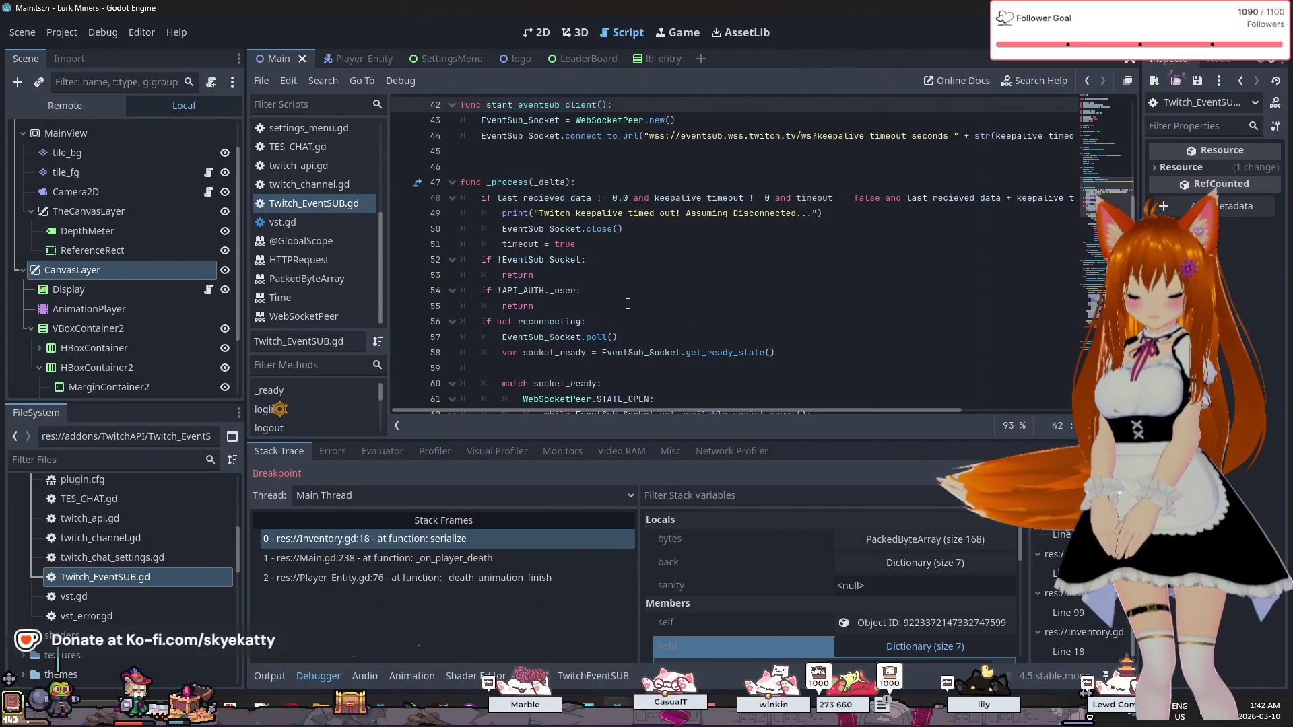
{"action": "scroll", "coordinate": [628, 303], "scroll_direction": "up", "scroll_amount": 4}
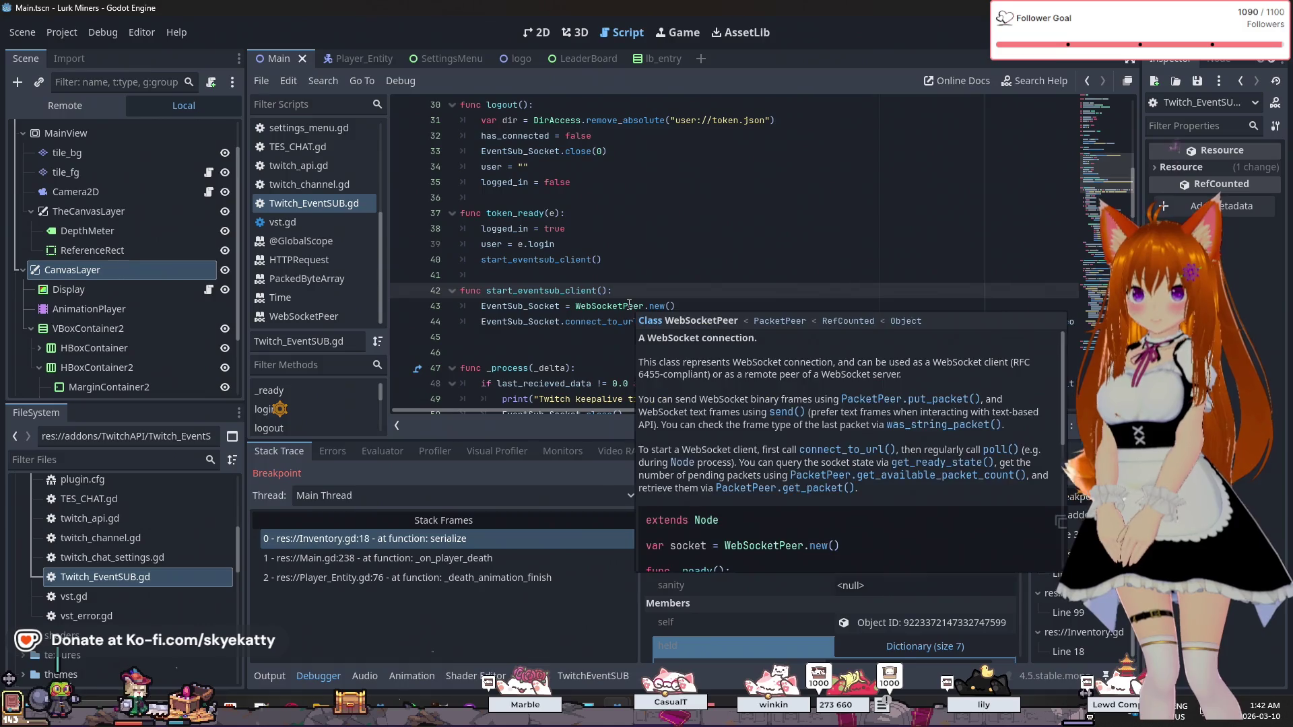
{"action": "left_click", "coordinate": [633, 289]}
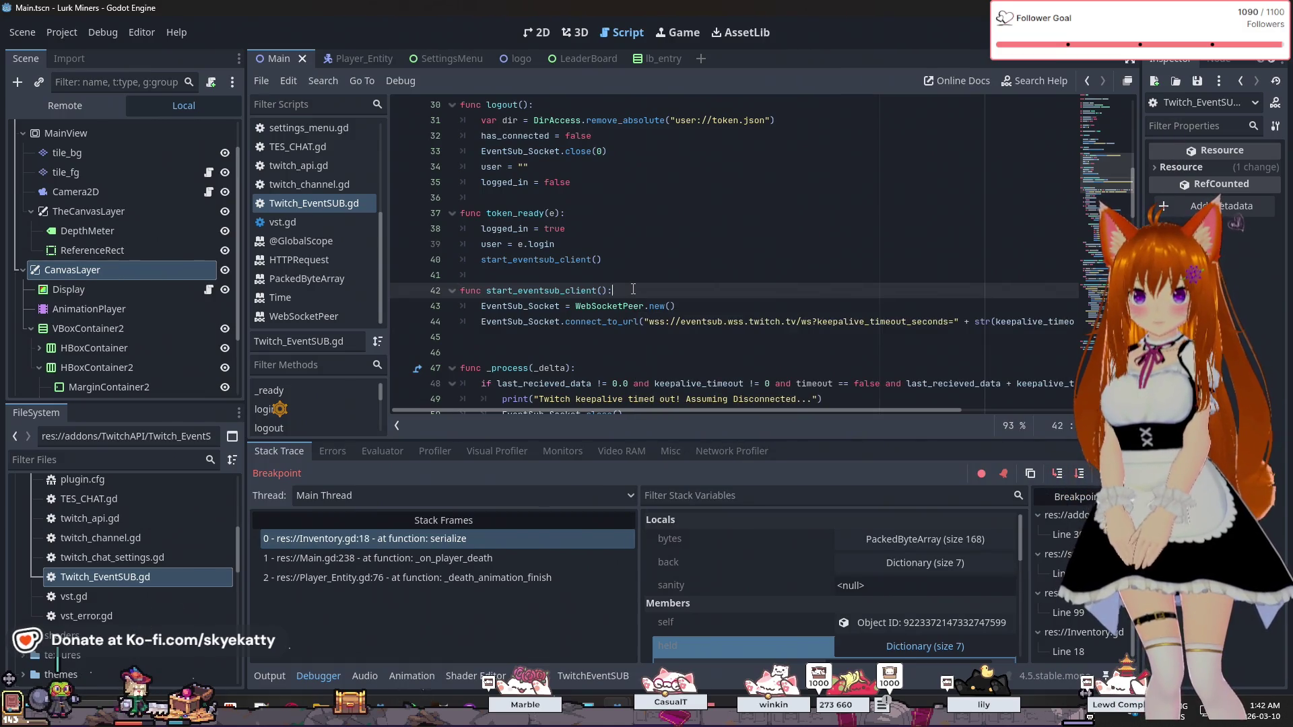
{"action": "key", "text": "Return"}
- Type 'last_recieved_data = 10' on the new line, then remove the 10
{"action": "type", "text": "last_recieved_data"}
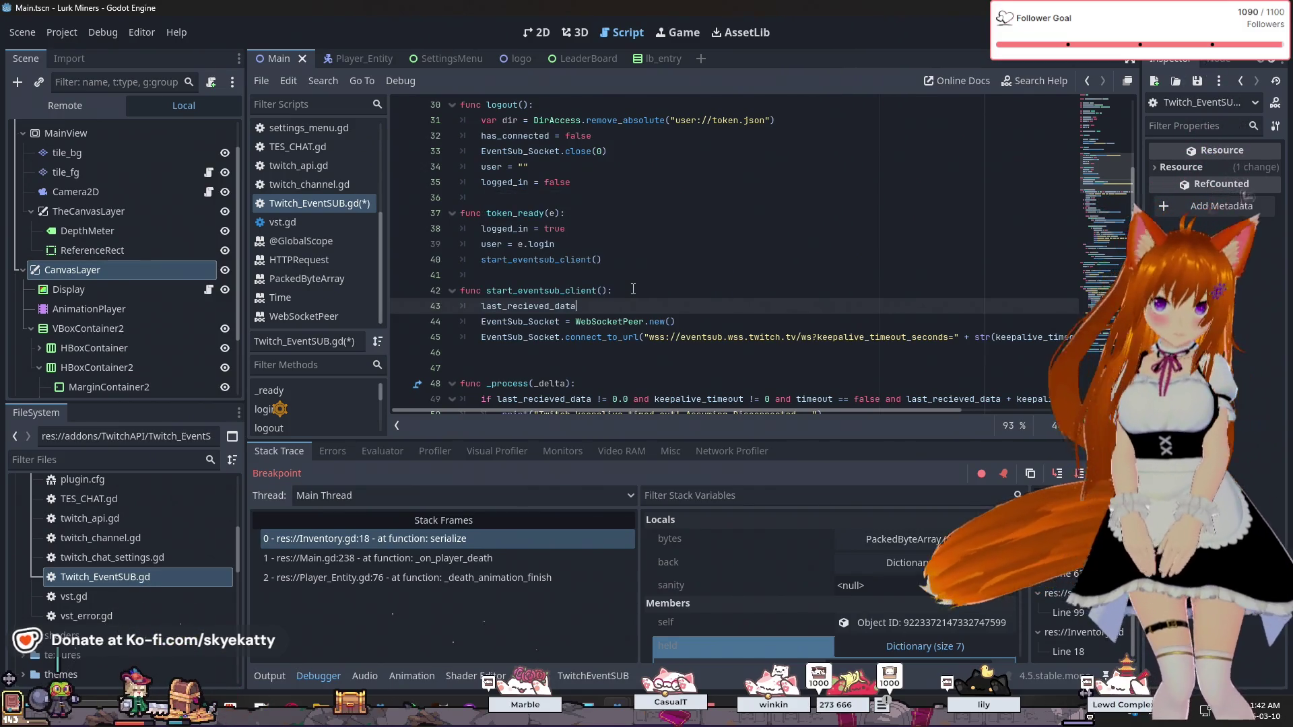
{"action": "type", "text": " = "}
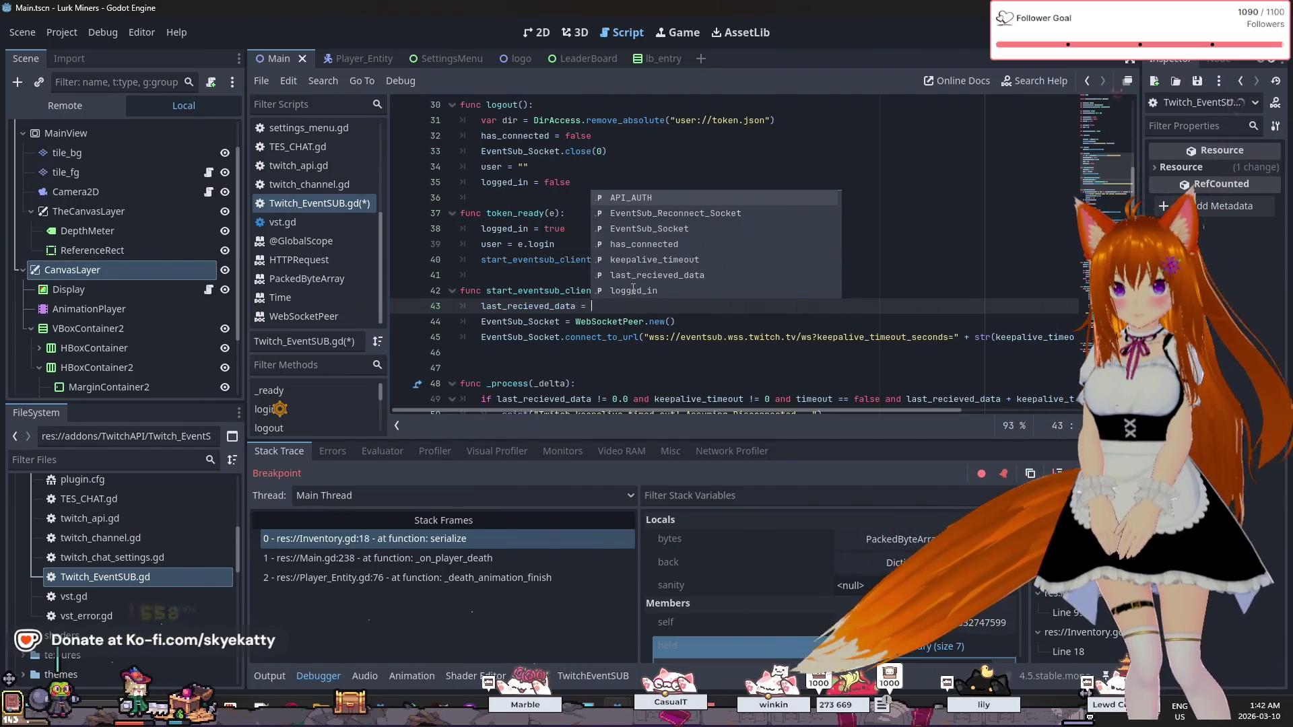
{"action": "type", "text": "10"}
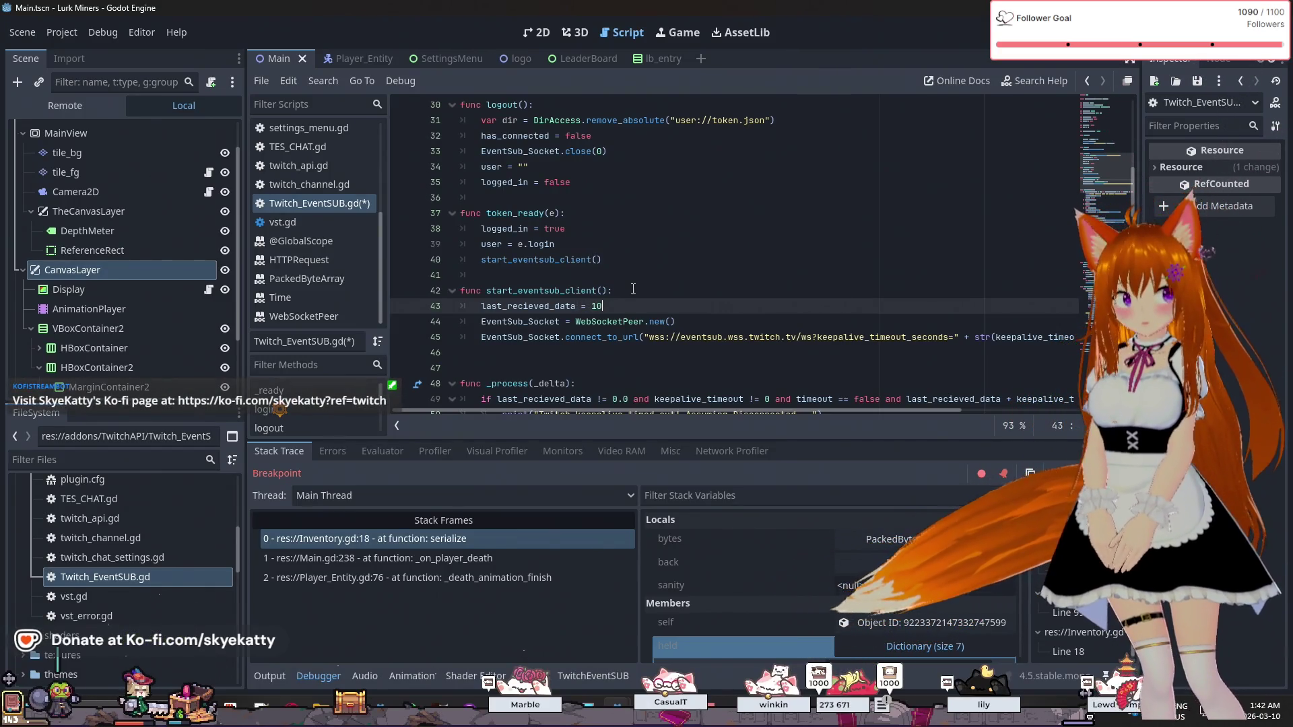
{"action": "key", "text": "BackSpace"}
{"action": "key", "text": "BackSpace"}
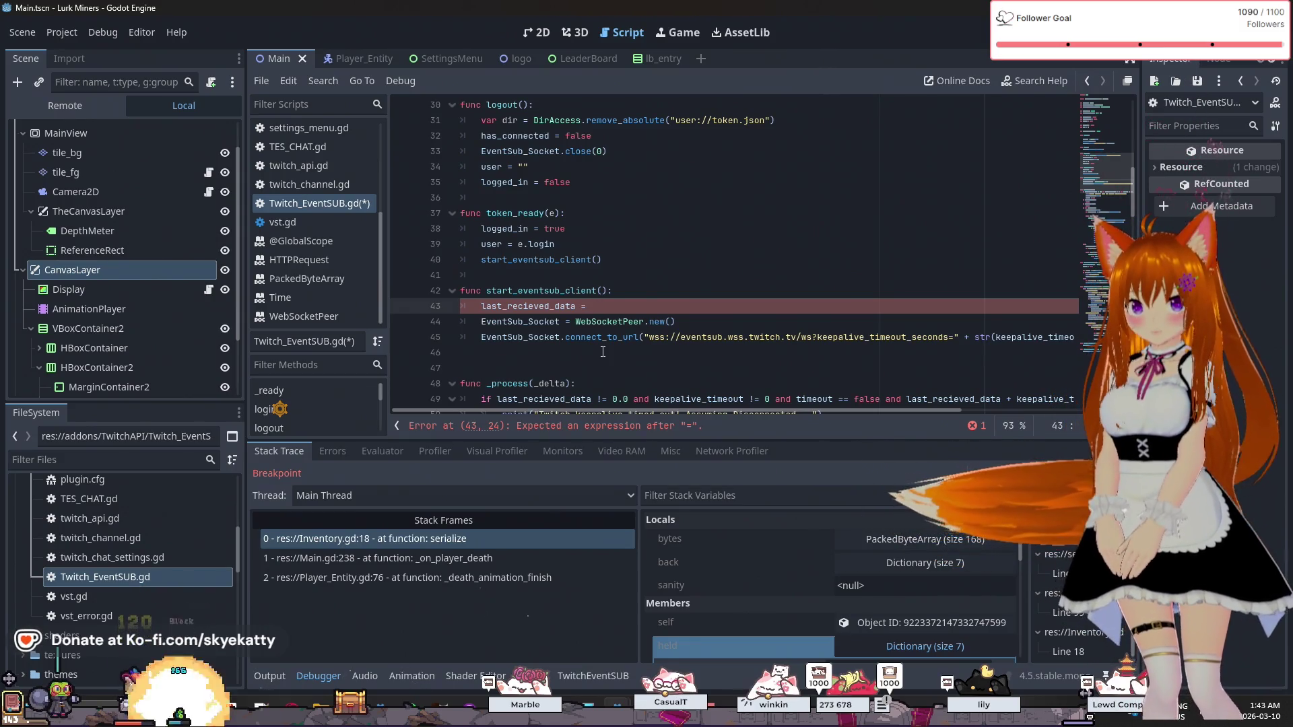
- Rewrite line 43 as last_recieved_data = Time.get_unix_time_from_system() using autocomplete
{"action": "key", "text": "BackSpace"}
{"action": "key", "text": "BackSpace"}
{"action": "key", "text": "BackSpace"}
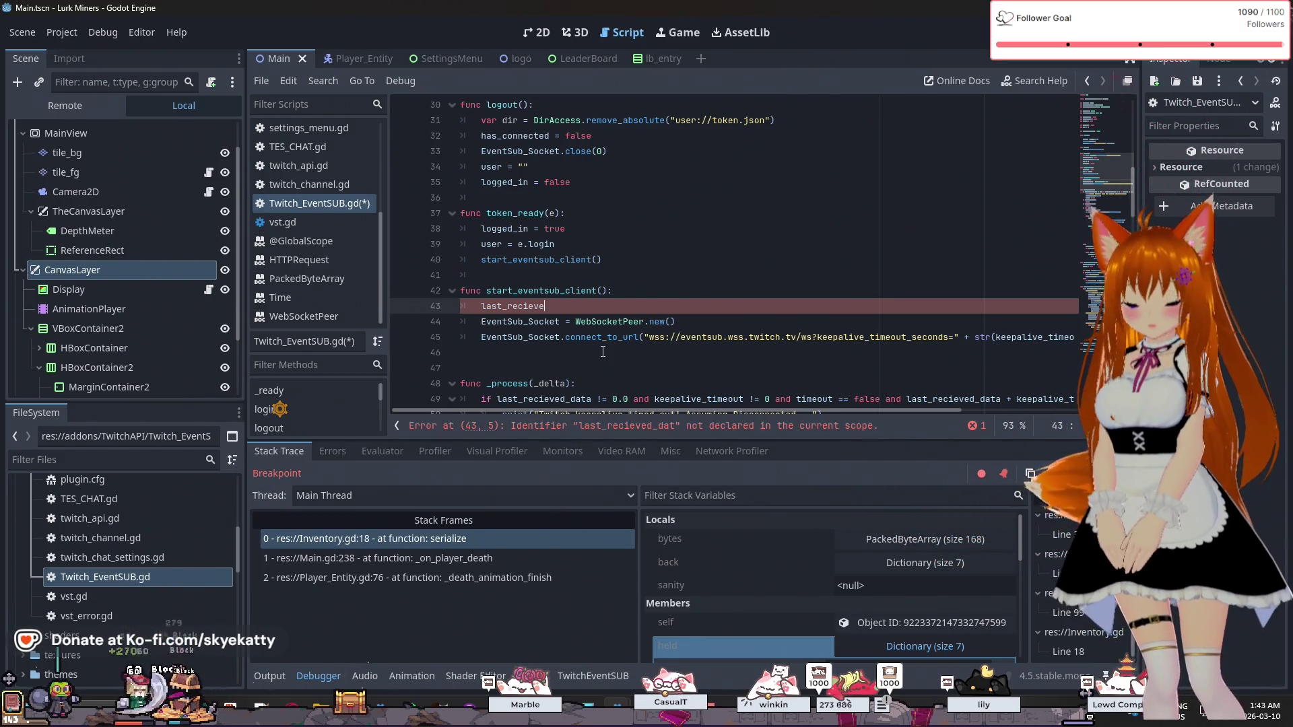
{"action": "key", "text": "BackSpace"}
{"action": "key", "text": "BackSpace"}
{"action": "key", "text": "BackSpace"}
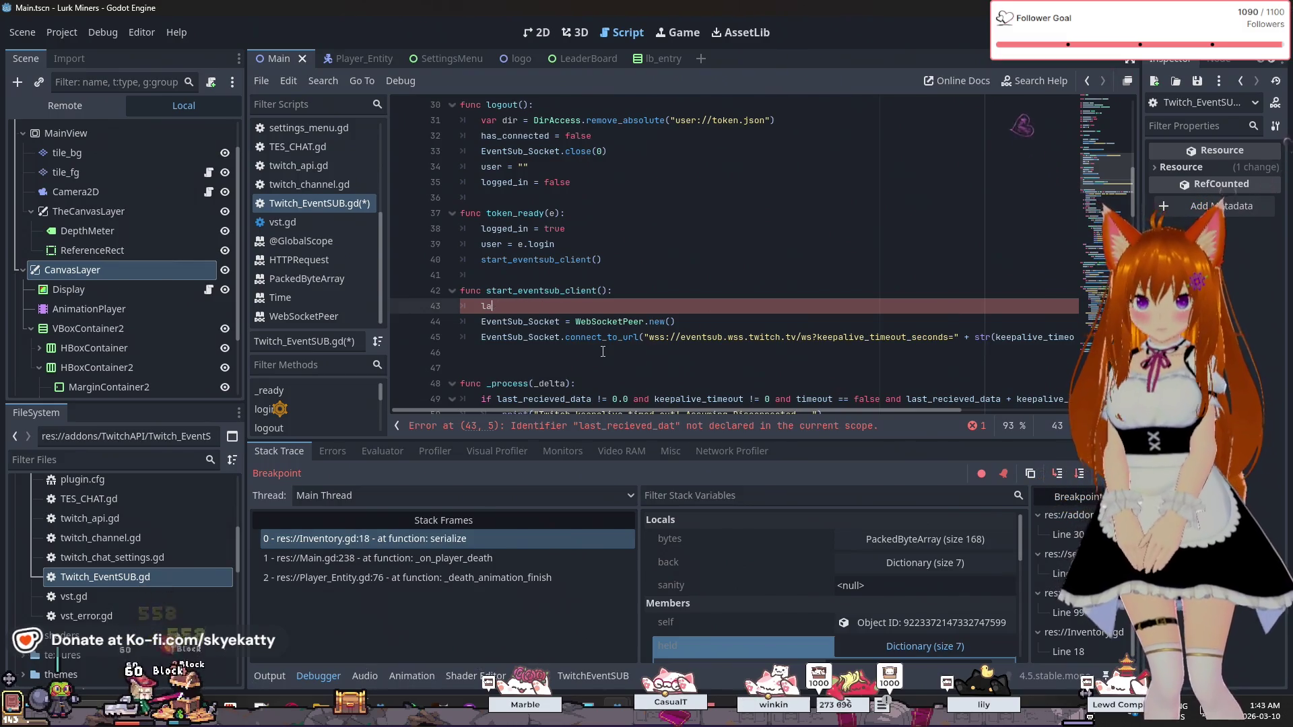
{"action": "type", "text": "l"}
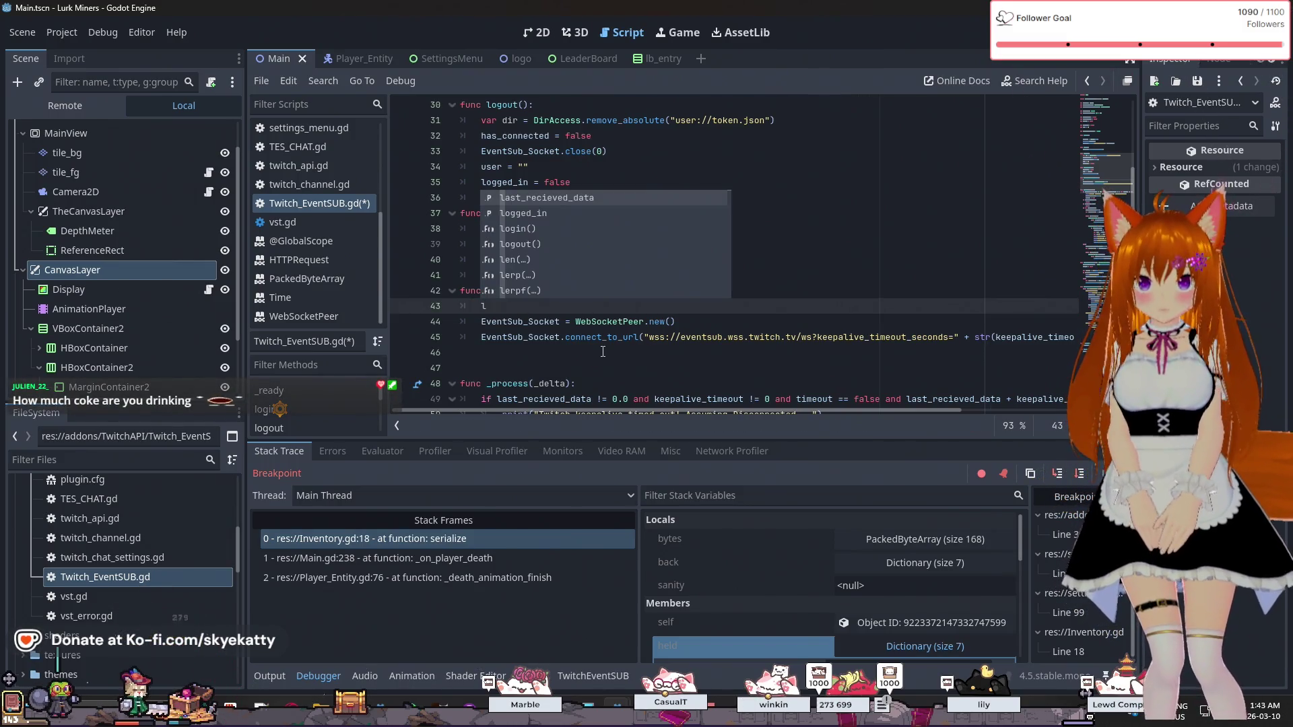
{"action": "key", "text": "Return"}
{"action": "type", "text": "= "}
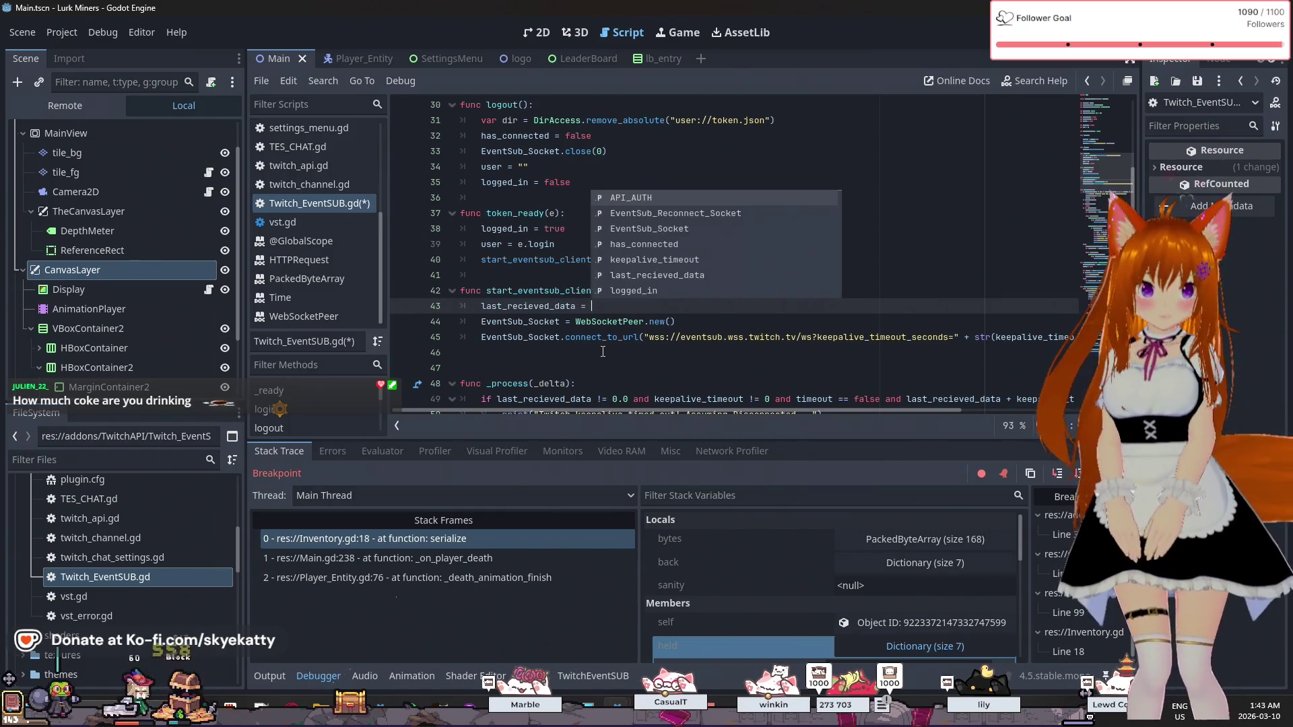
{"action": "type", "text": "s"}
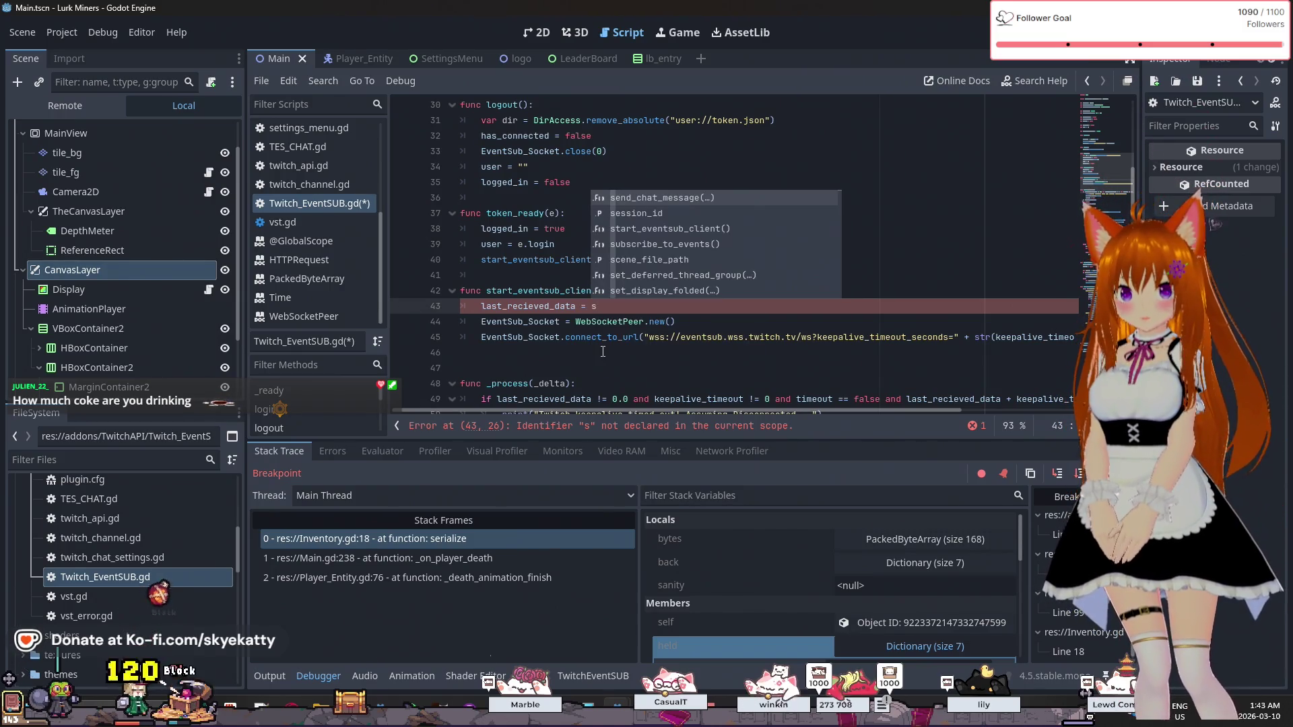
{"action": "type", "text": "en"}
{"action": "key", "text": "BackSpace"}
{"action": "key", "text": "BackSpace"}
{"action": "key", "text": "BackSpace"}
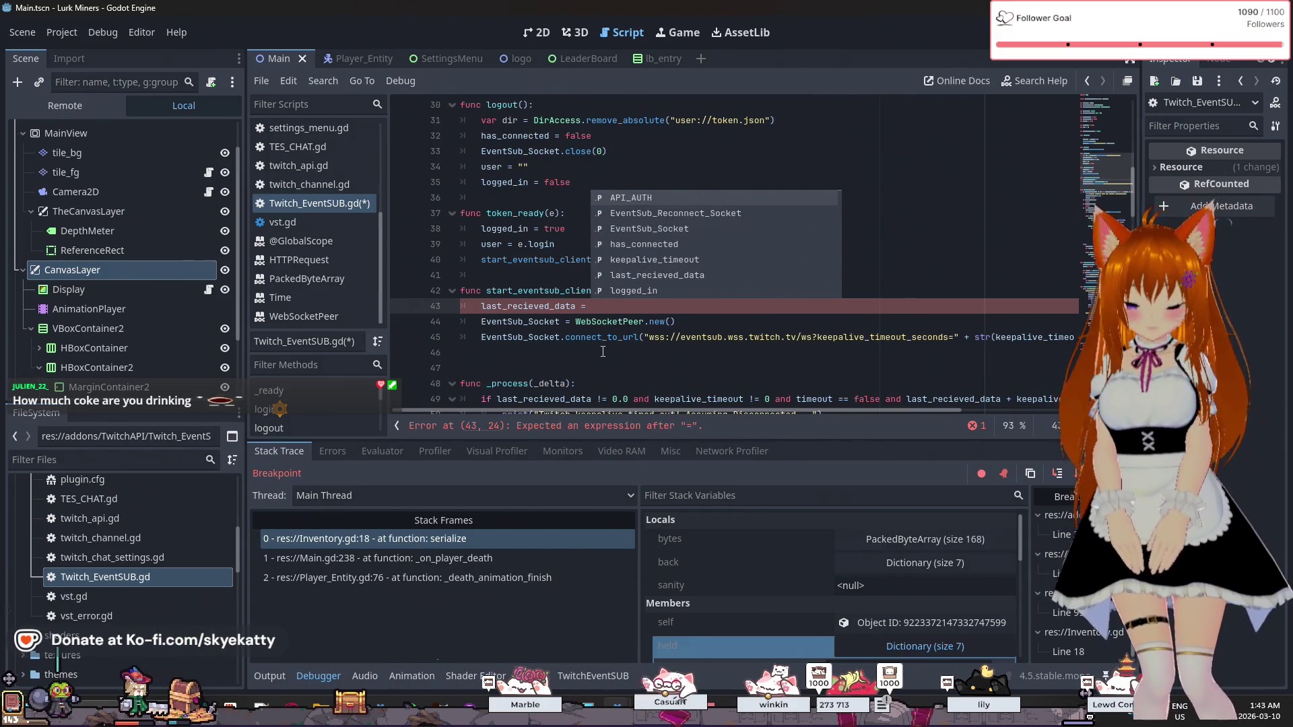
{"action": "type", "text": "Time."}
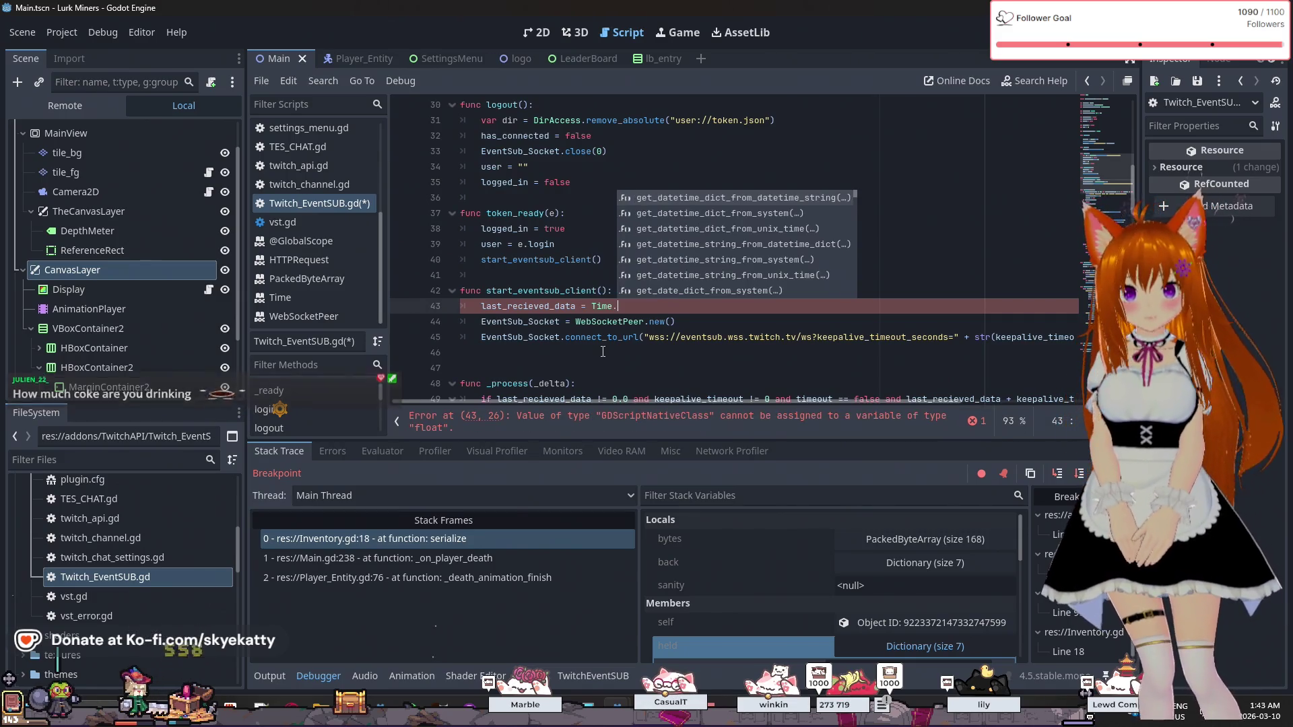
{"action": "type", "text": "get_u"}
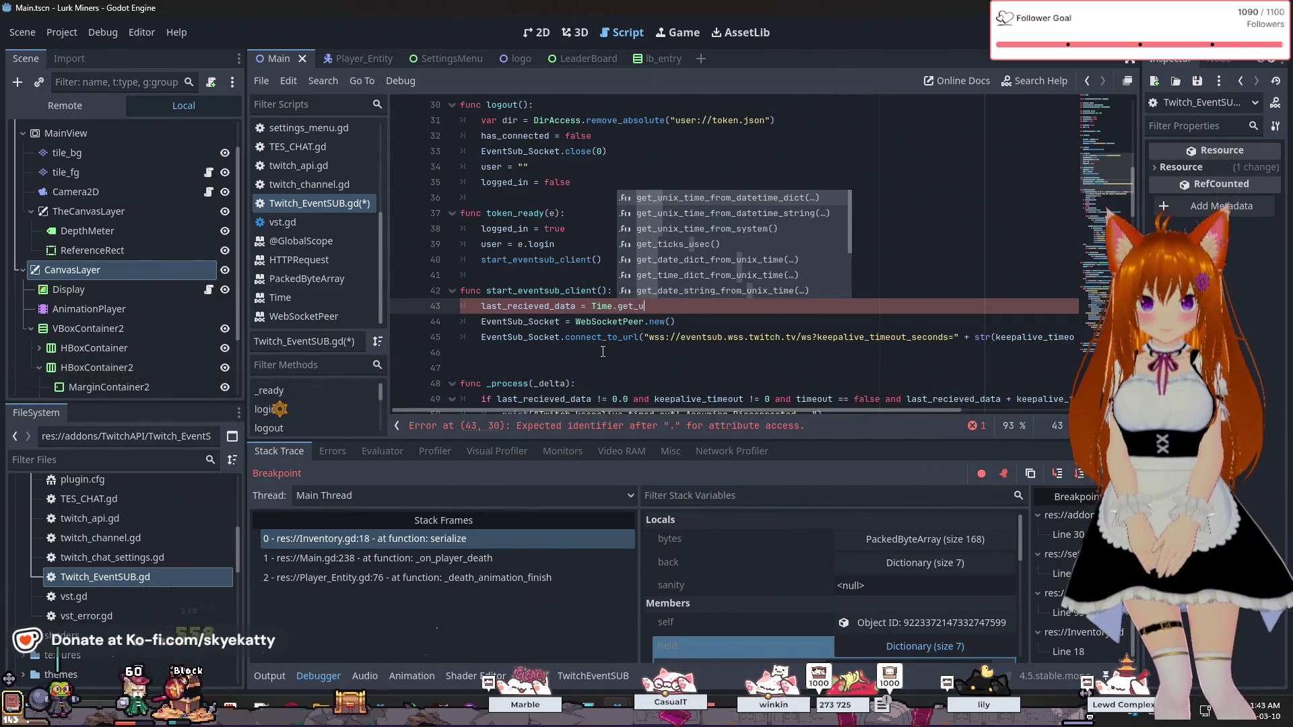
{"action": "type", "text": "ni"}
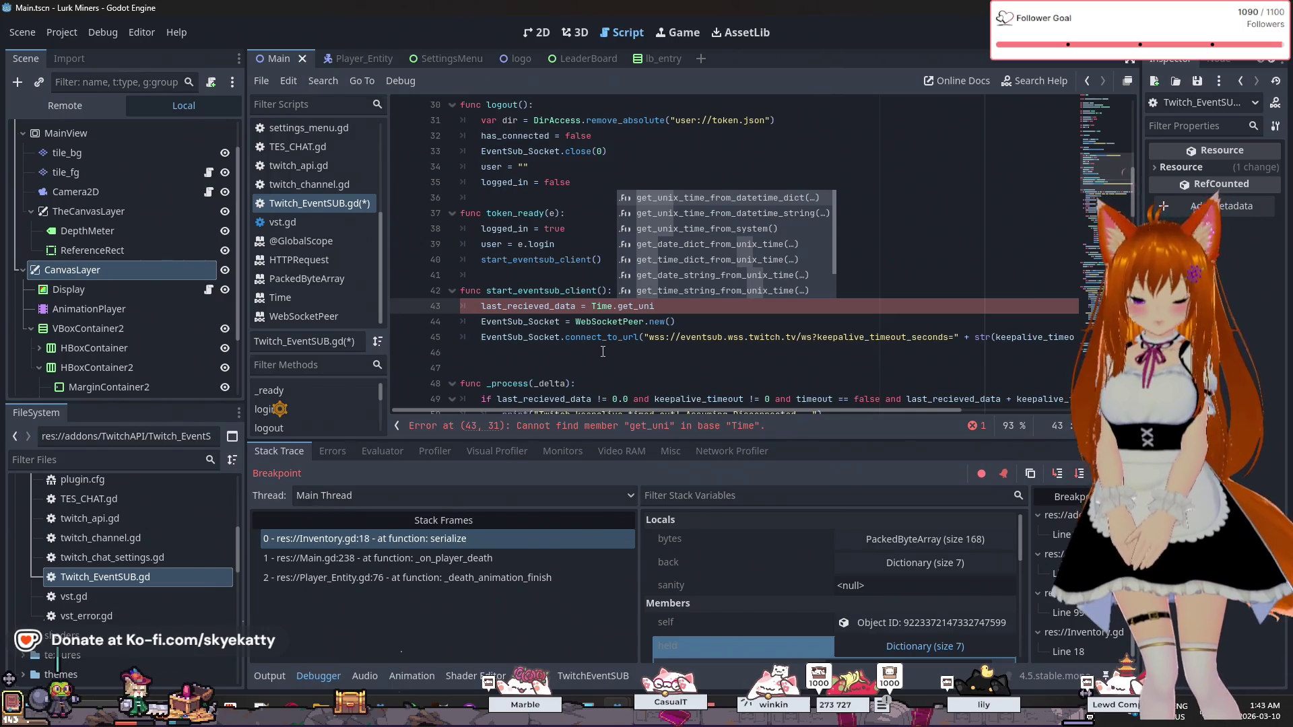
{"action": "key", "text": "Down"}
{"action": "key", "text": "Down"}
- Start a new line below it with keepalive_timeout via autocomplete
{"action": "key", "text": "Return"}
{"action": "key", "text": "Return"}
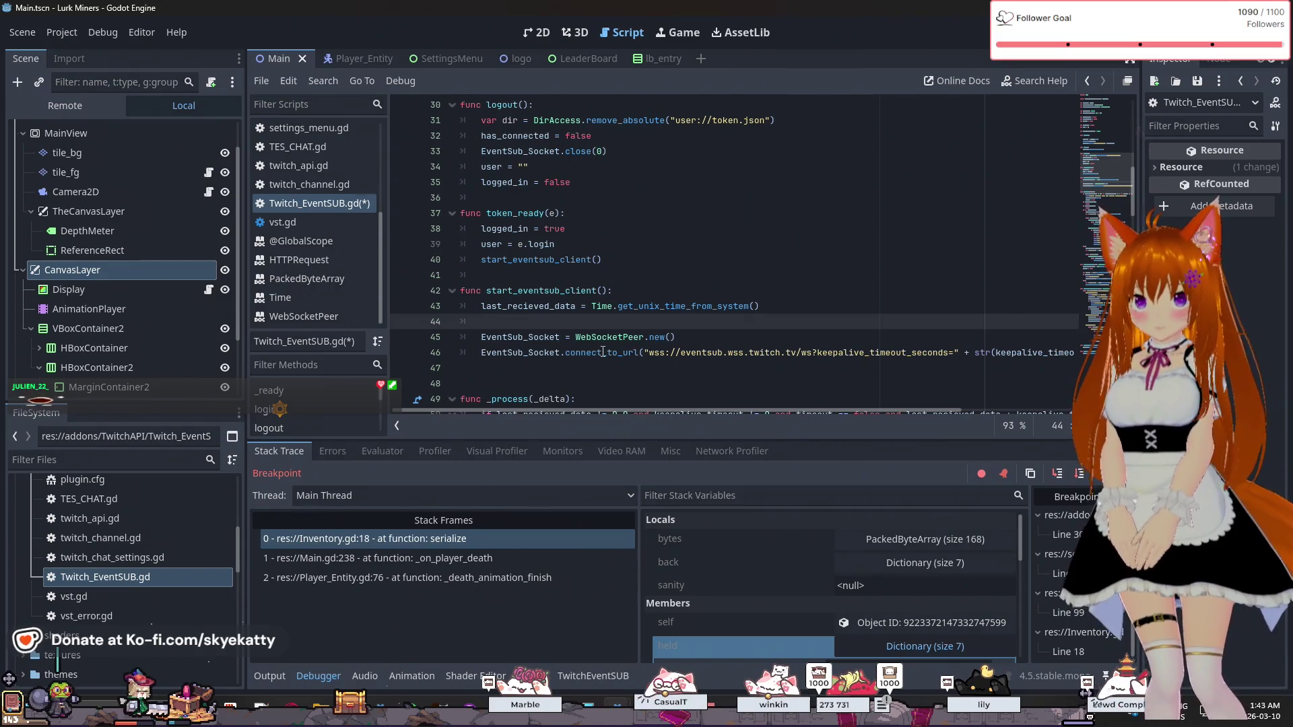
{"action": "type", "text": "keep"}
{"action": "key", "text": "Return"}
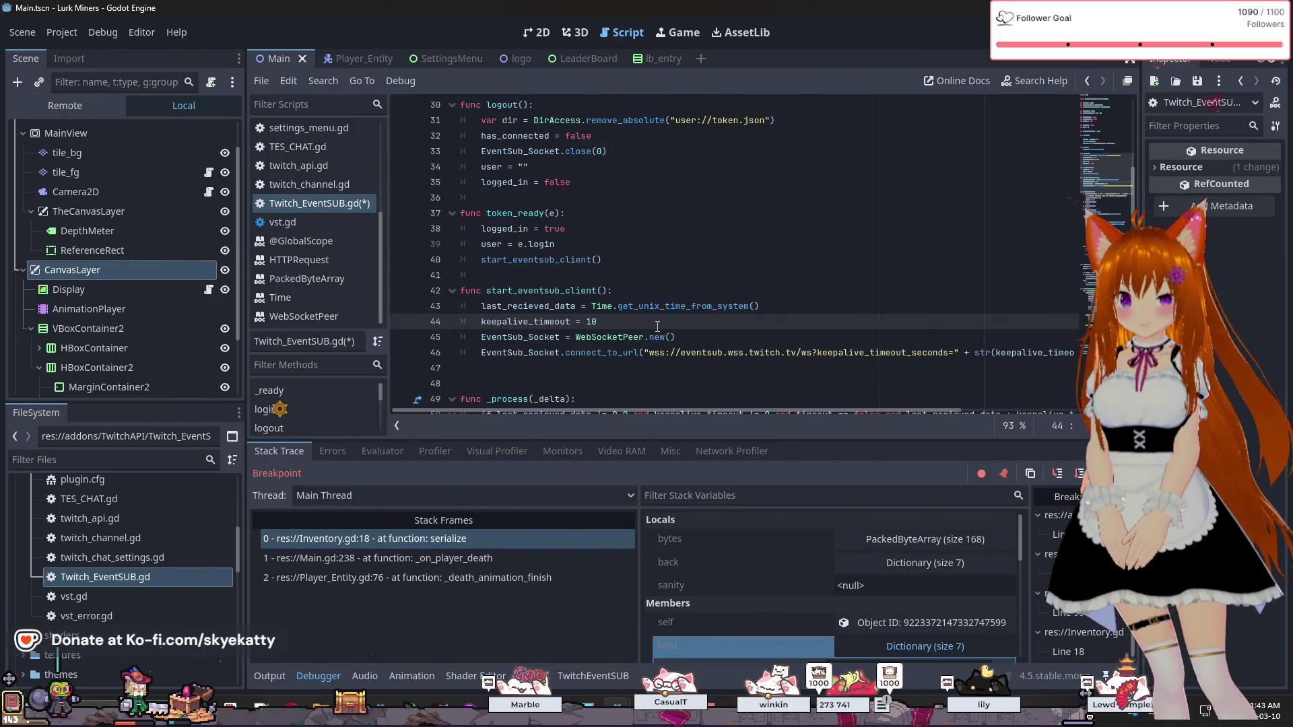
{"action": "scroll", "coordinate": [657, 326], "scroll_direction": "up", "scroll_amount": 5}
{"action": "scroll", "coordinate": [657, 326], "scroll_direction": "down", "scroll_amount": 5}
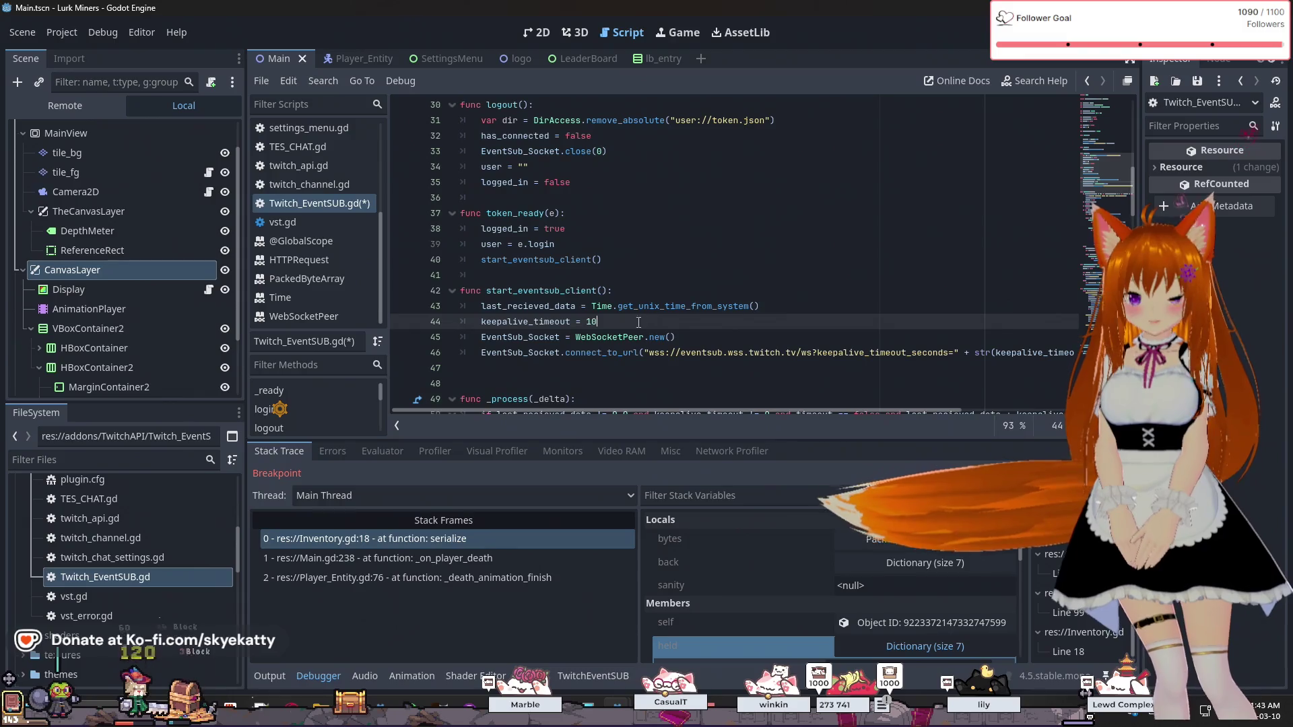
{"action": "scroll", "coordinate": [618, 326], "scroll_direction": "up", "scroll_amount": 5}
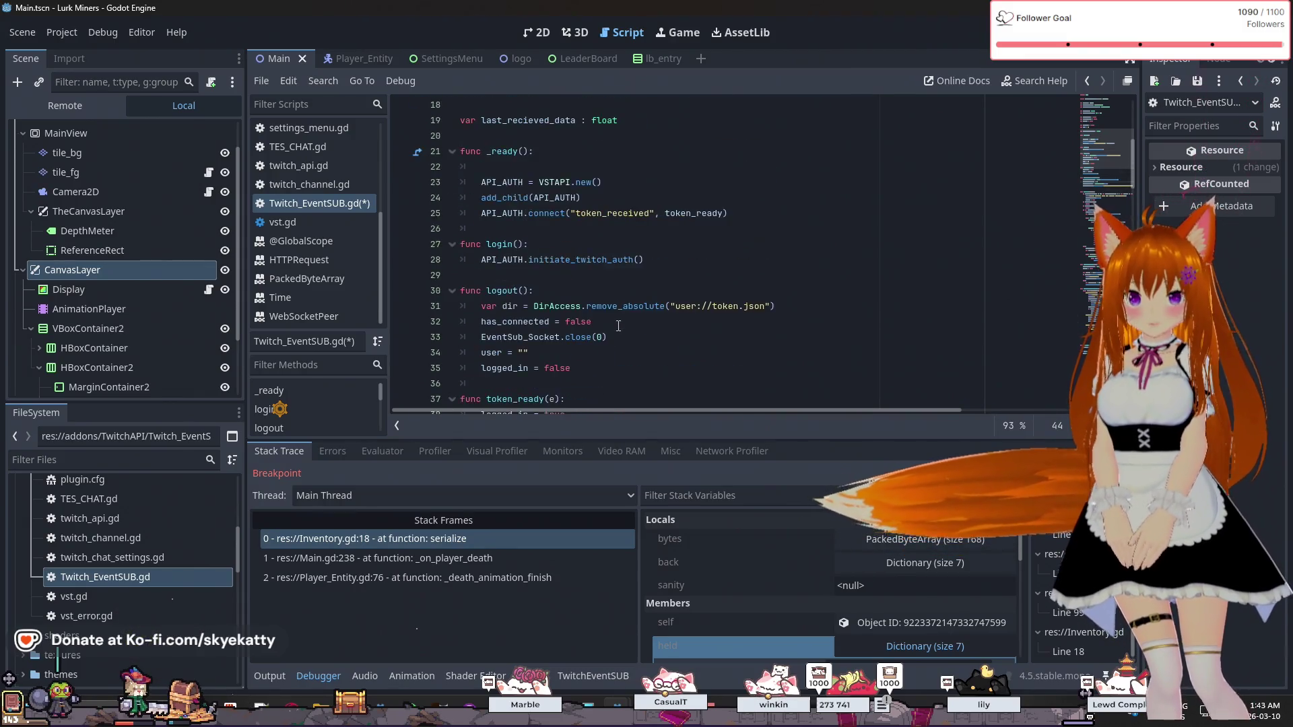
{"action": "scroll", "coordinate": [618, 326], "scroll_direction": "down", "scroll_amount": 5}
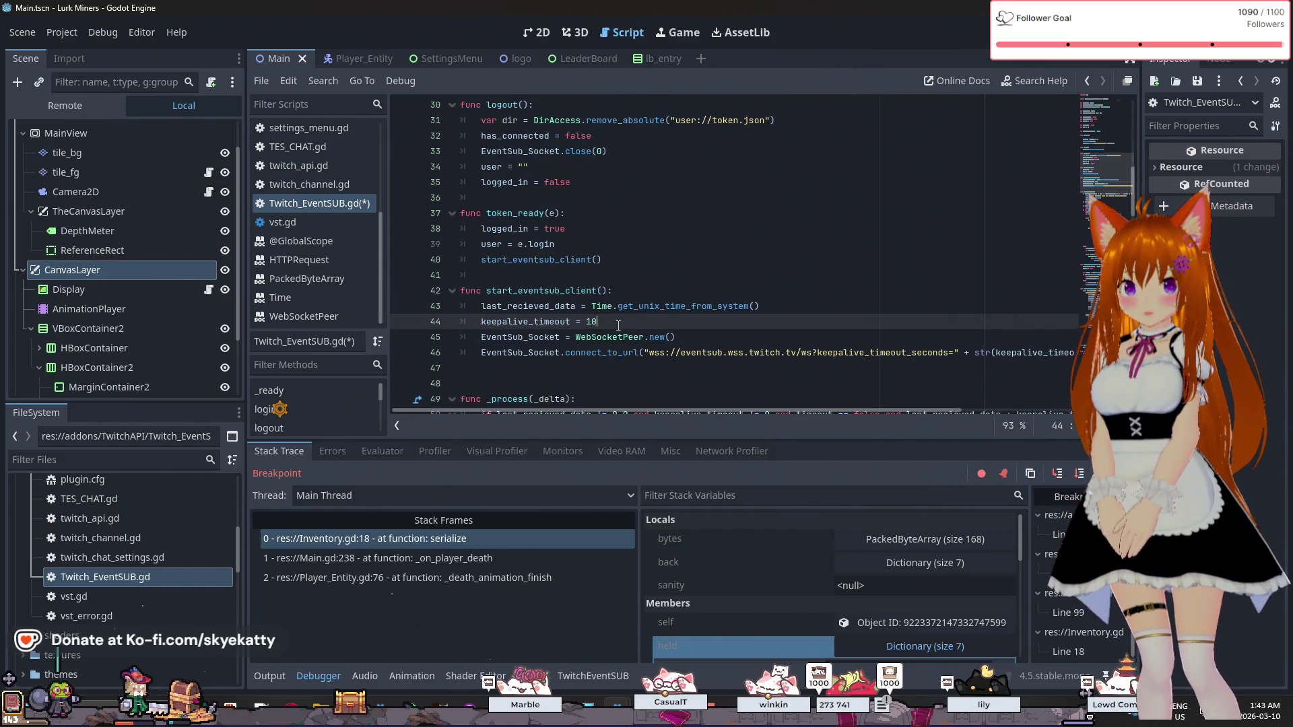
{"action": "scroll", "coordinate": [619, 326], "scroll_direction": "up", "scroll_amount": 10}
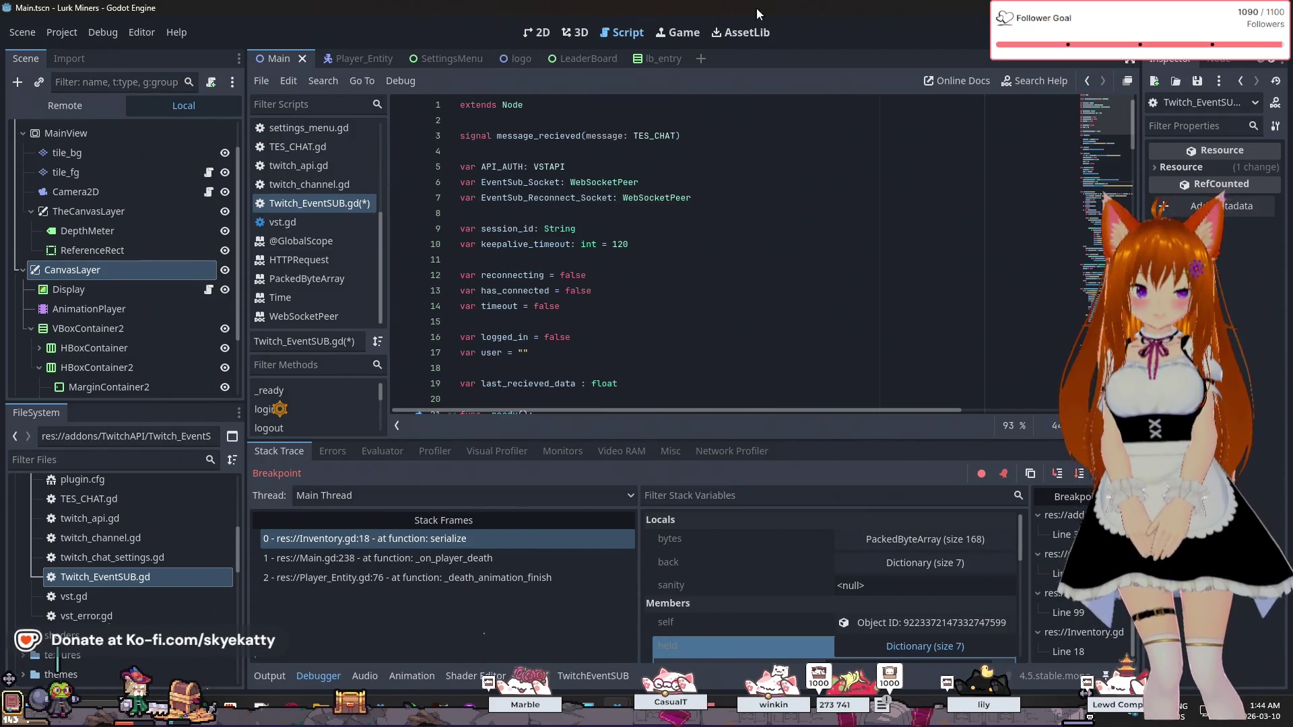
{"action": "scroll", "coordinate": [723, 245], "scroll_direction": "down", "scroll_amount": 2}
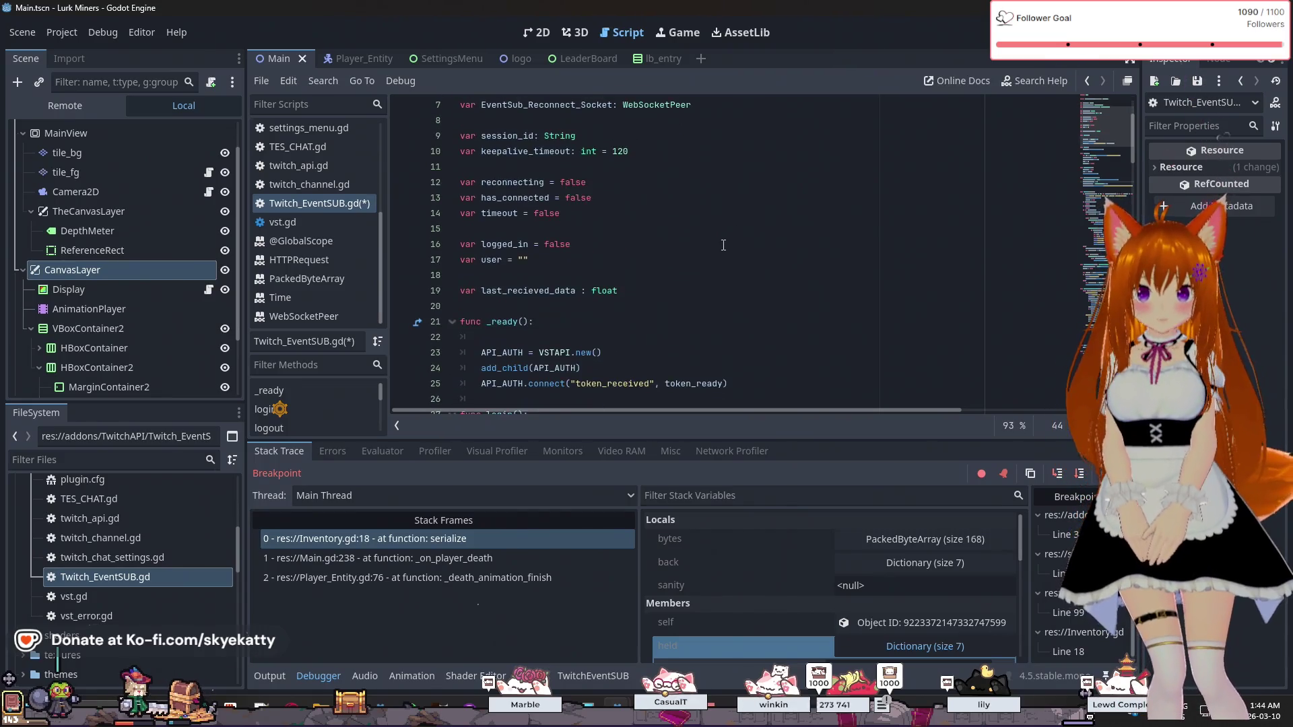
{"action": "scroll", "coordinate": [723, 245], "scroll_direction": "up", "scroll_amount": 2}
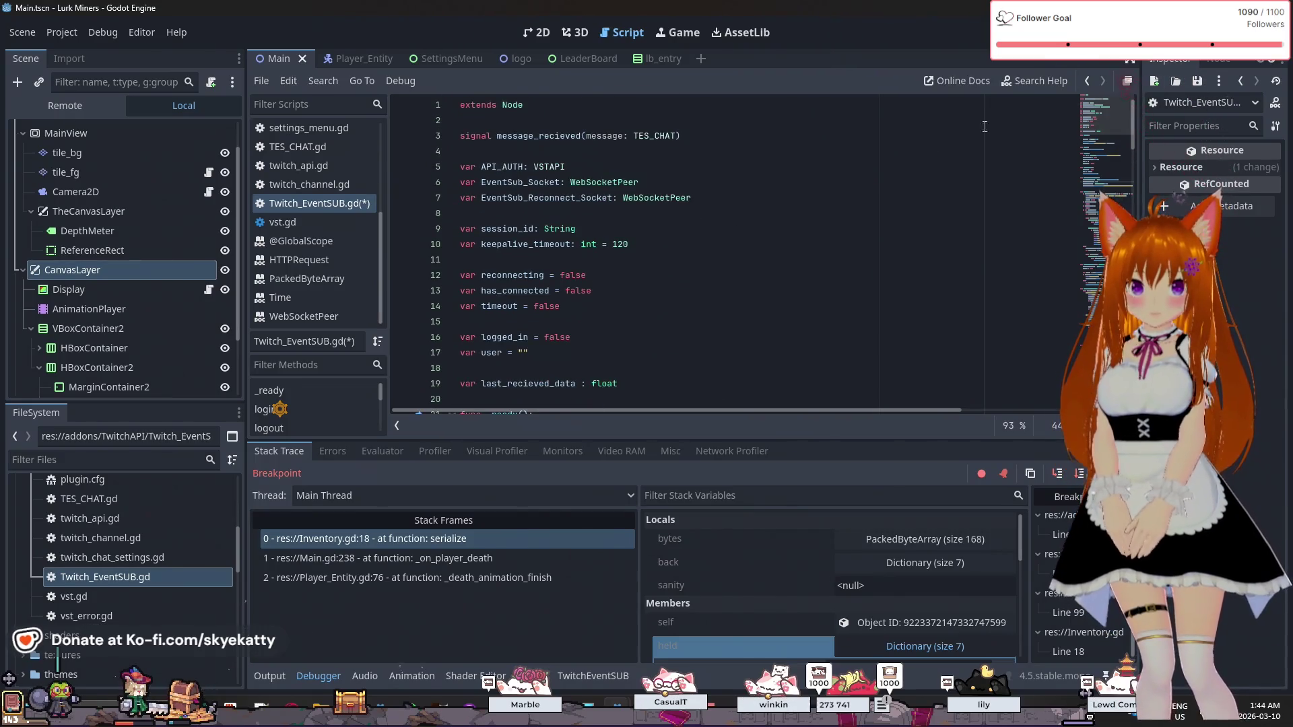
{"action": "scroll", "coordinate": [949, 140], "scroll_direction": "down", "scroll_amount": 11}
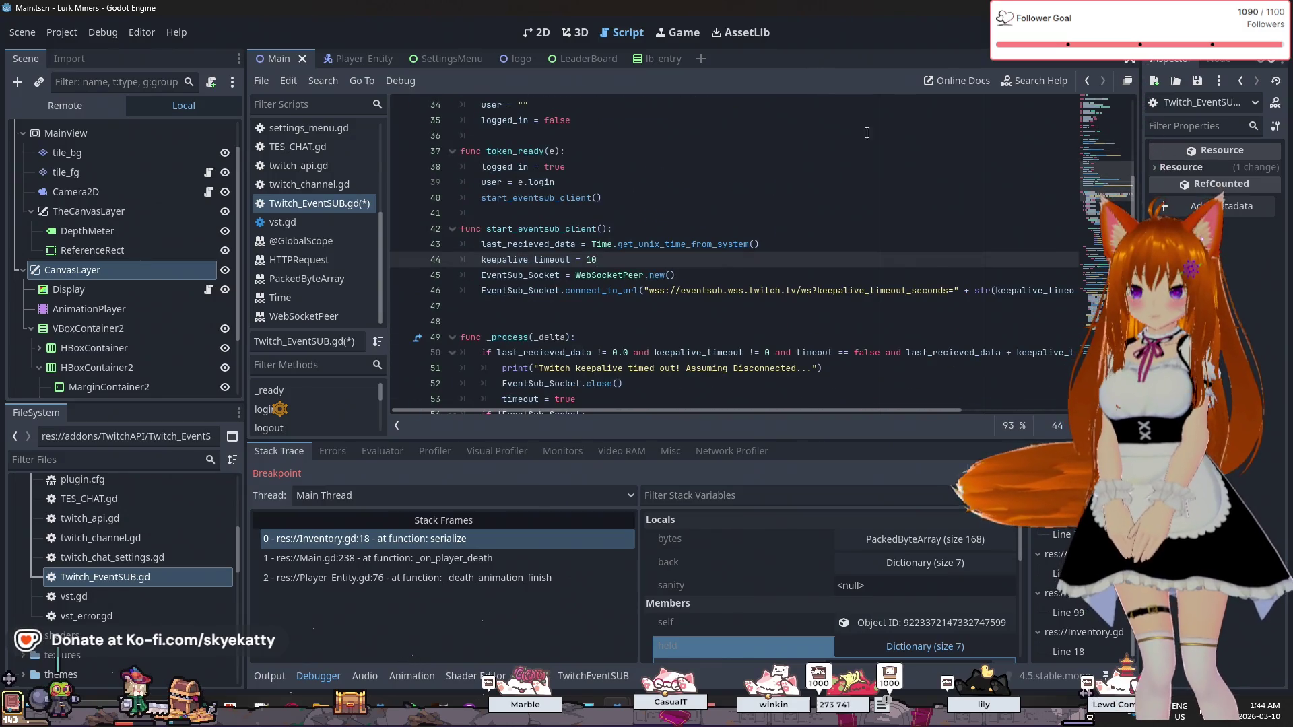
{"action": "key", "text": "F8"}
- Run the game with F5, stop it with F8, and return to the top of Inventory.gd
{"action": "key", "text": "F5"}
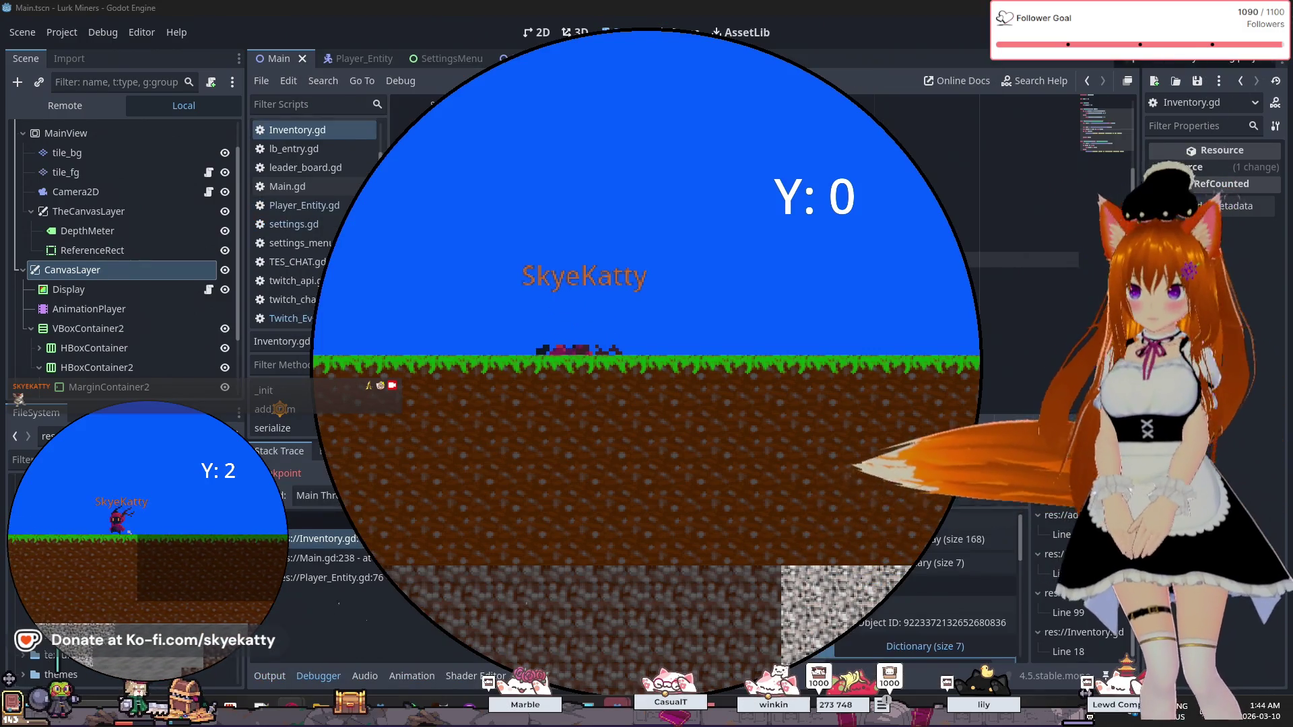
{"action": "key", "text": "F8"}
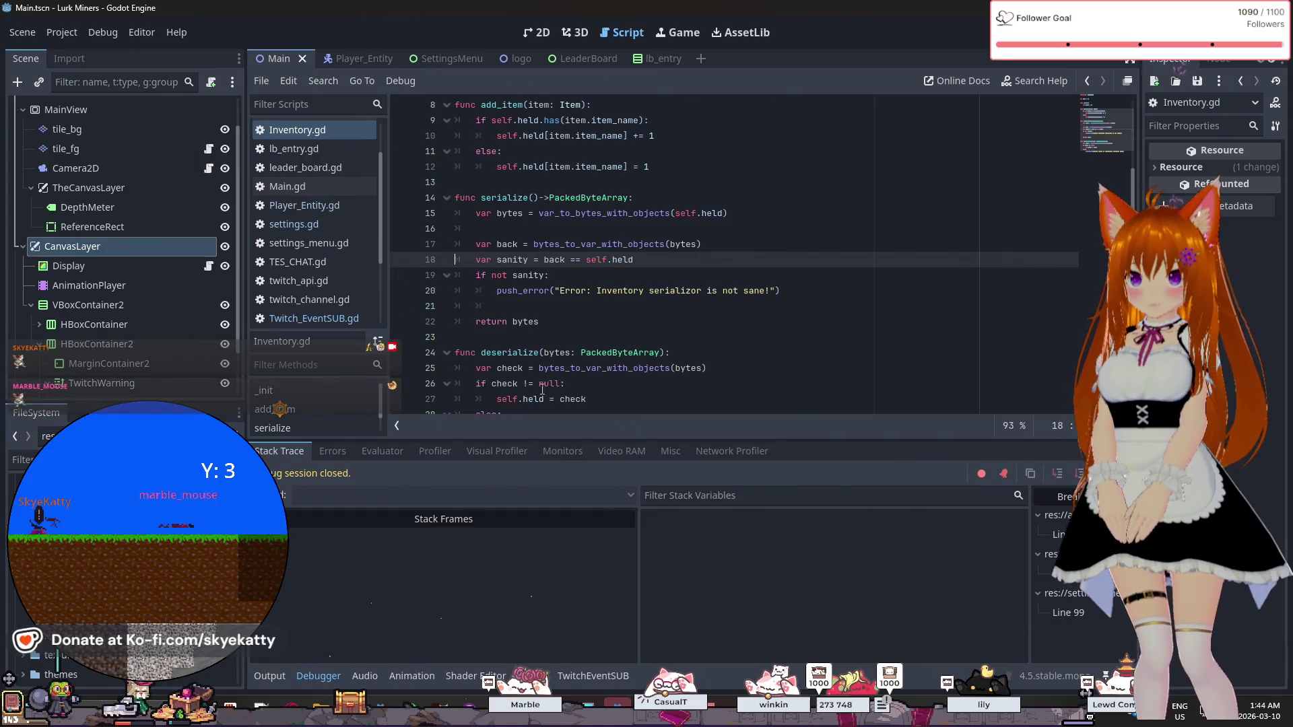
{"action": "mouse_move", "coordinate": [550, 364]}
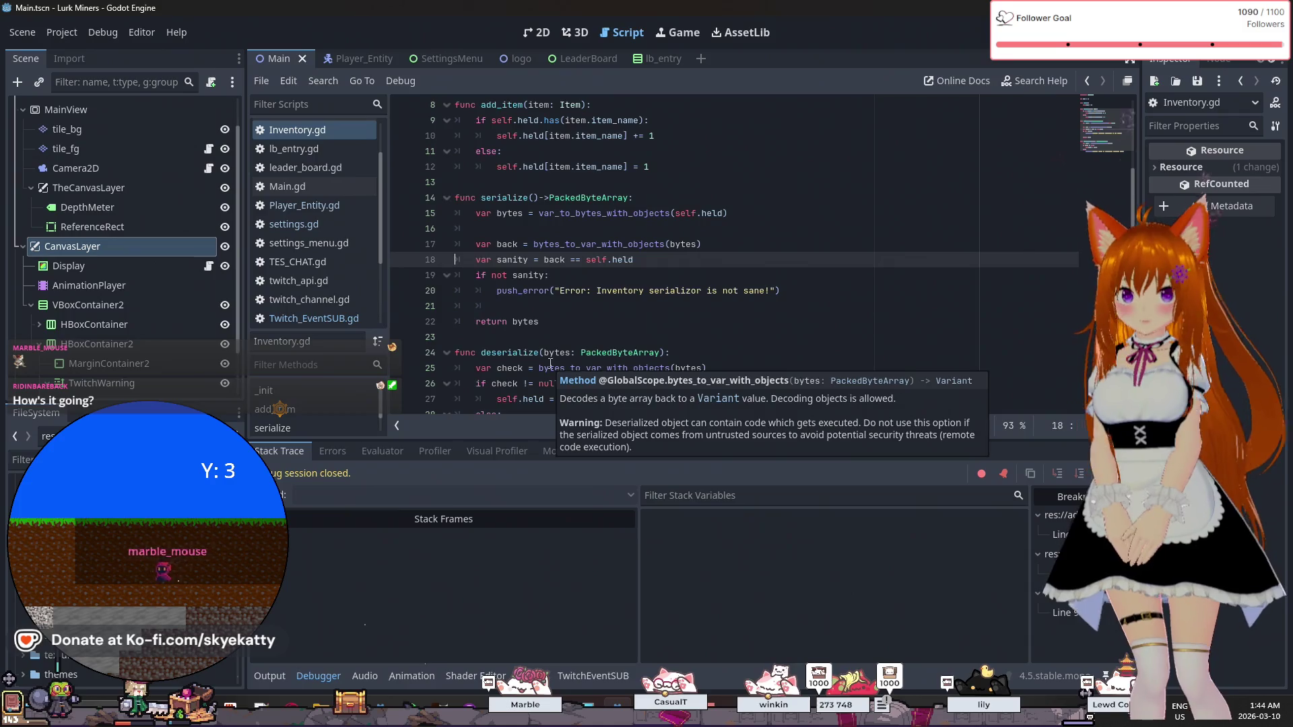
{"action": "scroll", "coordinate": [144, 257], "scroll_direction": "up", "scroll_amount": 2}
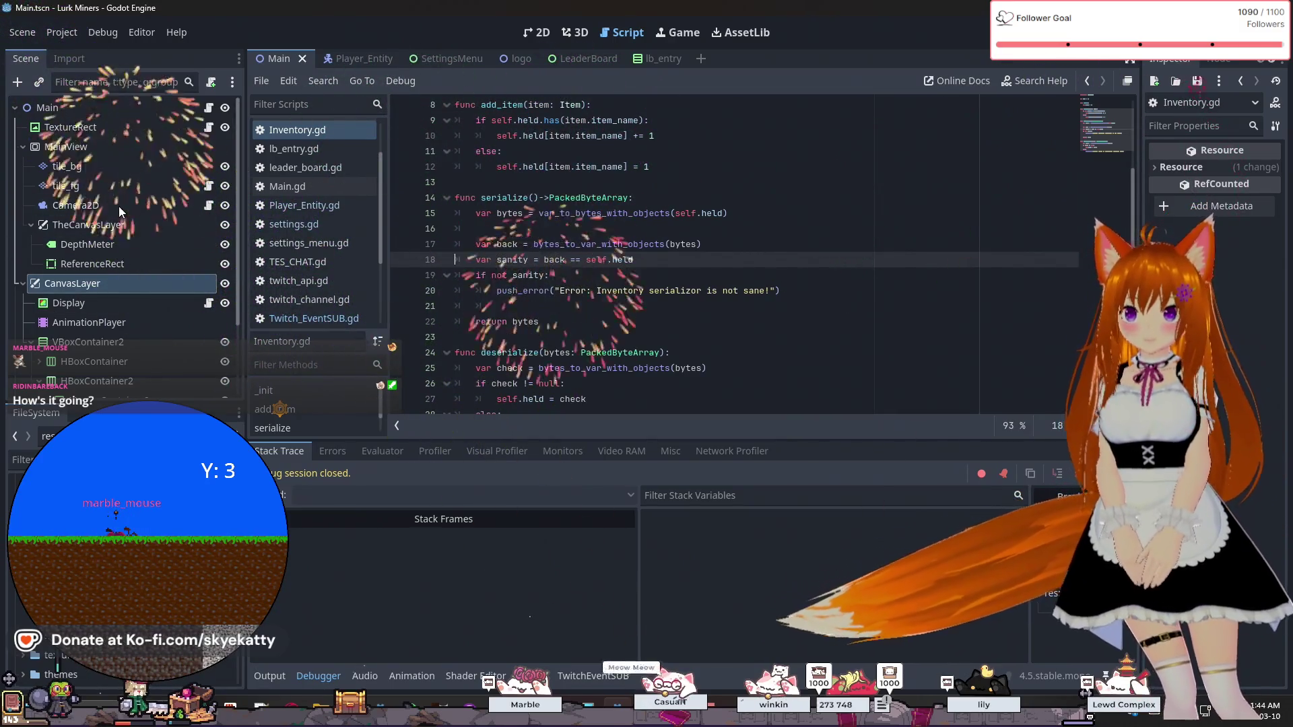
{"action": "scroll", "coordinate": [135, 302], "scroll_direction": "down", "scroll_amount": 3}
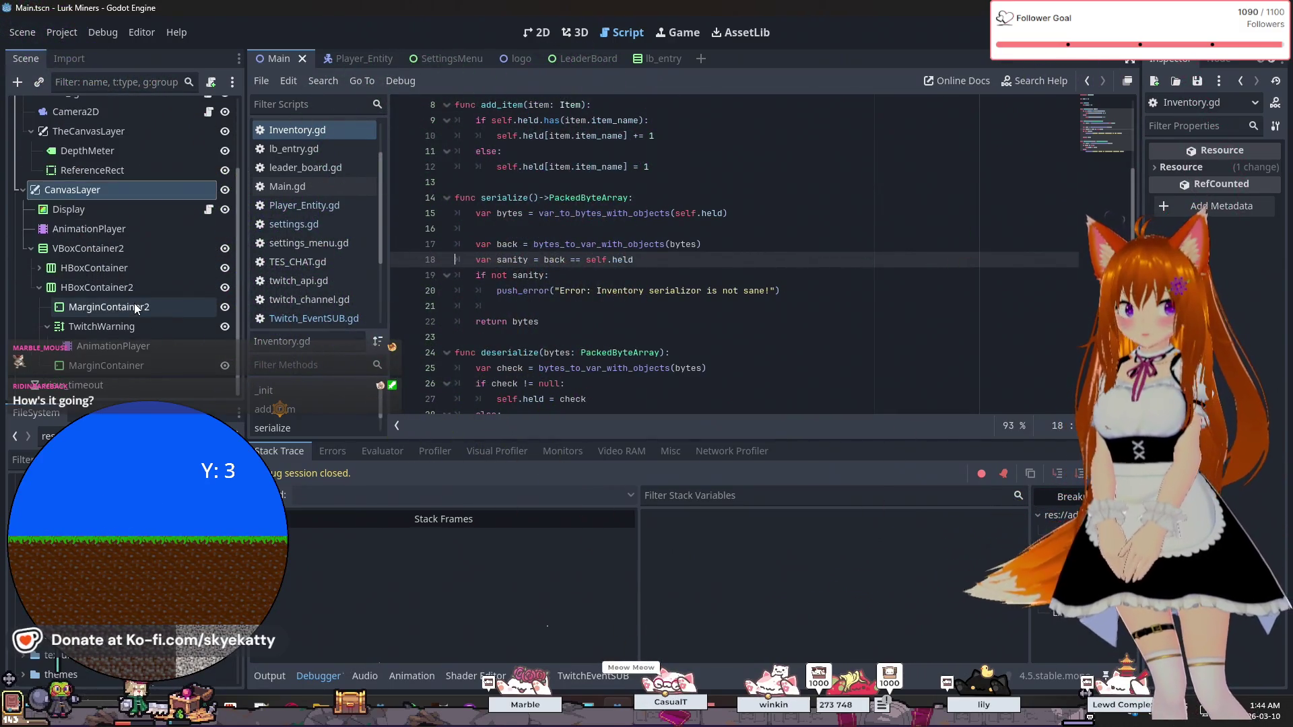
{"action": "left_click", "coordinate": [520, 185]}
{"action": "key", "text": "Down"}
{"action": "key", "text": "Down"}
{"action": "scroll", "coordinate": [588, 282], "scroll_direction": "up", "scroll_amount": 3}
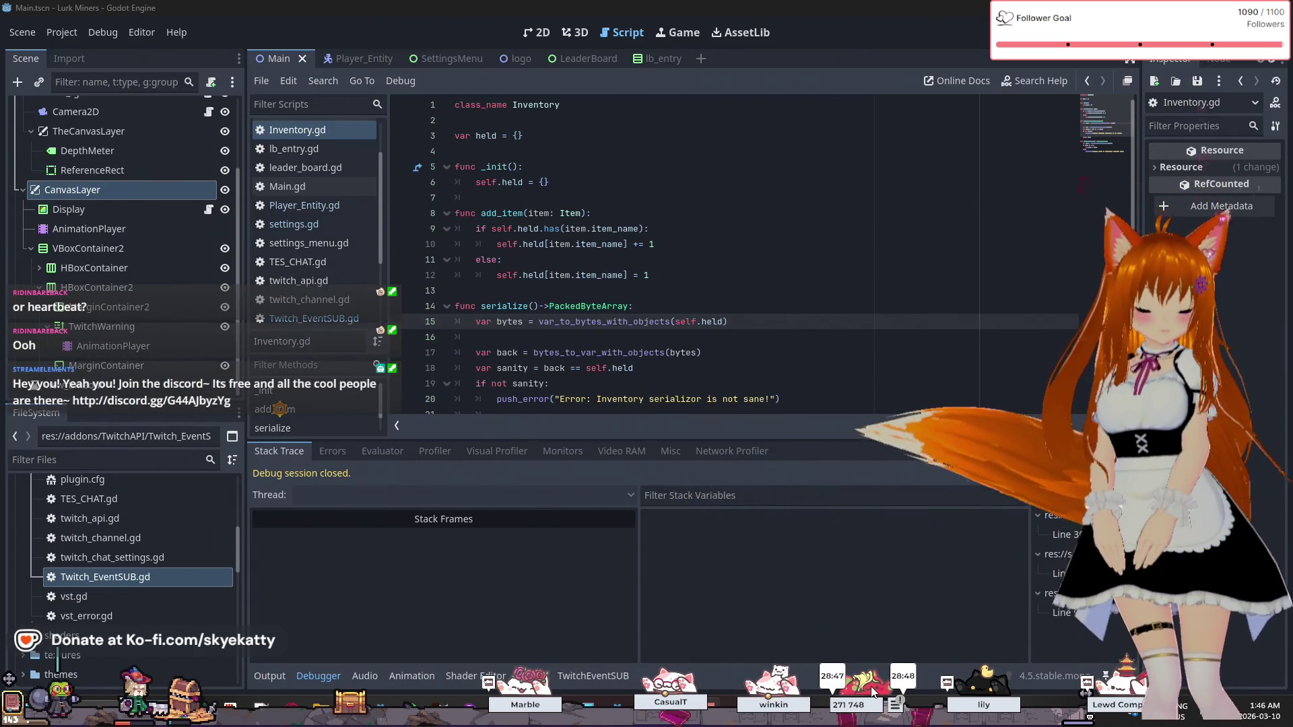
{"action": "mouse_move", "coordinate": [458, 120]}
{"action": "left_mouse_down"}
{"action": "mouse_move", "coordinate": [539, 214]}
{"action": "mouse_move", "coordinate": [566, 275]}
{"action": "left_mouse_up"}
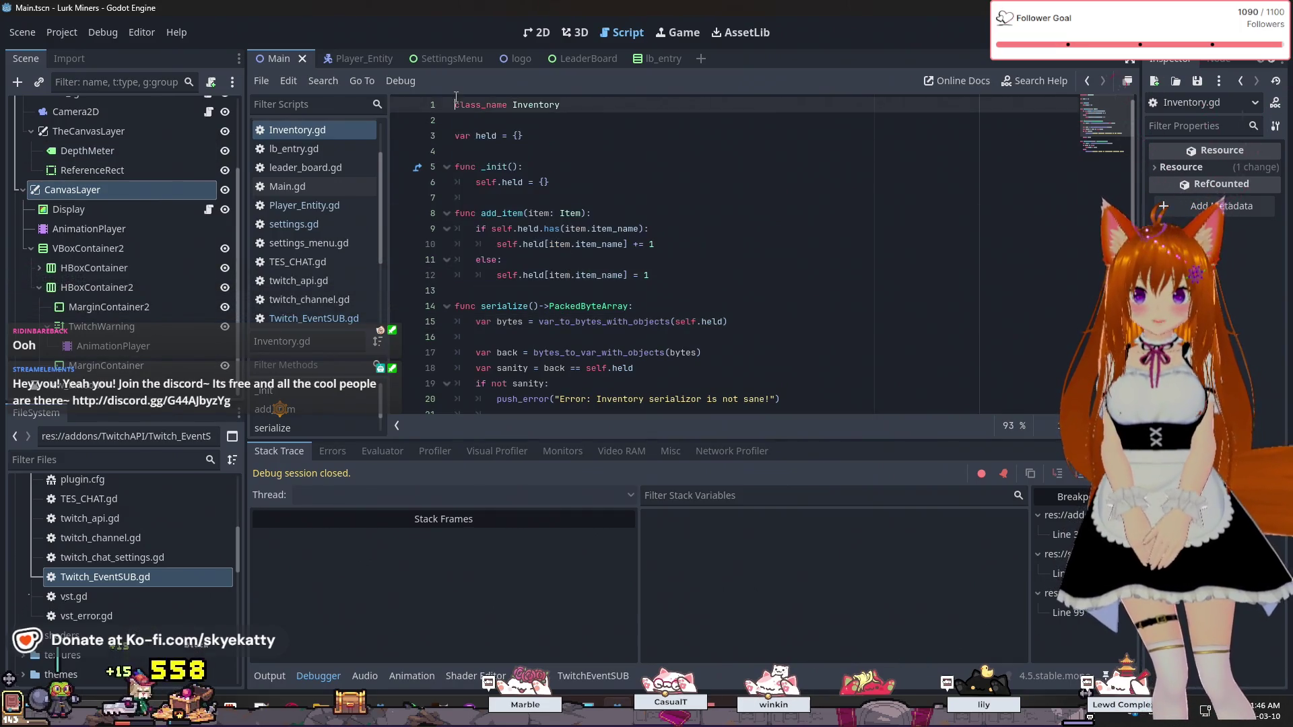
{"action": "left_click_drag", "start_coordinate": [457, 151], "coordinate": [649, 288]}
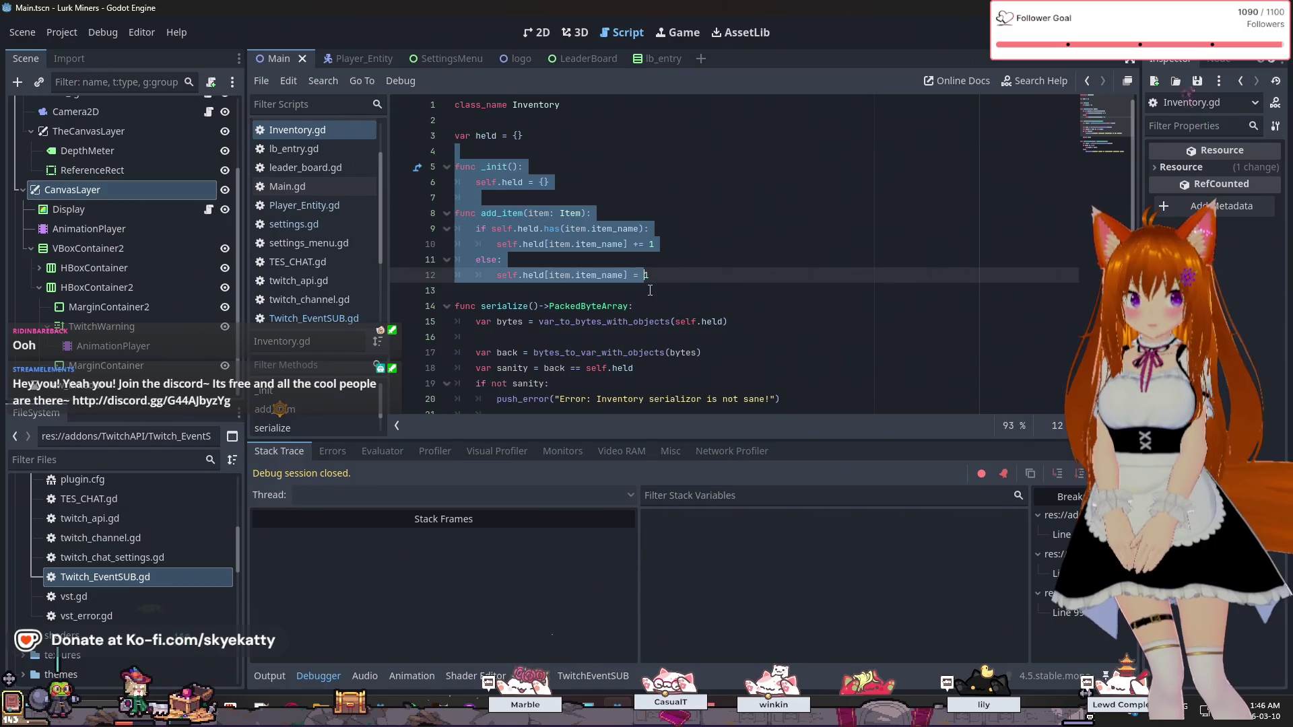
{"action": "key", "text": "Up"}
{"action": "left_click_drag", "start_coordinate": [461, 106], "coordinate": [456, 121]}
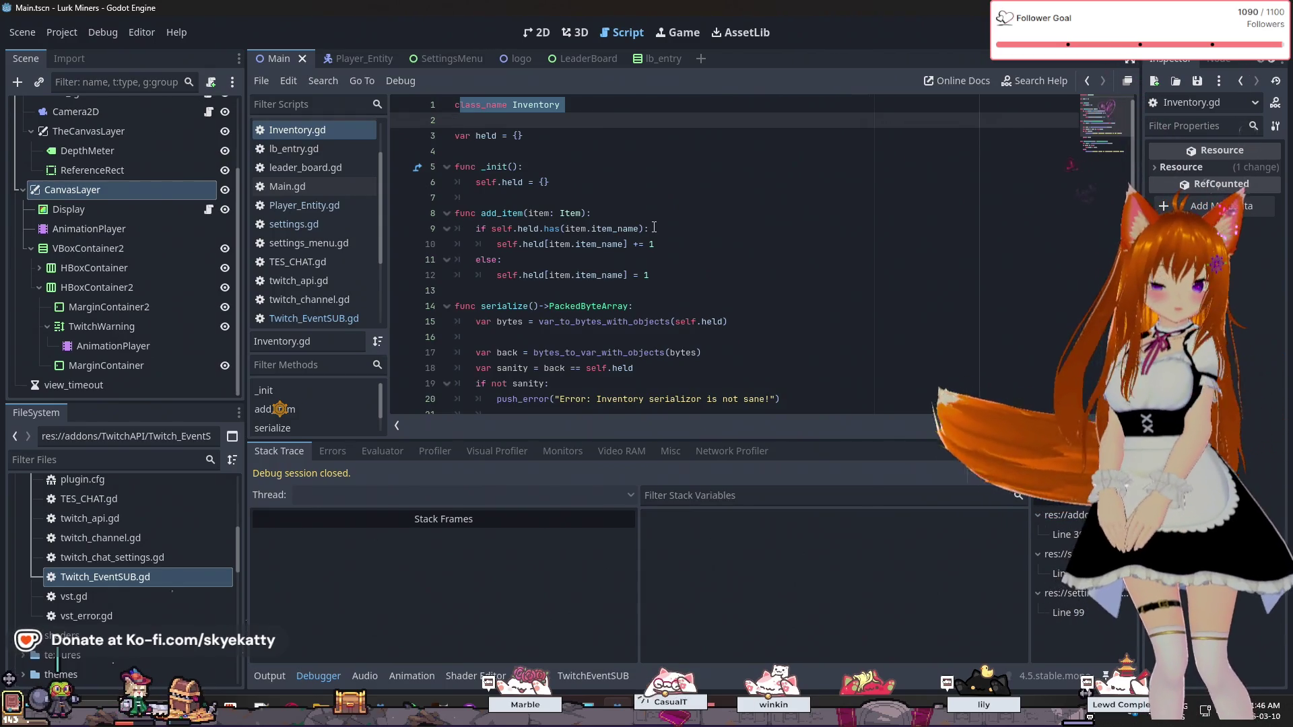
{"action": "left_click", "coordinate": [635, 196]}
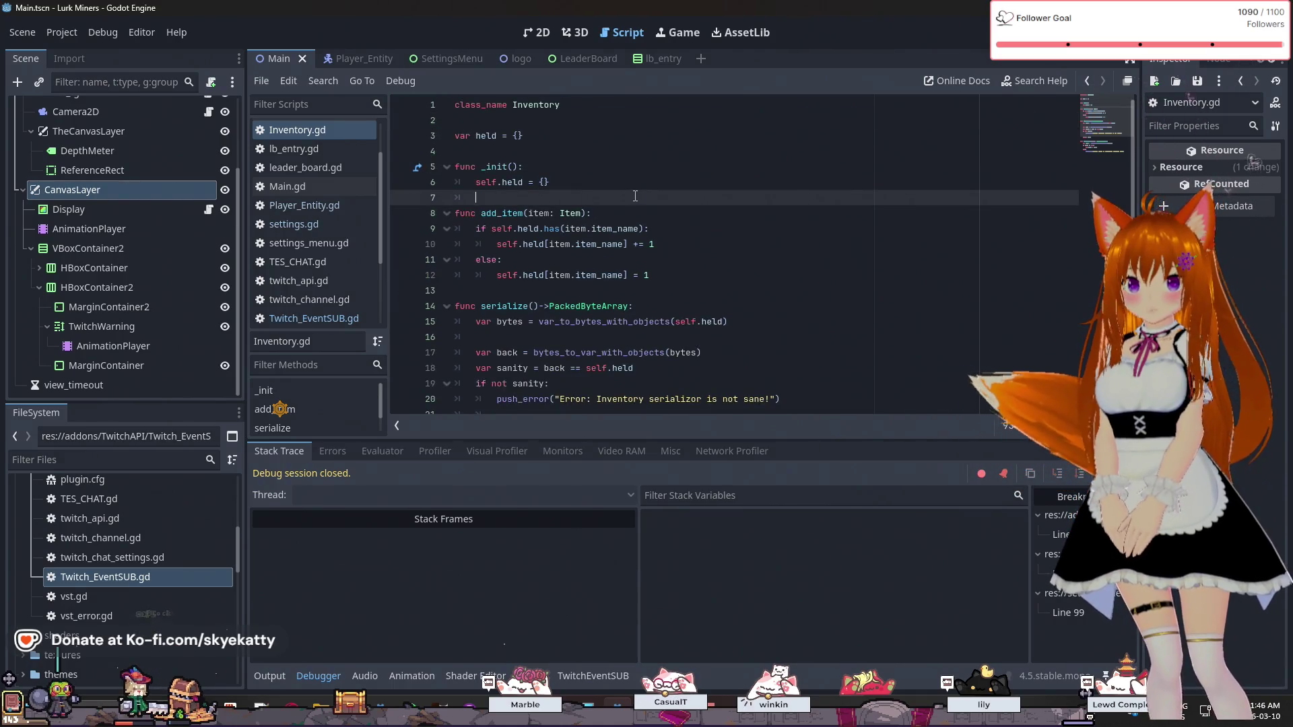
{"action": "scroll", "coordinate": [635, 196], "scroll_direction": "down", "scroll_amount": 1}
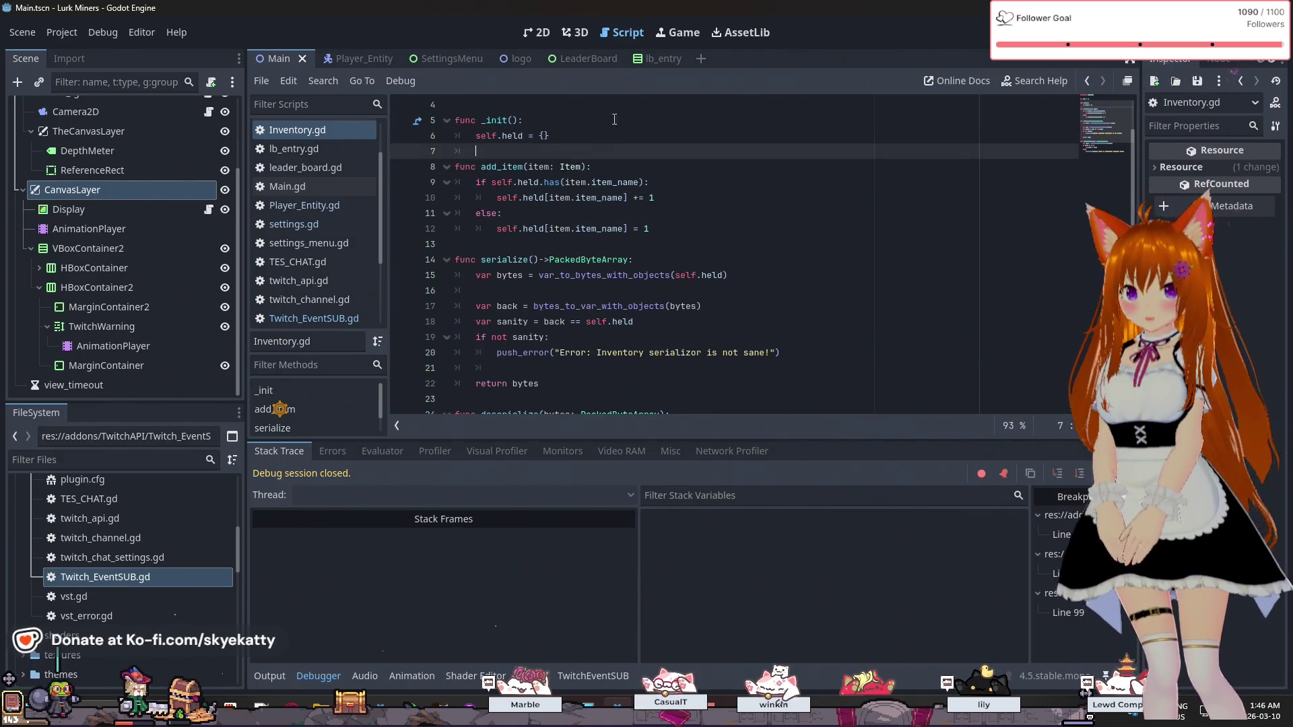
{"action": "scroll", "coordinate": [614, 119], "scroll_direction": "down", "scroll_amount": 3}
{"action": "scroll", "coordinate": [651, 216], "scroll_direction": "up", "scroll_amount": 4}
{"action": "left_click", "coordinate": [654, 219]}
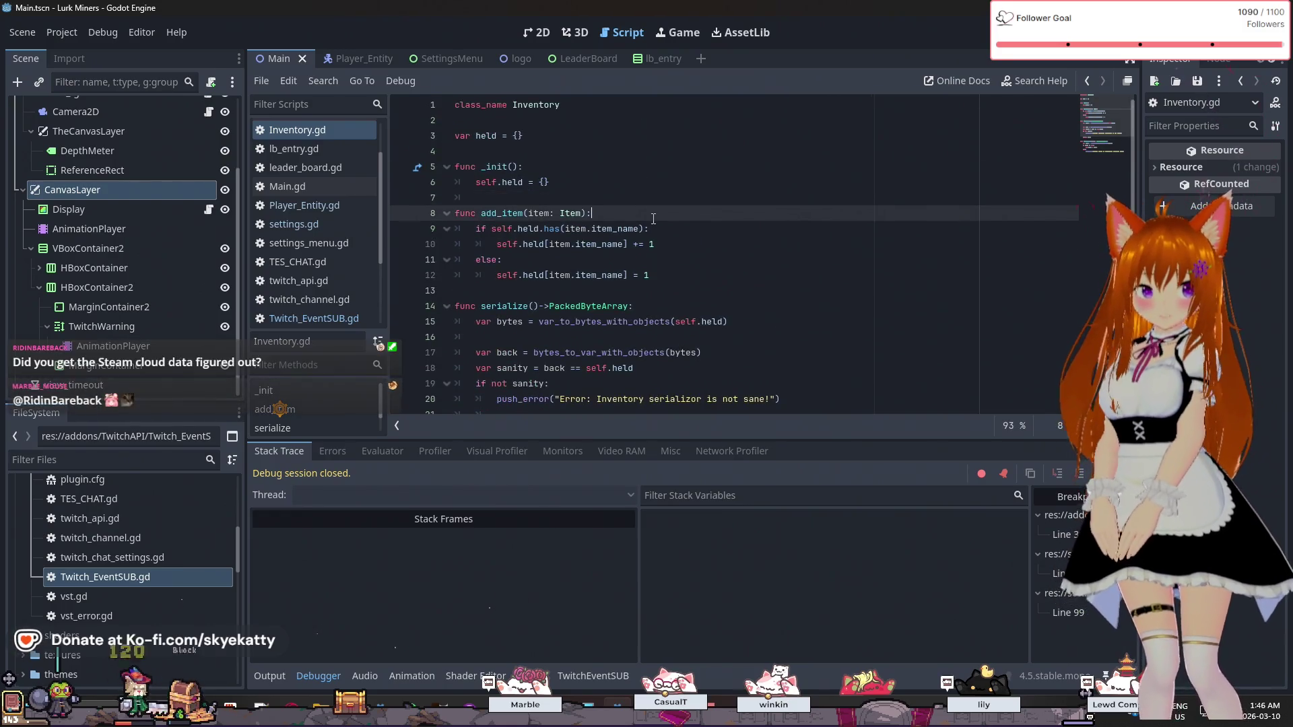
{"action": "scroll", "coordinate": [660, 225], "scroll_direction": "down", "scroll_amount": 3}
{"action": "left_click", "coordinate": [667, 229]}
{"action": "left_click", "coordinate": [668, 270]}
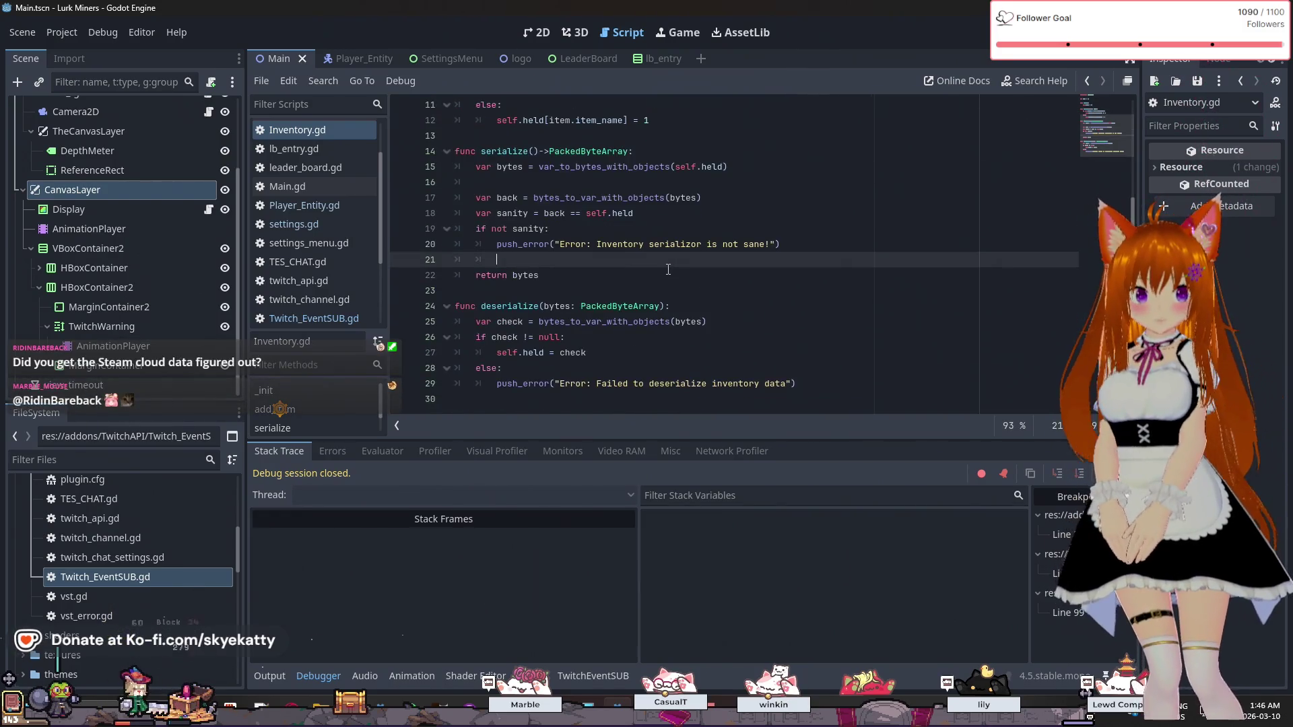
{"action": "scroll", "coordinate": [670, 263], "scroll_direction": "up", "scroll_amount": 3}
{"action": "left_click", "coordinate": [676, 244]}
{"action": "left_click", "coordinate": [679, 253]}
{"action": "left_click", "coordinate": [680, 251]}
{"action": "left_click", "coordinate": [682, 233]}
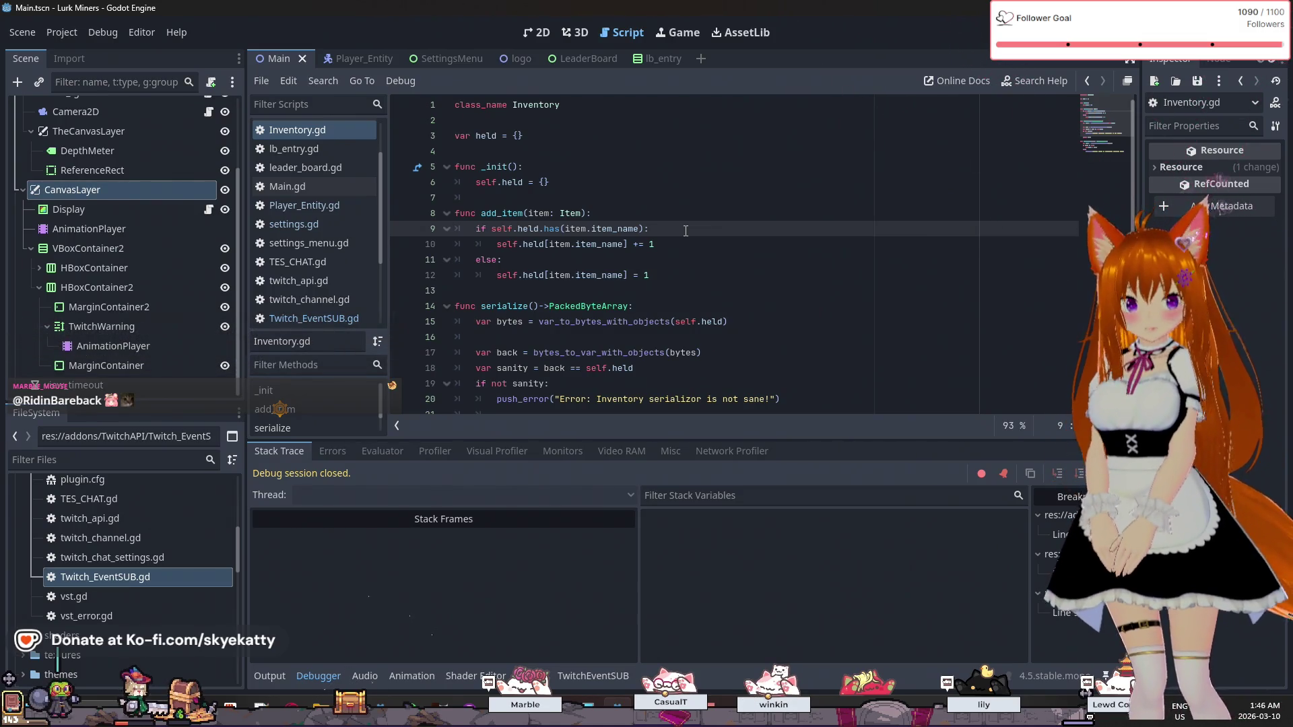
{"action": "scroll", "coordinate": [684, 234], "scroll_direction": "down", "scroll_amount": 1}
{"action": "scroll", "coordinate": [683, 239], "scroll_direction": "up", "scroll_amount": 1}
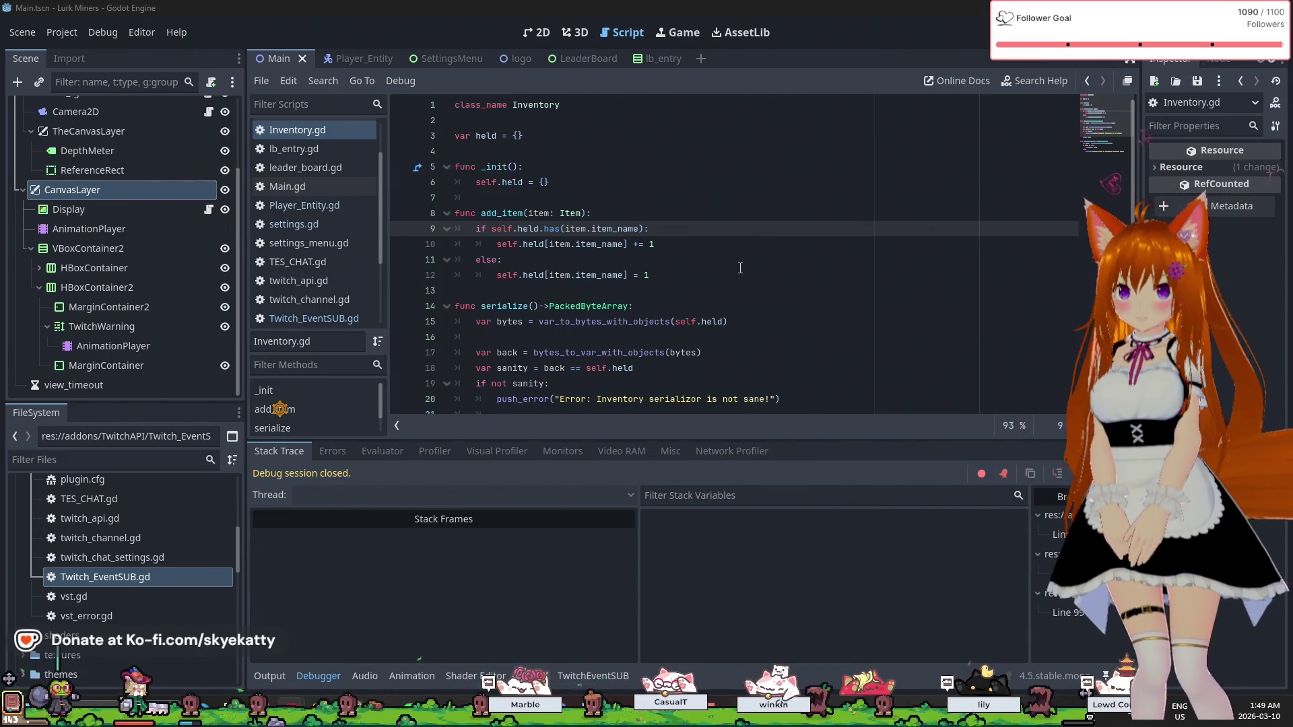
{"action": "scroll", "coordinate": [674, 256], "scroll_direction": "down", "scroll_amount": 3}
{"action": "scroll", "coordinate": [300, 148], "scroll_direction": "up", "scroll_amount": 2}
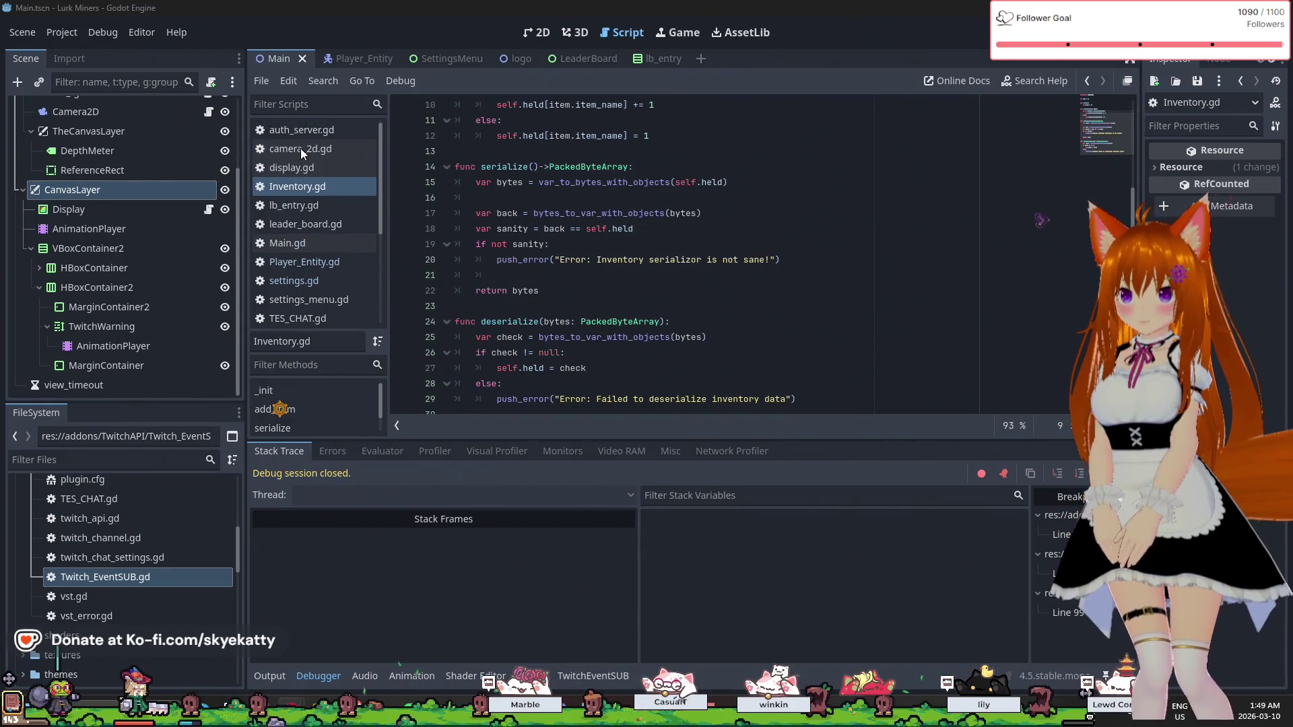
{"action": "left_click", "coordinate": [297, 135]}
- Browse display.gd, camera_2d.gd, auth_server.gd and lb_entry.gd in the Scripts panel
{"action": "left_click", "coordinate": [304, 164]}
{"action": "left_click", "coordinate": [307, 186]}
{"action": "left_click", "coordinate": [310, 170]}
{"action": "left_click", "coordinate": [314, 148]}
{"action": "left_click", "coordinate": [318, 130]}
{"action": "left_click", "coordinate": [303, 167]}
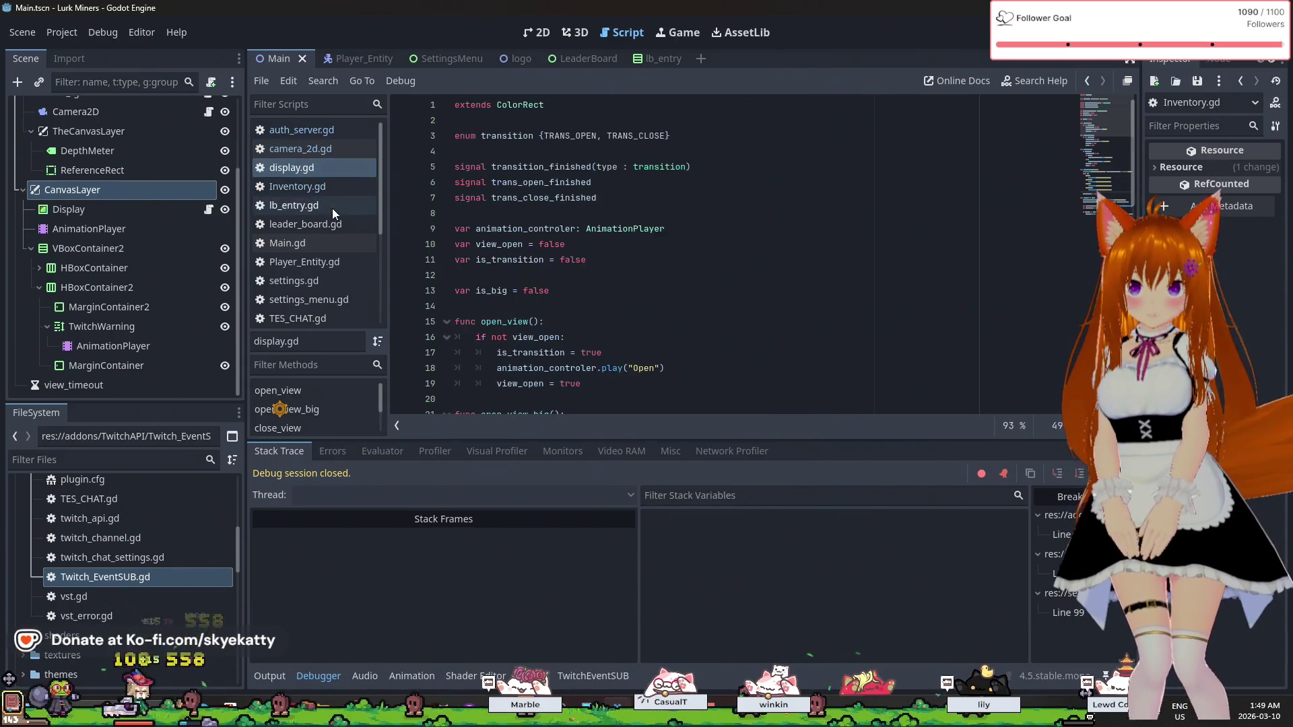
{"action": "left_click", "coordinate": [333, 208]}
{"action": "left_click", "coordinate": [485, 260]}
- Switch through display.gd, lb_entry.gd and Inventory.gd to leader_board.gd, then pick Main.gd lower down
{"action": "left_click", "coordinate": [297, 168]}
{"action": "left_click", "coordinate": [314, 207]}
{"action": "left_click", "coordinate": [324, 187]}
{"action": "left_click", "coordinate": [313, 224]}
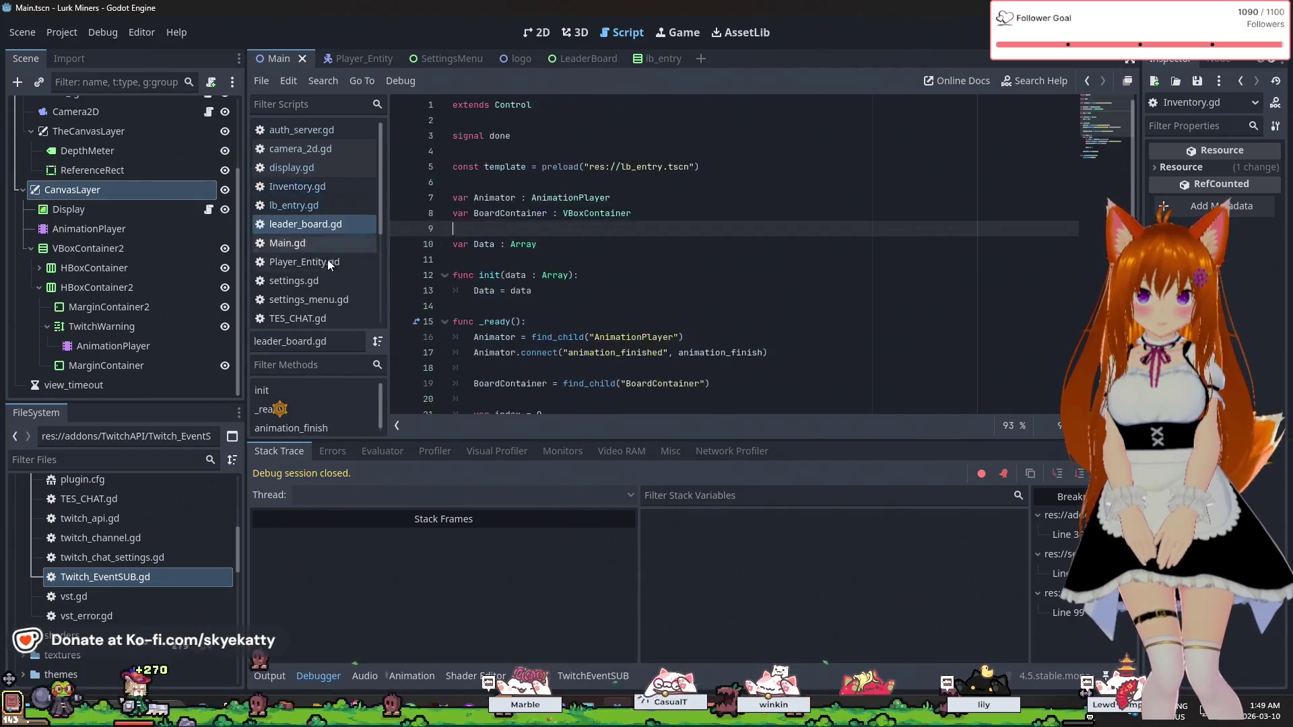
{"action": "scroll", "coordinate": [418, 222], "scroll_direction": "down", "scroll_amount": 5}
{"action": "left_click", "coordinate": [288, 243]}
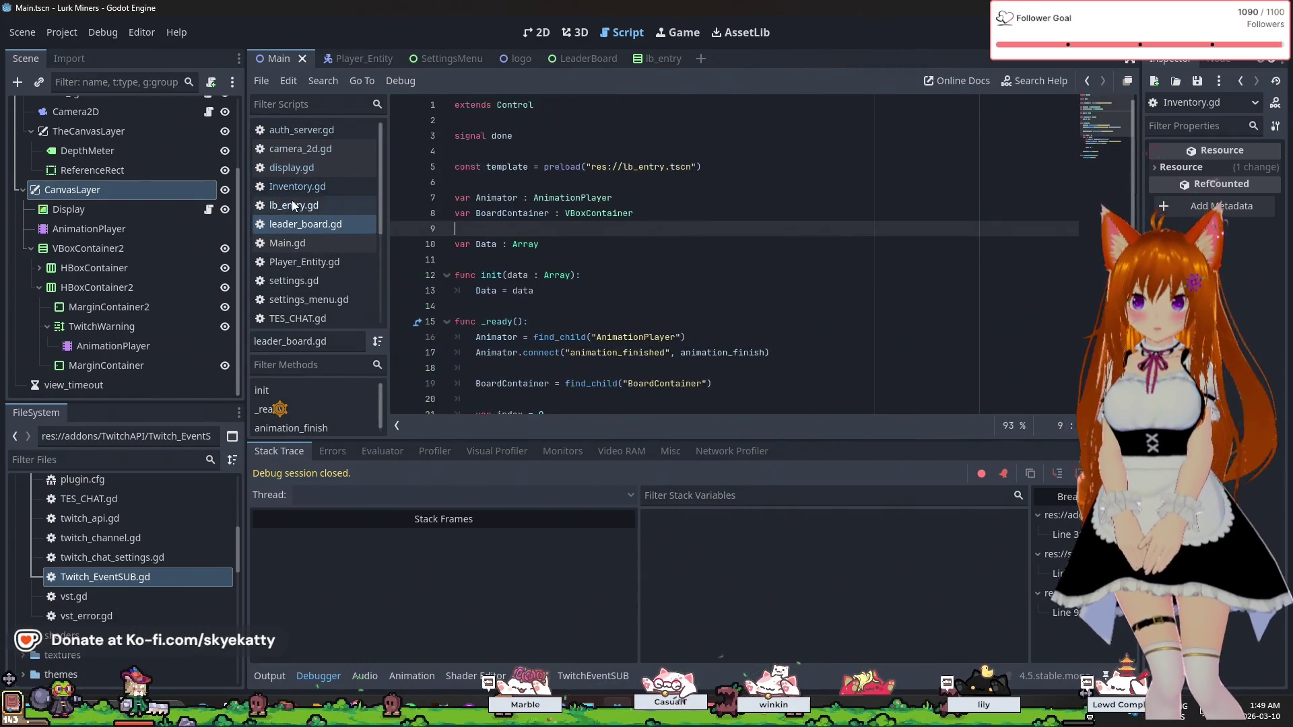
{"action": "scroll", "coordinate": [530, 175], "scroll_direction": "up", "scroll_amount": 5}
{"action": "scroll", "coordinate": [1134, 215], "scroll_direction": "up", "scroll_amount": 14}
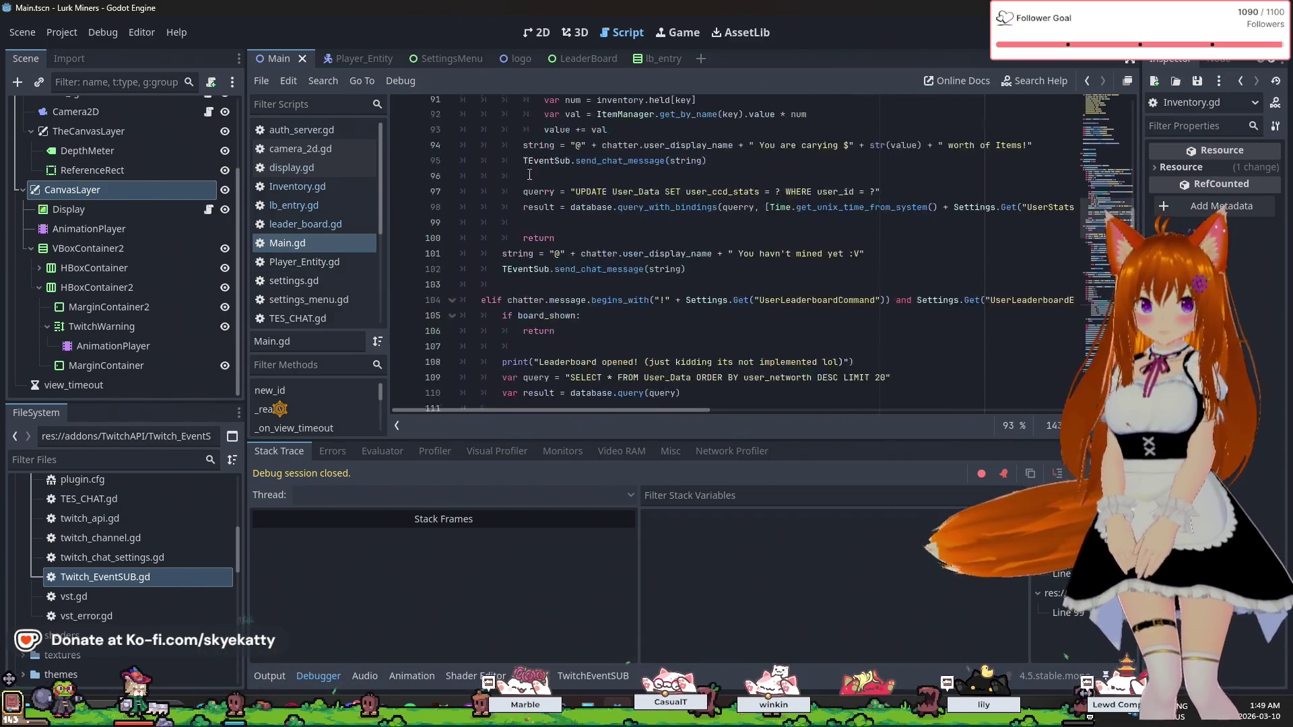
{"action": "left_click_drag", "start_coordinate": [1134, 211], "coordinate": [1134, 87]}
{"action": "scroll", "coordinate": [688, 198], "scroll_direction": "down", "scroll_amount": 6}
{"action": "scroll", "coordinate": [688, 197], "scroll_direction": "down", "scroll_amount": 3}
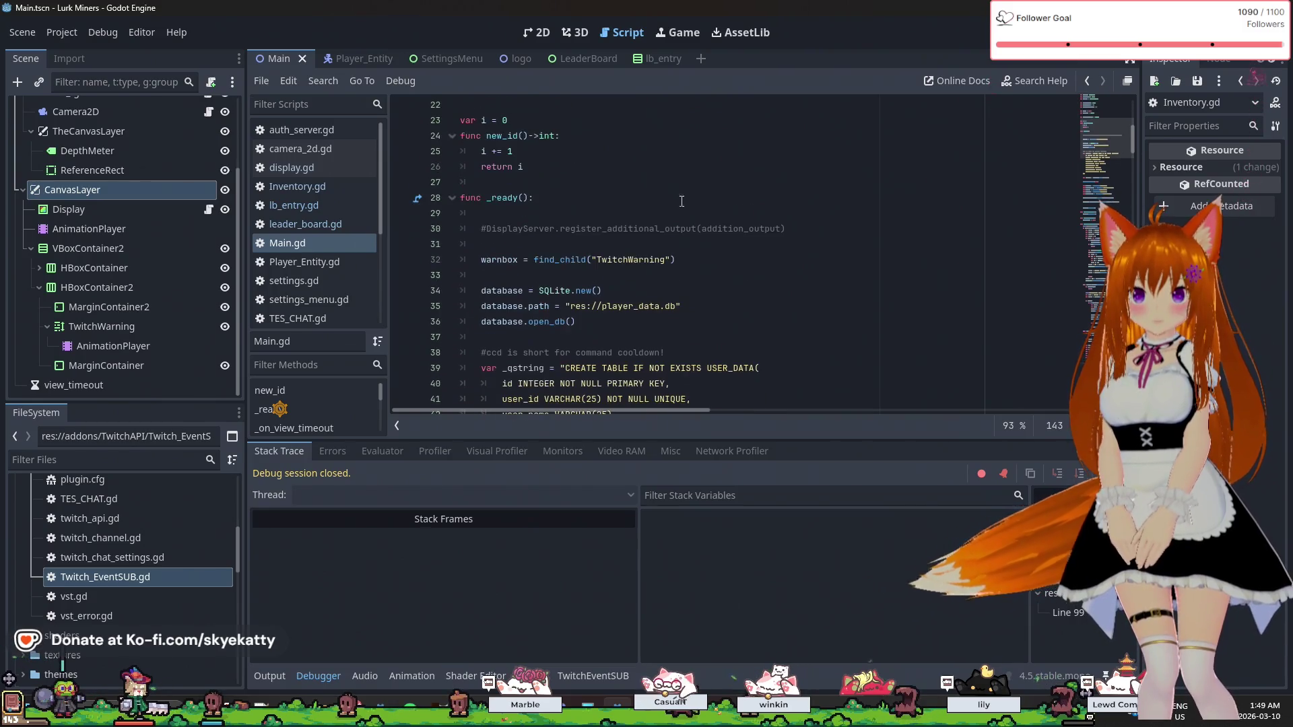
{"action": "left_click", "coordinate": [605, 228]}
{"action": "scroll", "coordinate": [609, 283], "scroll_direction": "up", "scroll_amount": 1}
{"action": "key", "text": "Up"}
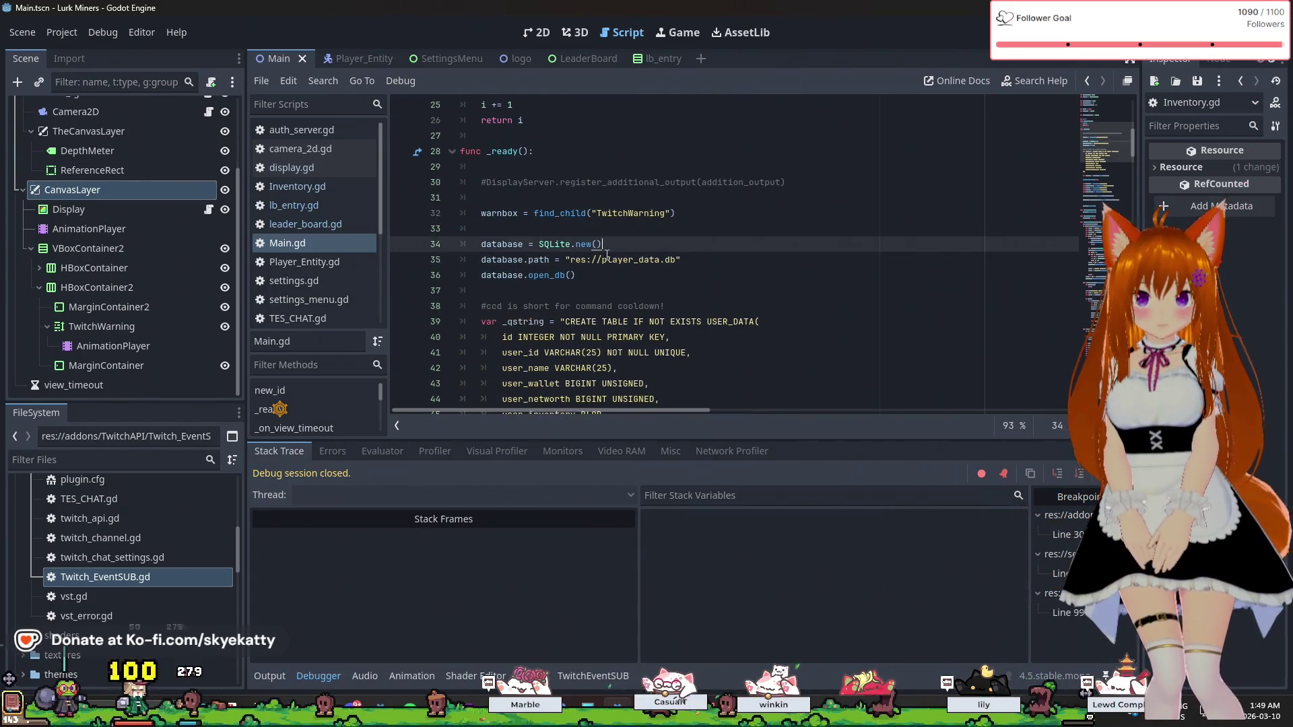
{"action": "mouse_move", "coordinate": [591, 267]}
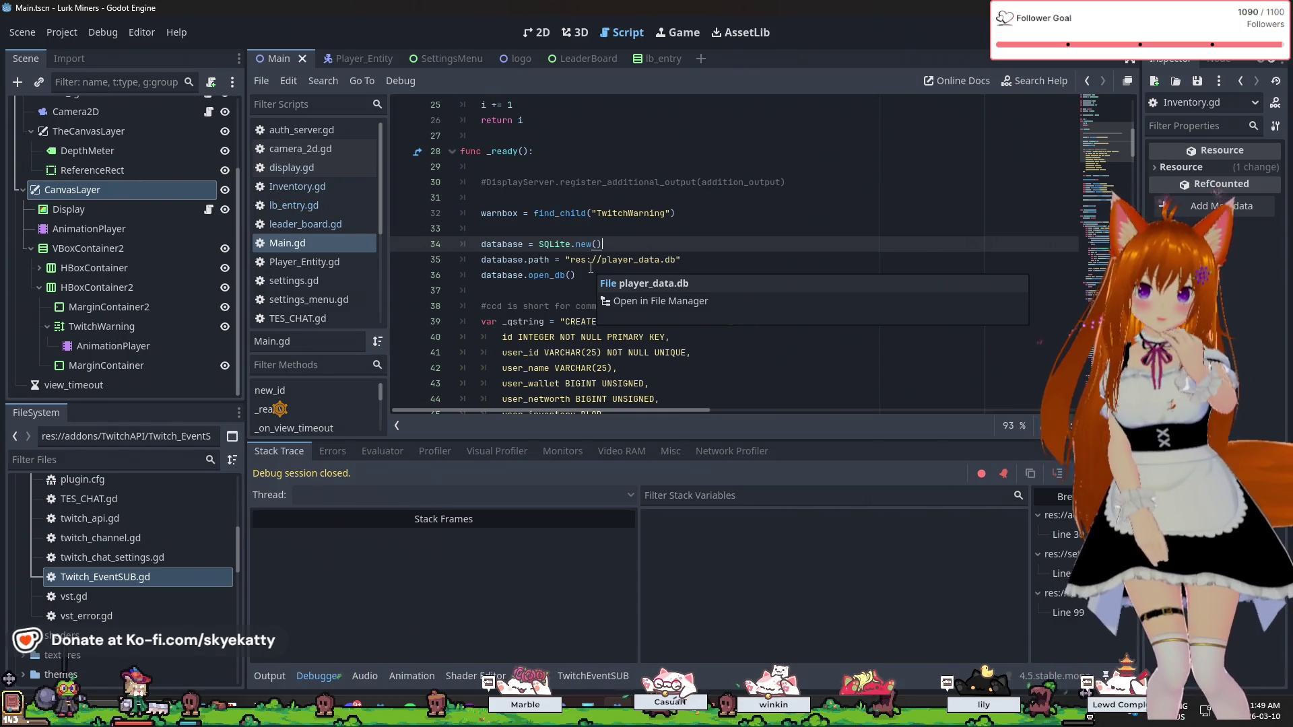
{"action": "left_click", "coordinate": [586, 291]}
{"action": "scroll", "coordinate": [586, 291], "scroll_direction": "down", "scroll_amount": 1}
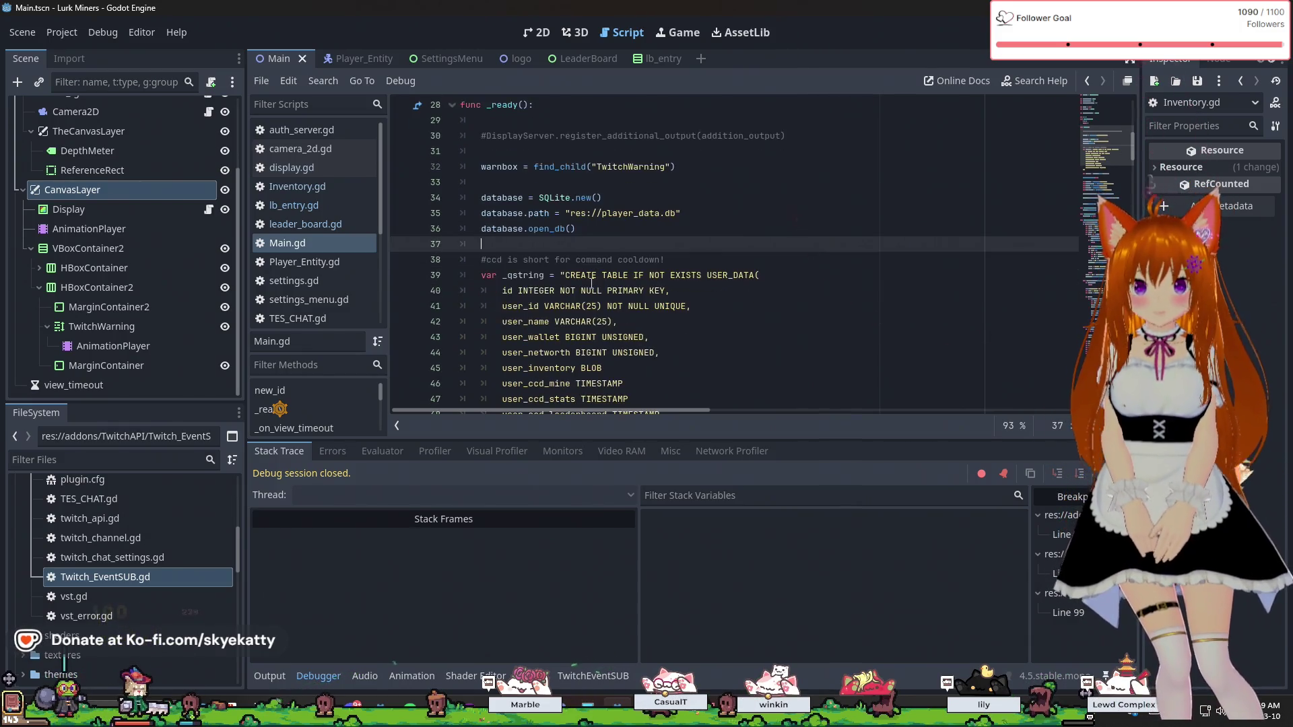
{"action": "scroll", "coordinate": [589, 287], "scroll_direction": "down", "scroll_amount": 1}
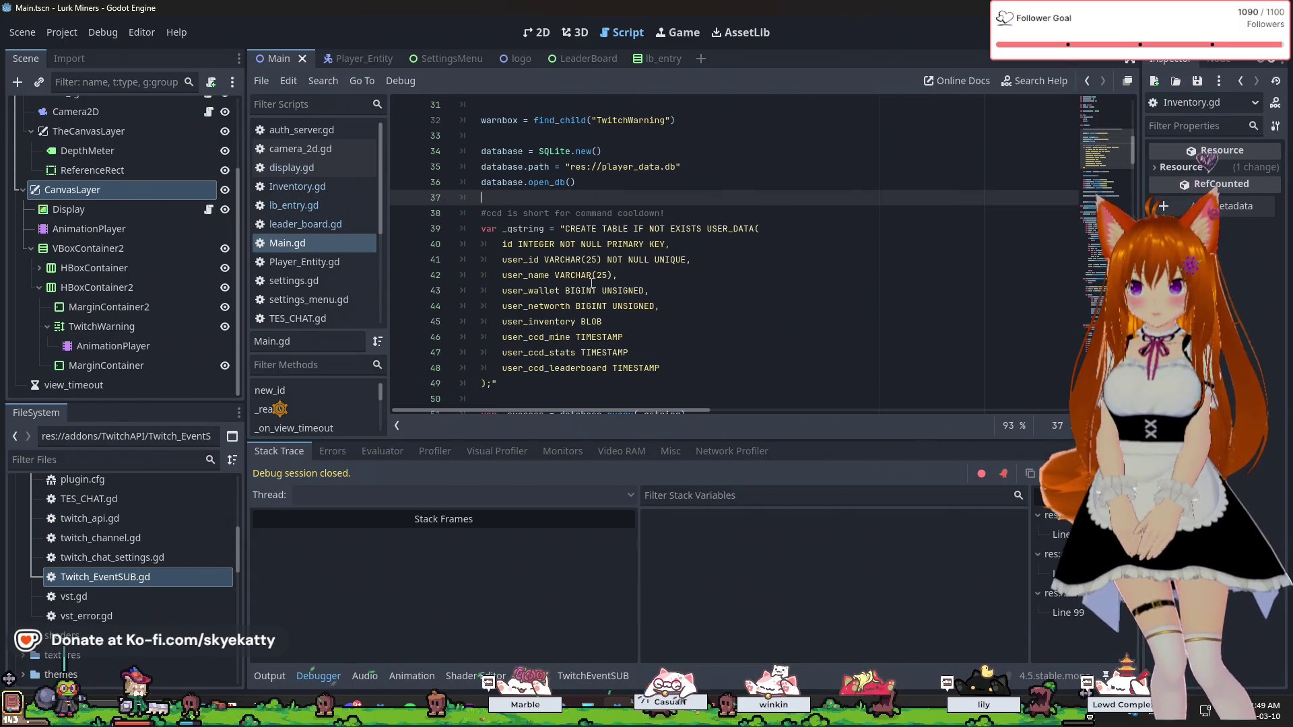
{"action": "scroll", "coordinate": [591, 283], "scroll_direction": "down", "scroll_amount": 1}
{"action": "scroll", "coordinate": [592, 284], "scroll_direction": "up", "scroll_amount": 1}
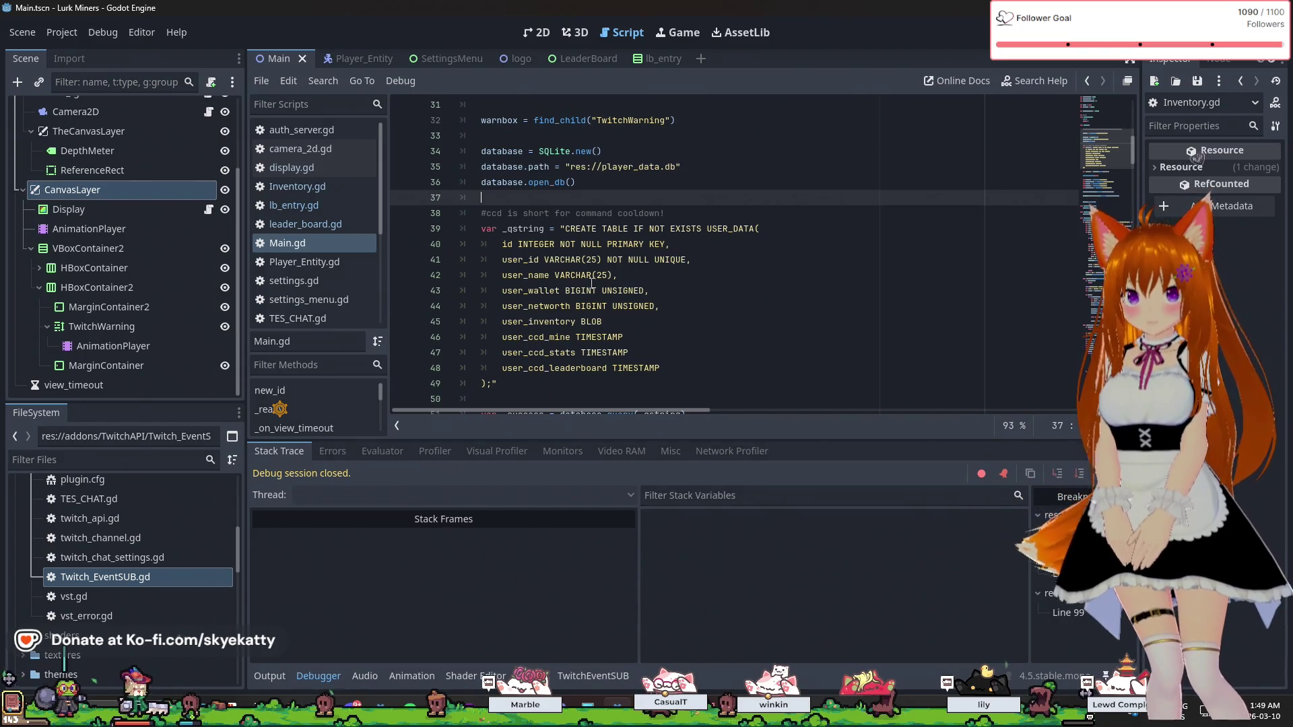
{"action": "scroll", "coordinate": [593, 283], "scroll_direction": "up", "scroll_amount": 1}
{"action": "left_click", "coordinate": [606, 226]}
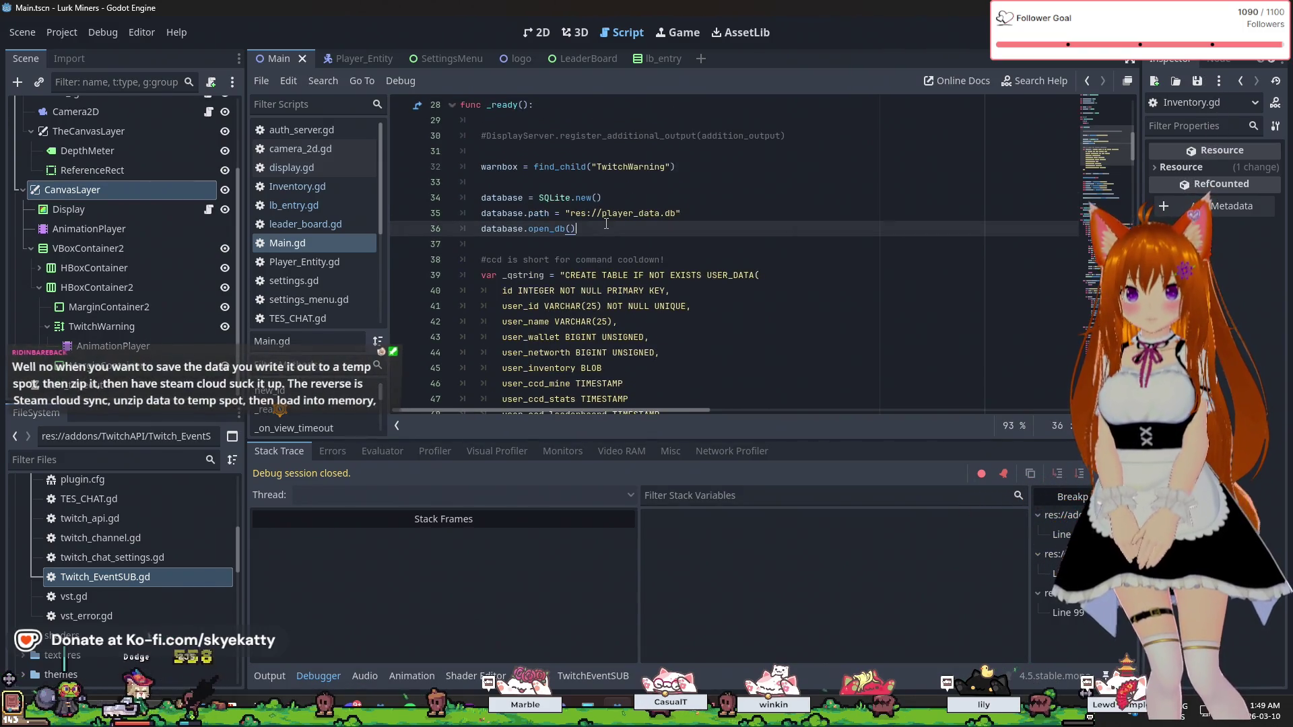
{"action": "left_click", "coordinate": [592, 260]}
{"action": "left_click", "coordinate": [592, 245]}
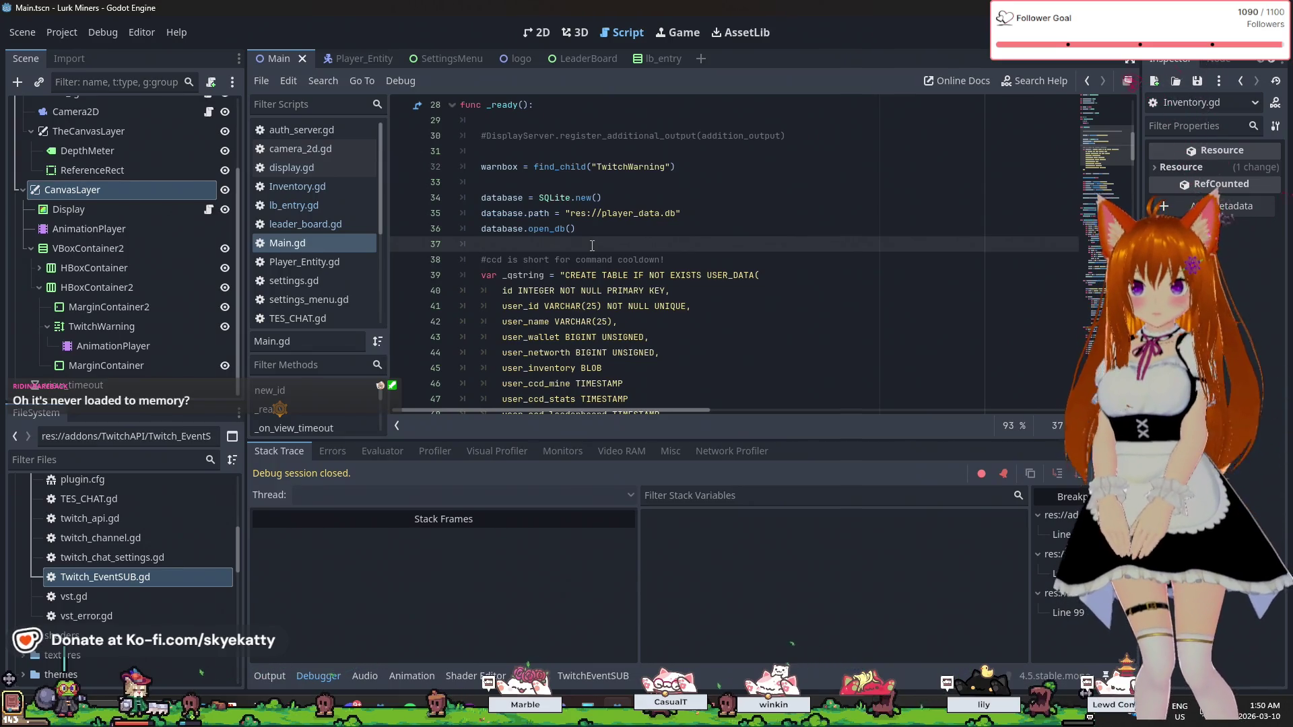
{"action": "scroll", "coordinate": [592, 246], "scroll_direction": "up", "scroll_amount": 2}
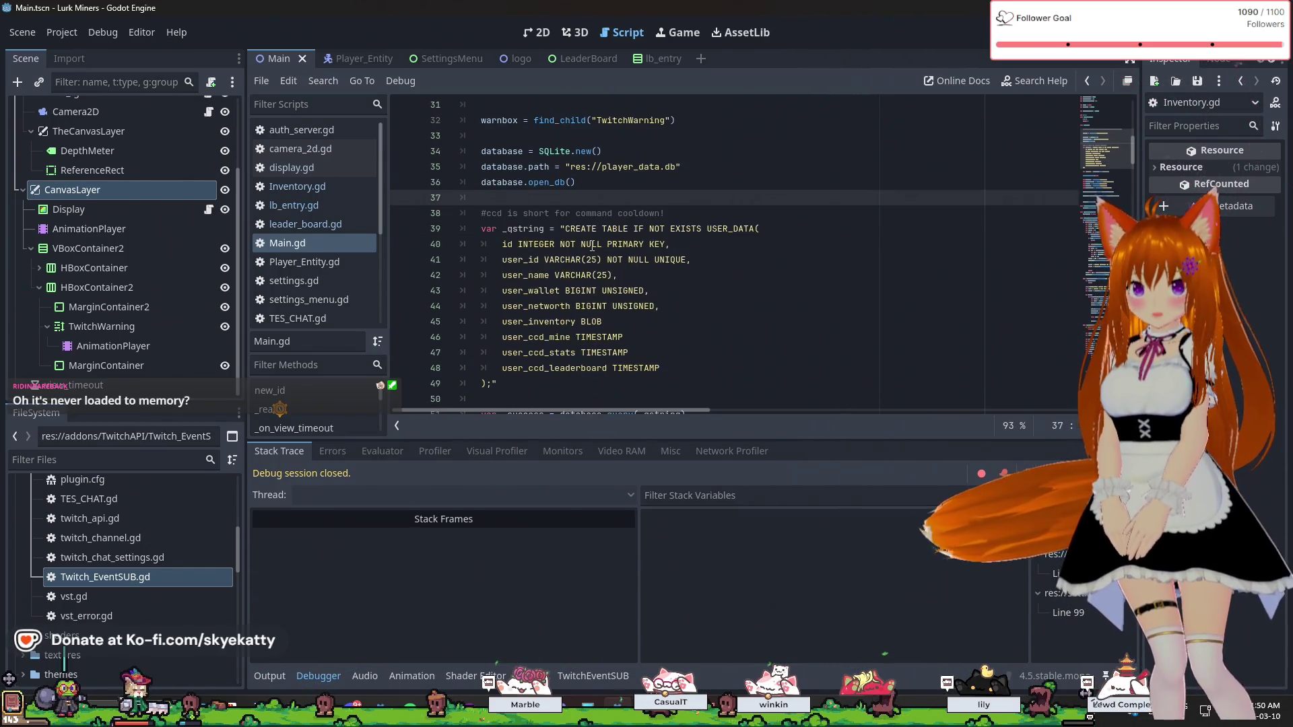
{"action": "scroll", "coordinate": [592, 245], "scroll_direction": "down", "scroll_amount": 2}
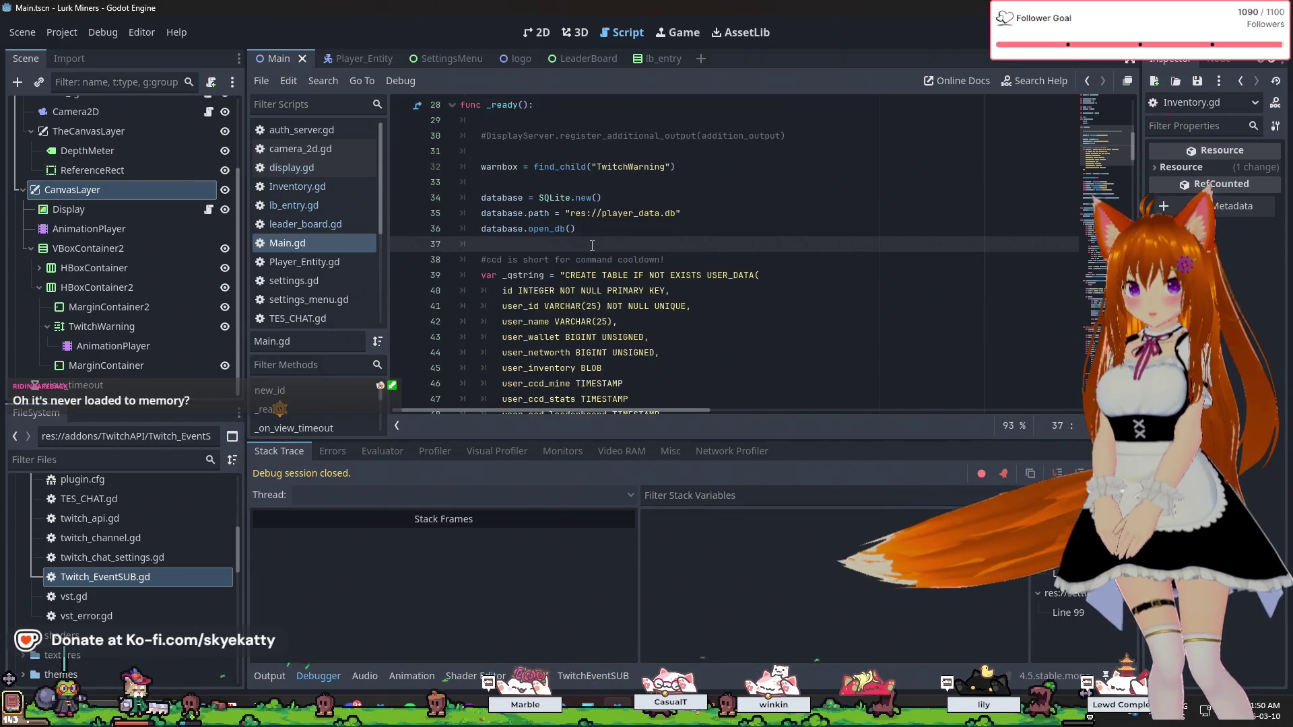
{"action": "left_click", "coordinate": [609, 233]}
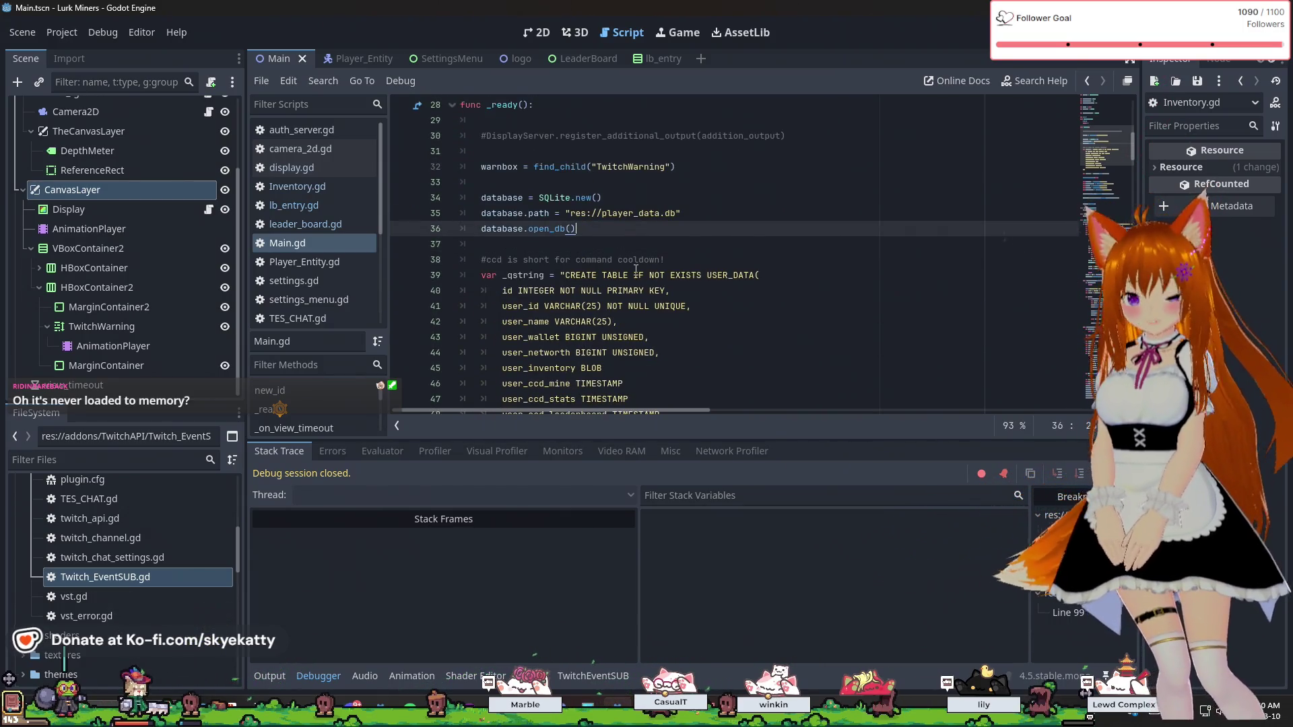
{"action": "scroll", "coordinate": [636, 270], "scroll_direction": "down", "scroll_amount": 1}
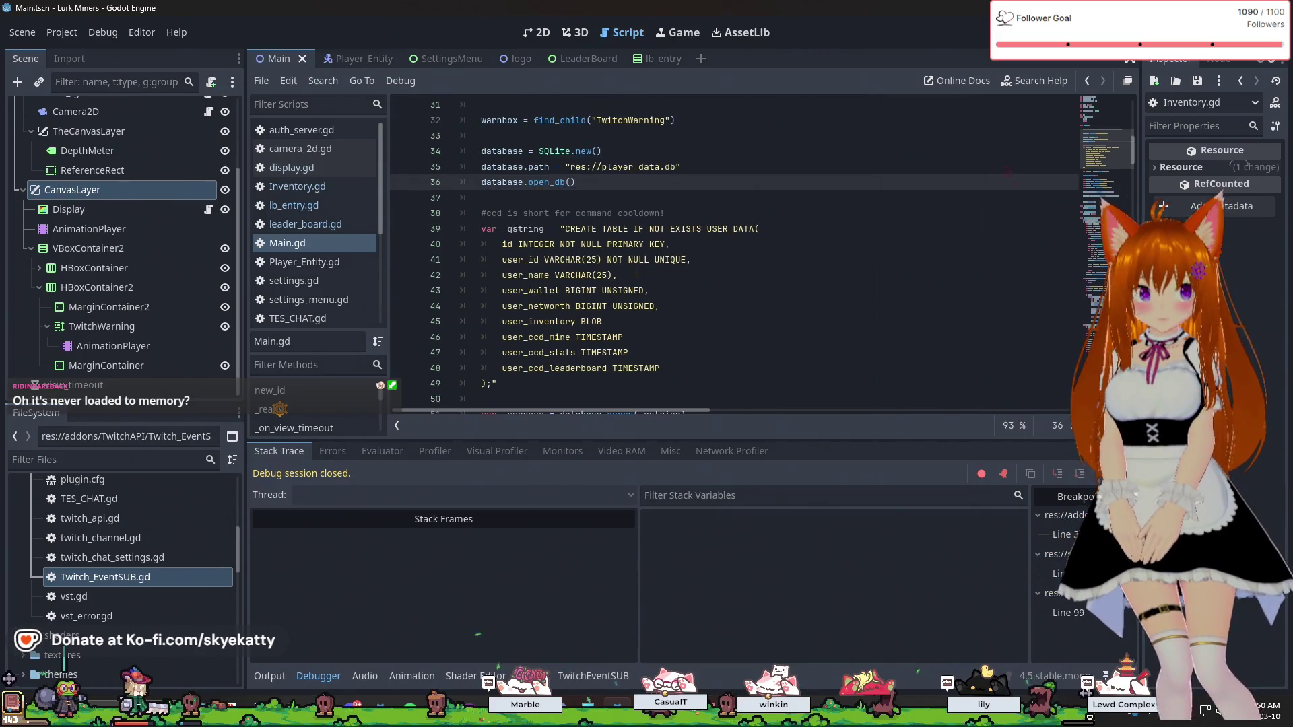
{"action": "scroll", "coordinate": [636, 270], "scroll_direction": "up", "scroll_amount": 1}
{"action": "left_click", "coordinate": [636, 270]}
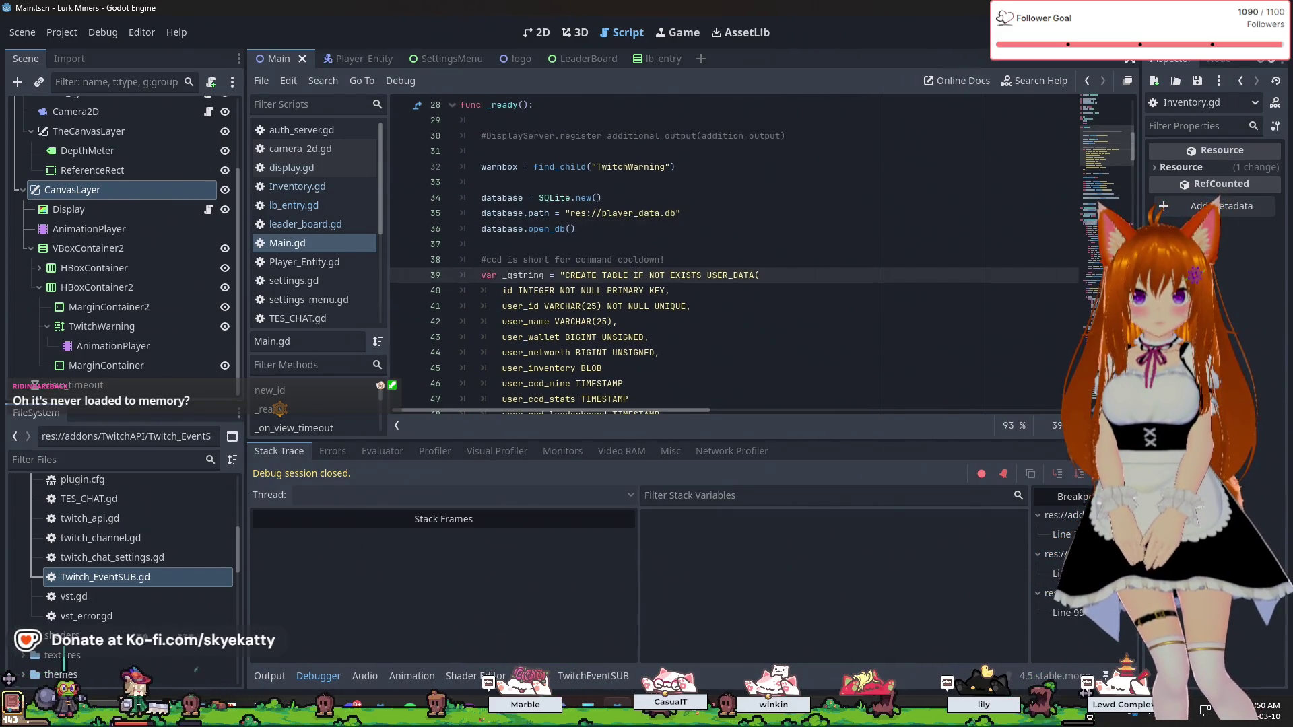
{"action": "scroll", "coordinate": [636, 269], "scroll_direction": "down", "scroll_amount": 1}
{"action": "key", "text": "Up"}
{"action": "key", "text": "Up"}
{"action": "key", "text": "Up"}
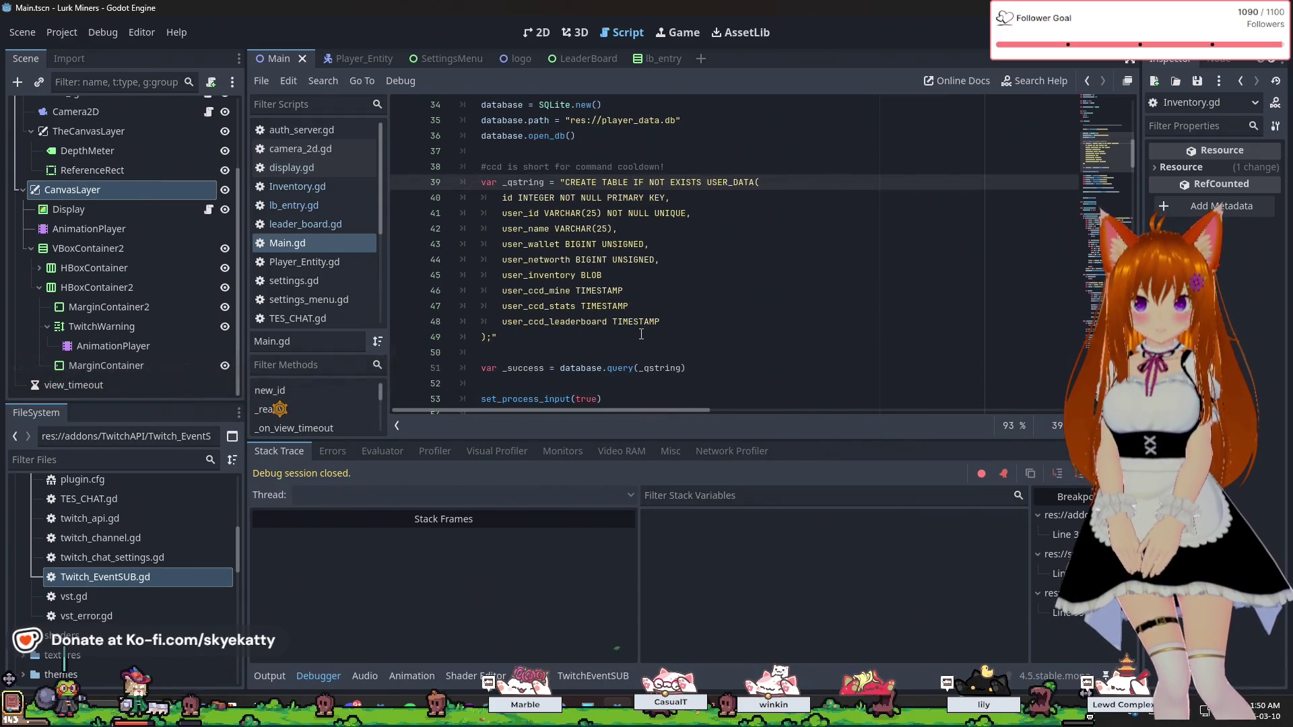
{"action": "left_click", "coordinate": [641, 334]}
{"action": "key", "text": "Down"}
{"action": "key", "text": "Down"}
{"action": "key", "text": "Down"}
{"action": "left_click", "coordinate": [653, 332]}
{"action": "left_click", "coordinate": [688, 303]}
{"action": "left_click", "coordinate": [702, 280]}
{"action": "left_click", "coordinate": [741, 244]}
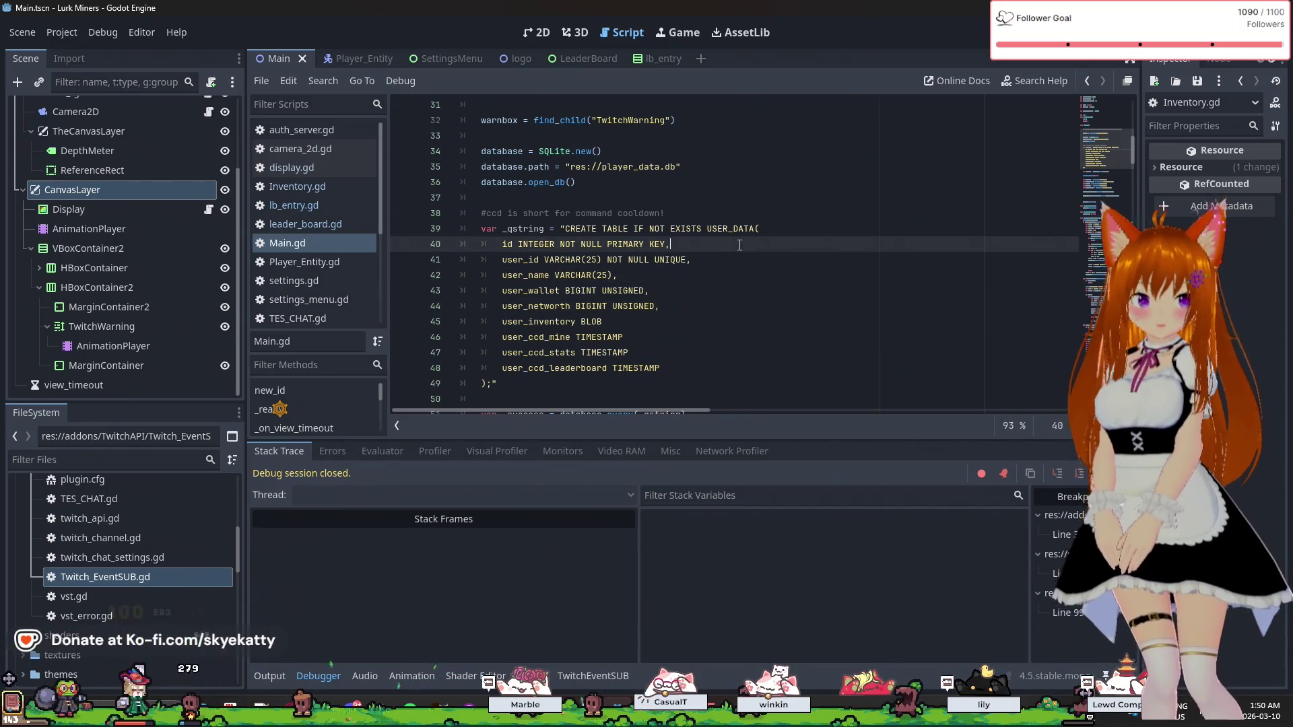
{"action": "scroll", "coordinate": [774, 329], "scroll_direction": "up", "scroll_amount": 2}
{"action": "left_click", "coordinate": [774, 329]}
{"action": "scroll", "coordinate": [774, 330], "scroll_direction": "down", "scroll_amount": 3}
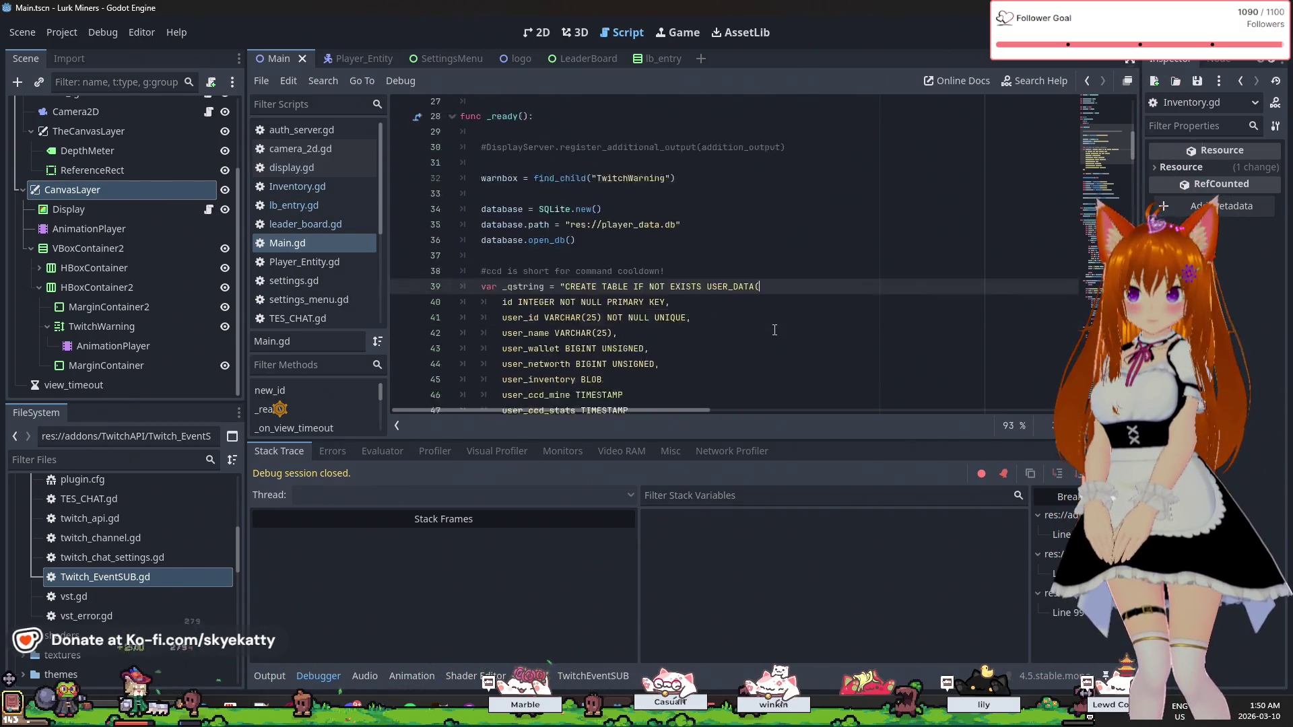
{"action": "left_click", "coordinate": [773, 333]}
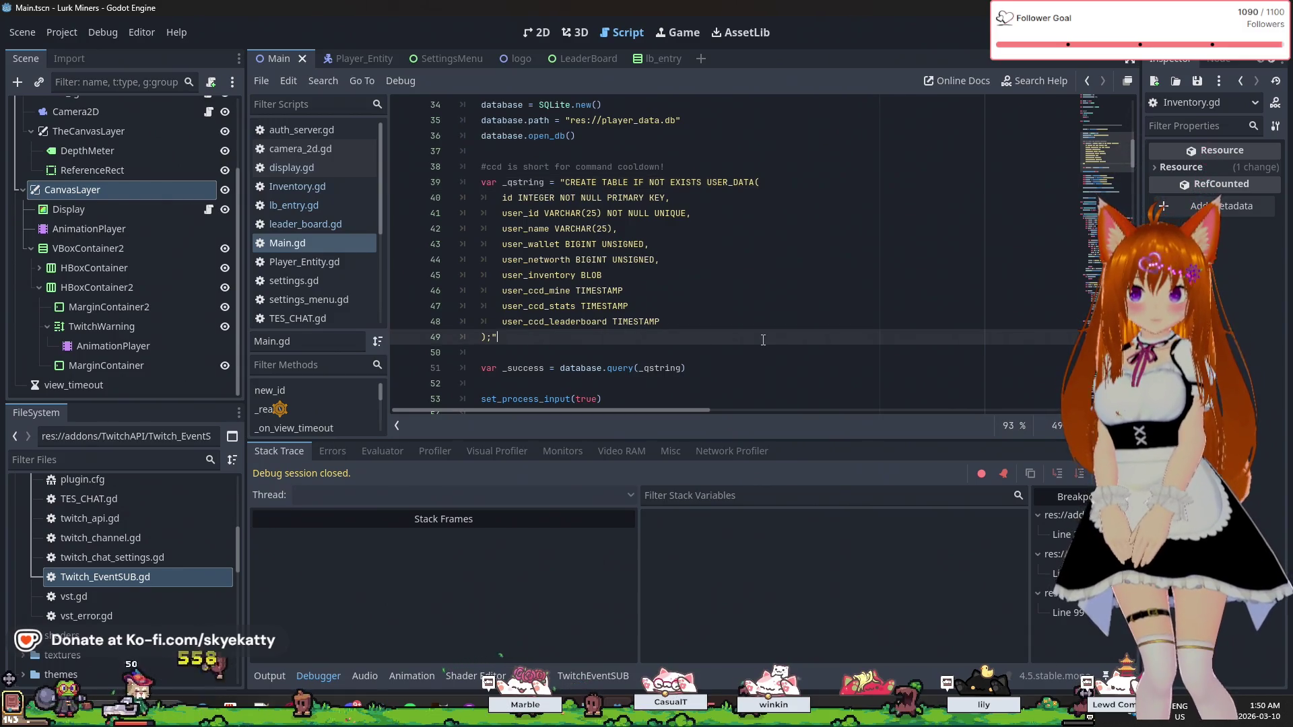
{"action": "scroll", "coordinate": [767, 336], "scroll_direction": "down", "scroll_amount": 1}
{"action": "scroll", "coordinate": [763, 340], "scroll_direction": "up", "scroll_amount": 1}
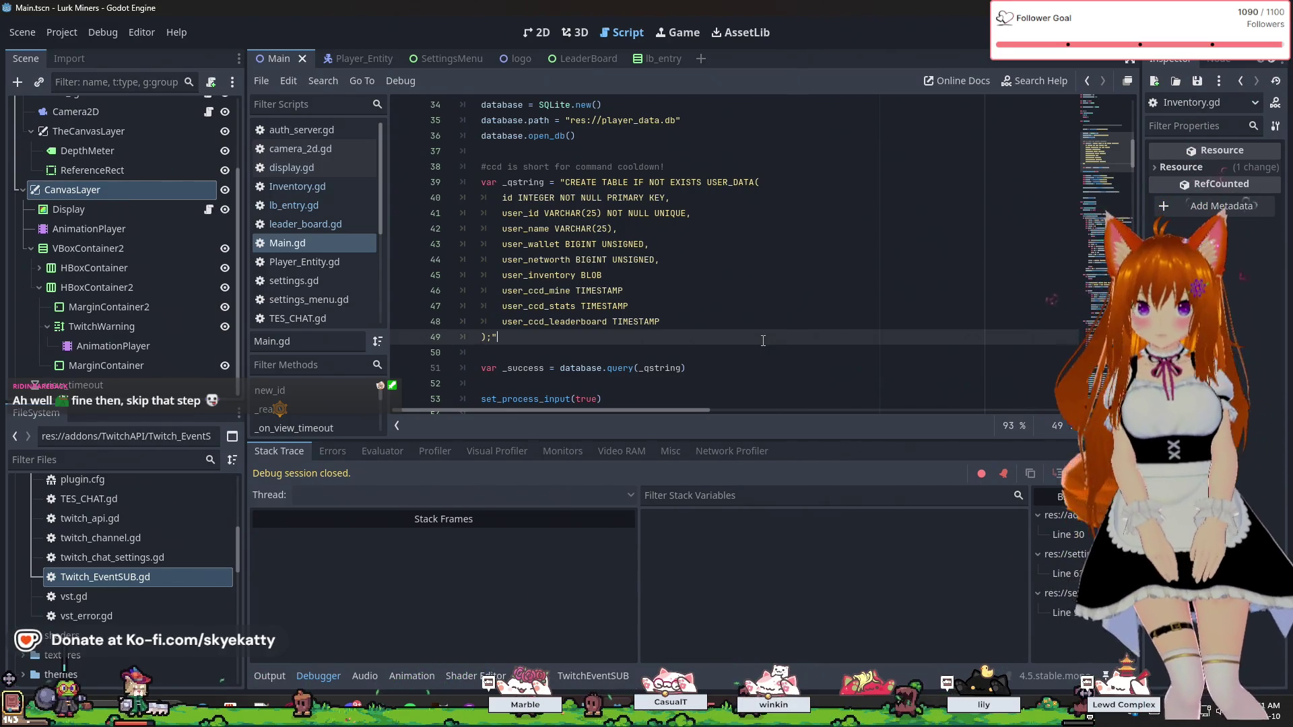
{"action": "scroll", "coordinate": [762, 340], "scroll_direction": "up", "scroll_amount": 2}
{"action": "scroll", "coordinate": [763, 340], "scroll_direction": "down", "scroll_amount": 3}
{"action": "scroll", "coordinate": [763, 340], "scroll_direction": "up", "scroll_amount": 2}
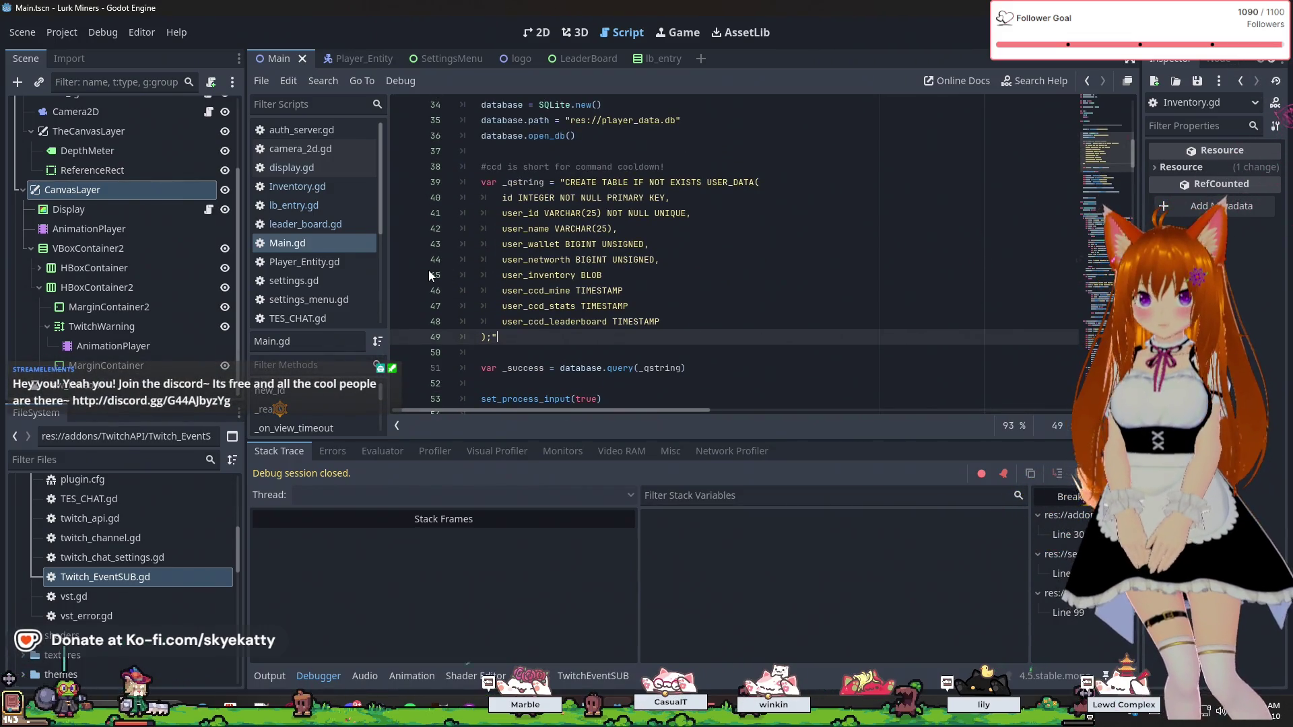
{"action": "left_click", "coordinate": [482, 136]}
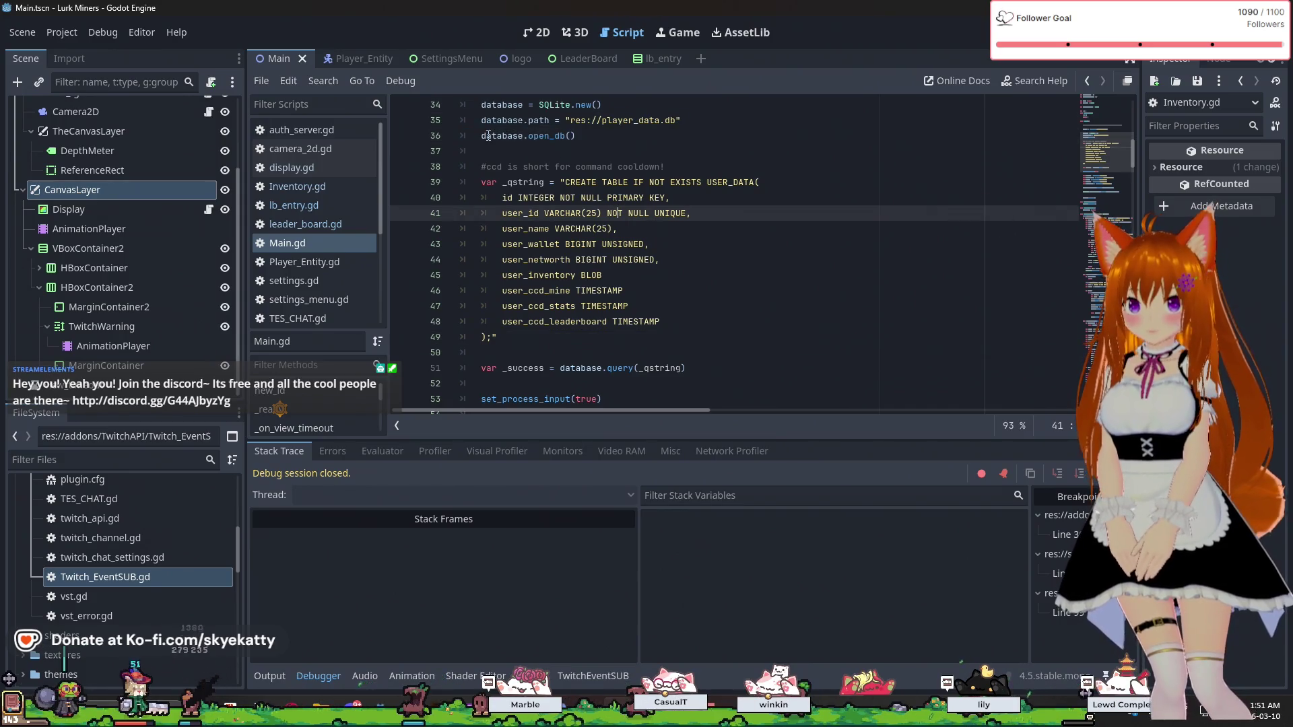
{"action": "scroll", "coordinate": [476, 249], "scroll_direction": "up", "scroll_amount": 3}
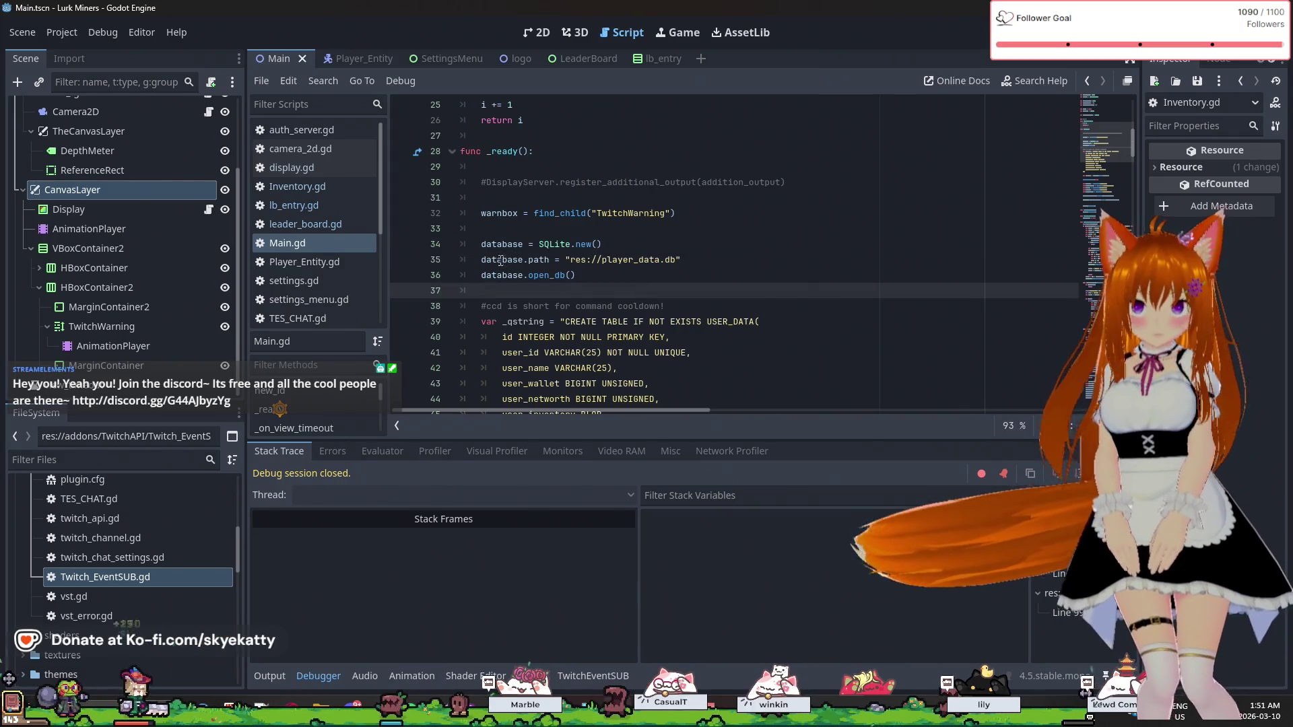
{"action": "left_click_drag", "start_coordinate": [479, 259], "coordinate": [848, 253]}
{"action": "left_click_drag", "start_coordinate": [480, 275], "coordinate": [783, 271]}
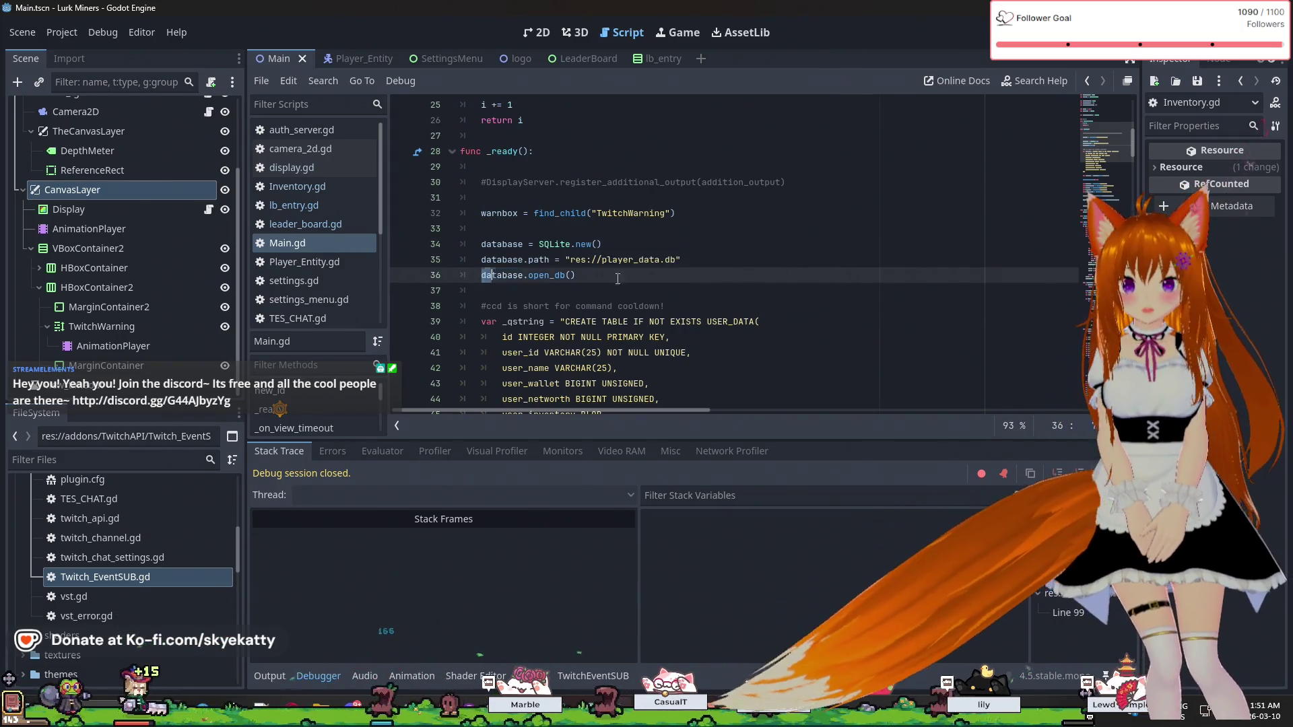
{"action": "left_click", "coordinate": [783, 271]}
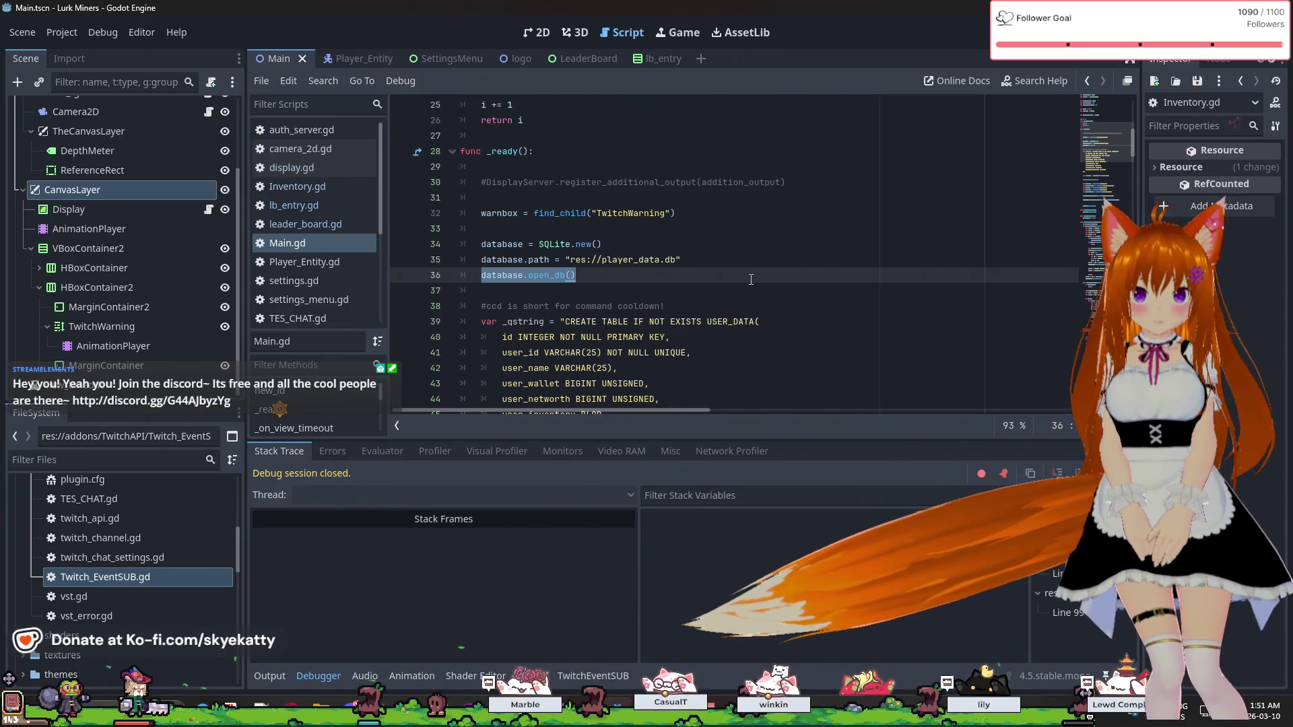
{"action": "left_click", "coordinate": [703, 313]}
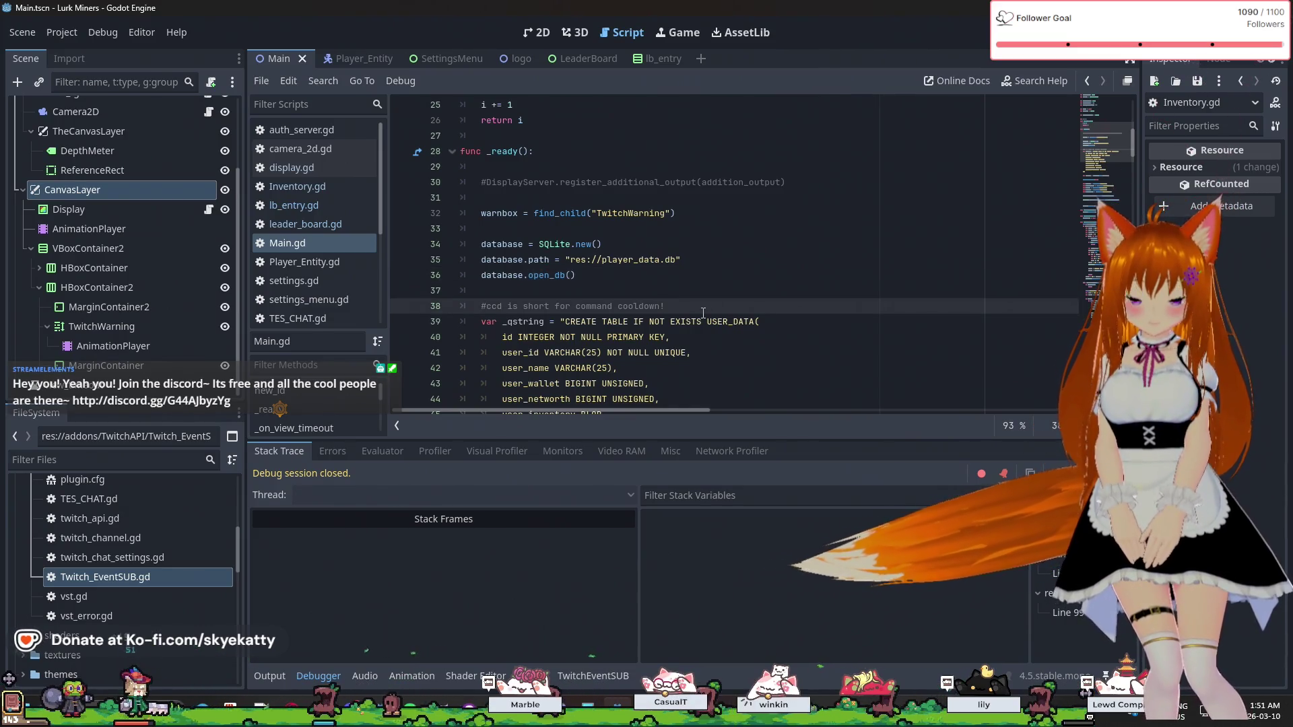
{"action": "scroll", "coordinate": [703, 314], "scroll_direction": "down", "scroll_amount": 2}
{"action": "scroll", "coordinate": [703, 313], "scroll_direction": "up", "scroll_amount": 2}
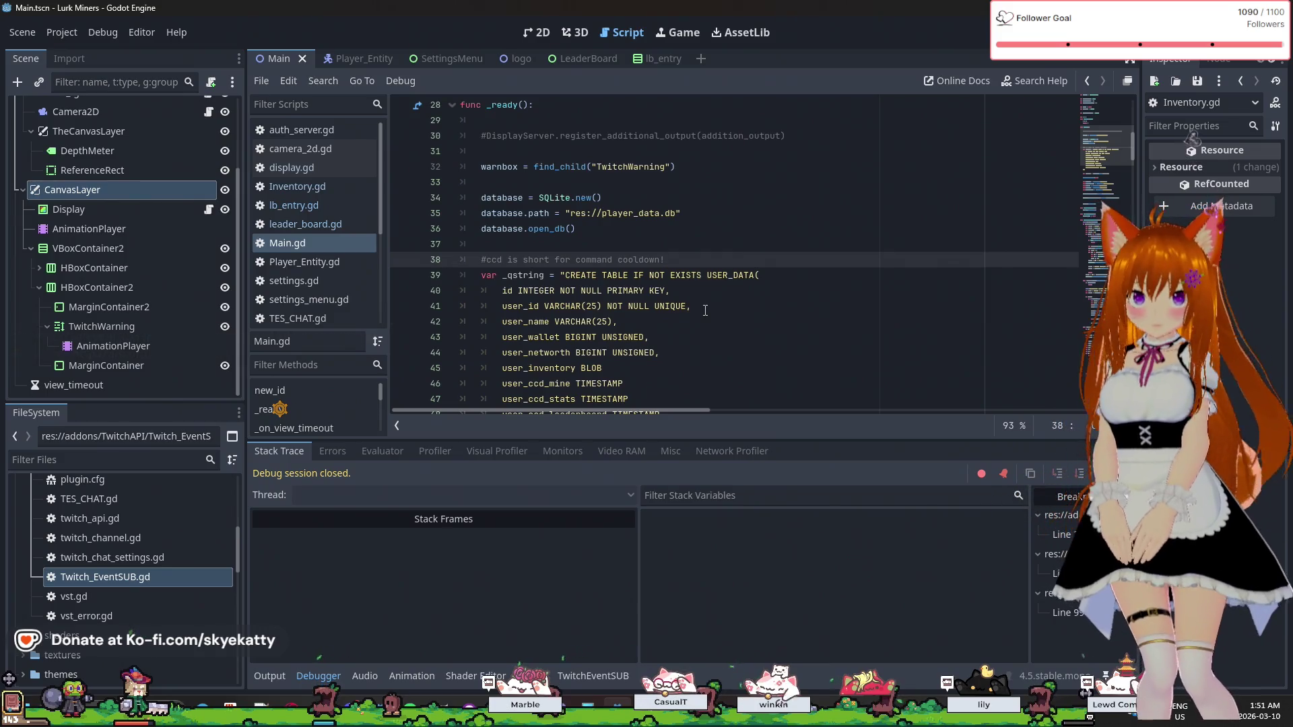
{"action": "scroll", "coordinate": [705, 309], "scroll_direction": "up", "scroll_amount": 1}
{"action": "left_click", "coordinate": [604, 316]}
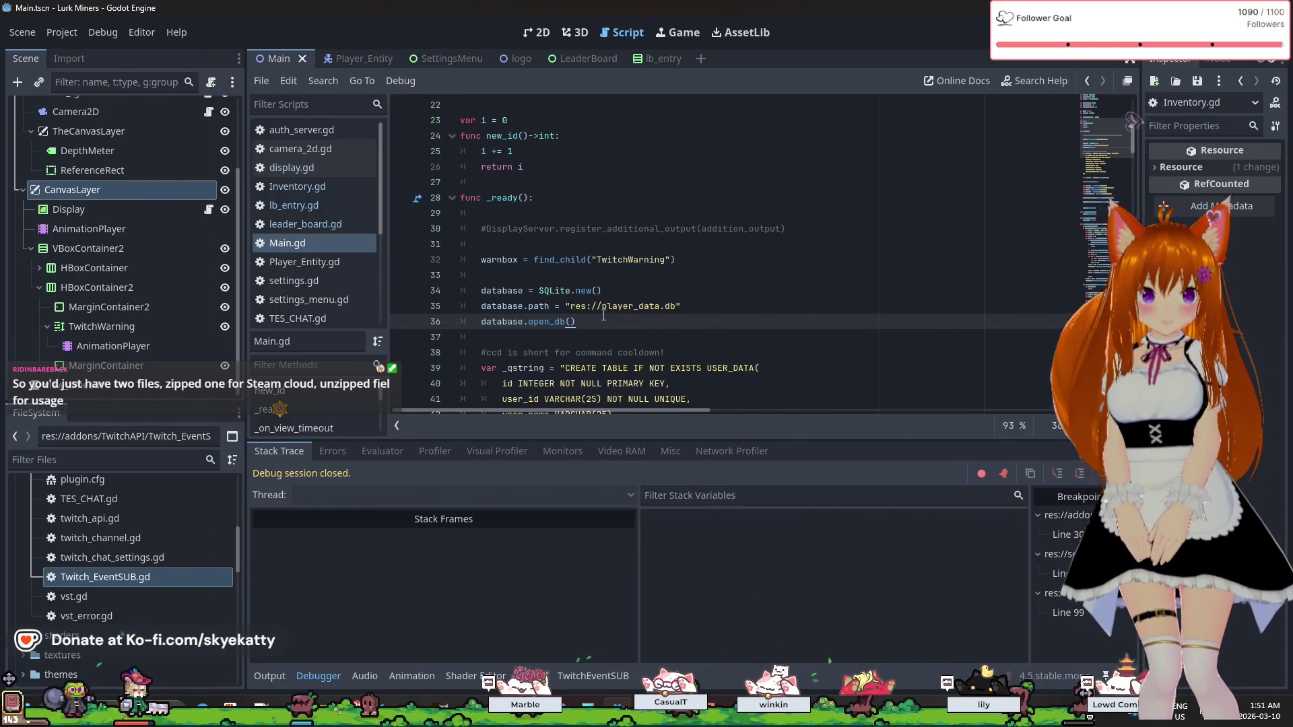
{"action": "scroll", "coordinate": [604, 316], "scroll_direction": "up", "scroll_amount": 1}
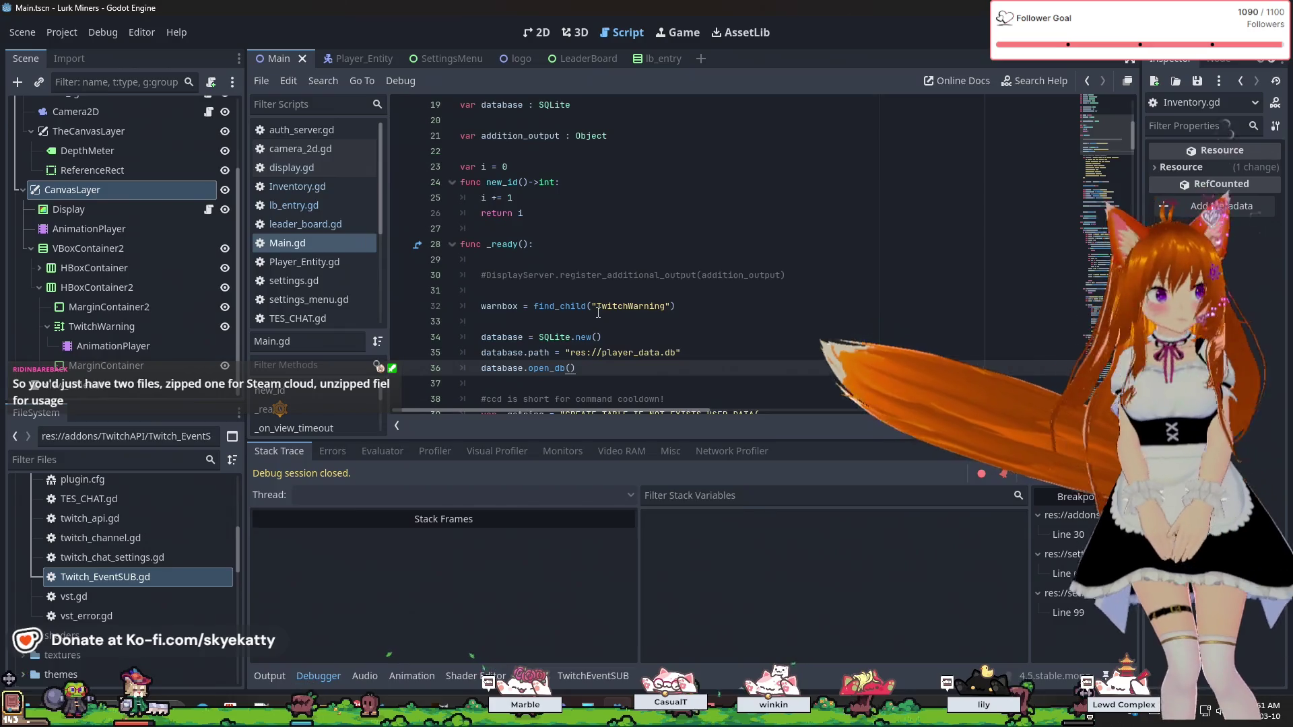
{"action": "scroll", "coordinate": [598, 312], "scroll_direction": "down", "scroll_amount": 2}
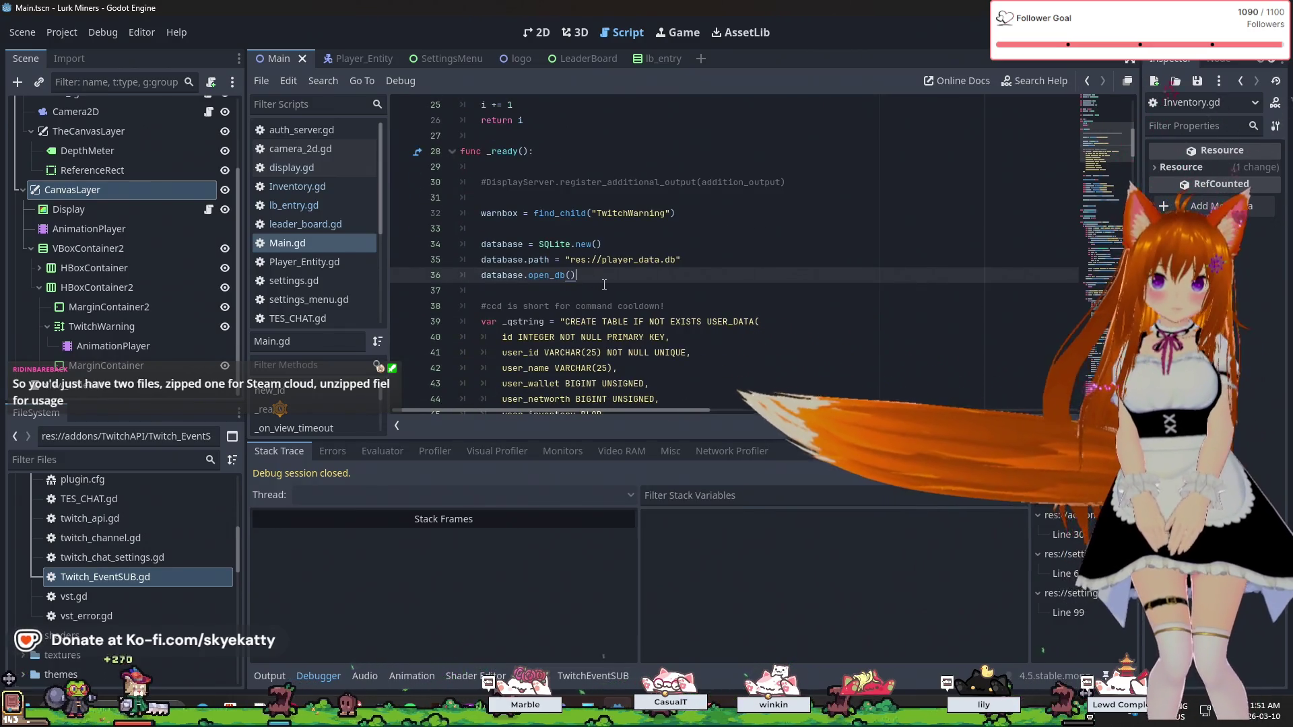
{"action": "left_click", "coordinate": [604, 294]}
{"action": "left_click", "coordinate": [663, 276]}
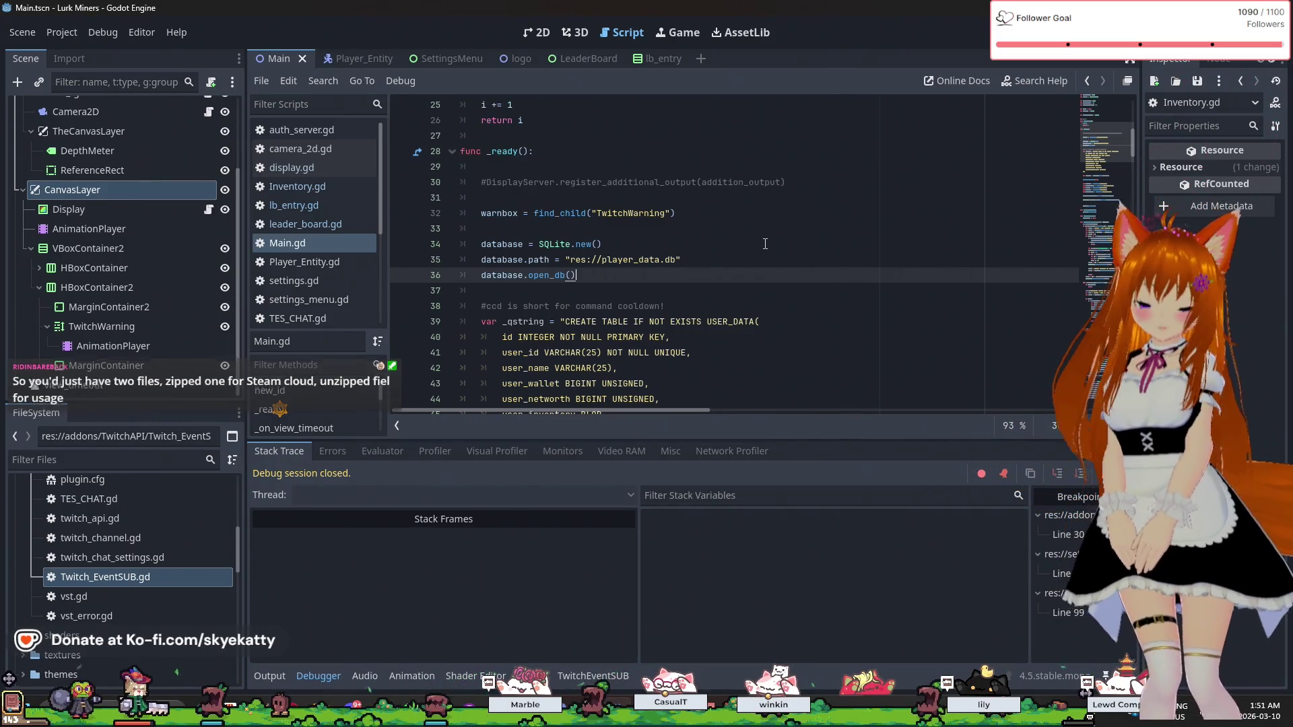
{"action": "scroll", "coordinate": [765, 244], "scroll_direction": "down", "scroll_amount": 1}
- Return to the top of Main.gd and step through the board_shown, view_timeout and mine_target_index declarations
{"action": "scroll", "coordinate": [765, 243], "scroll_direction": "up", "scroll_amount": 8}
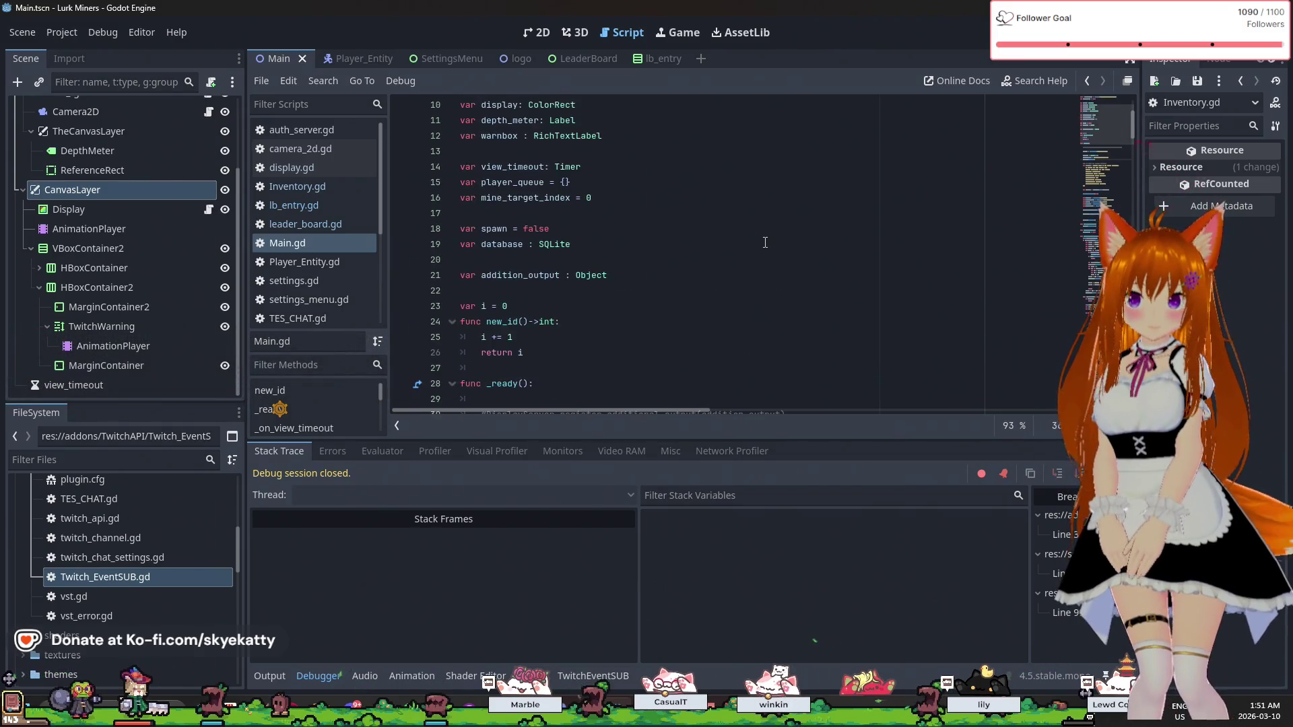
{"action": "scroll", "coordinate": [765, 243], "scroll_direction": "up", "scroll_amount": 2}
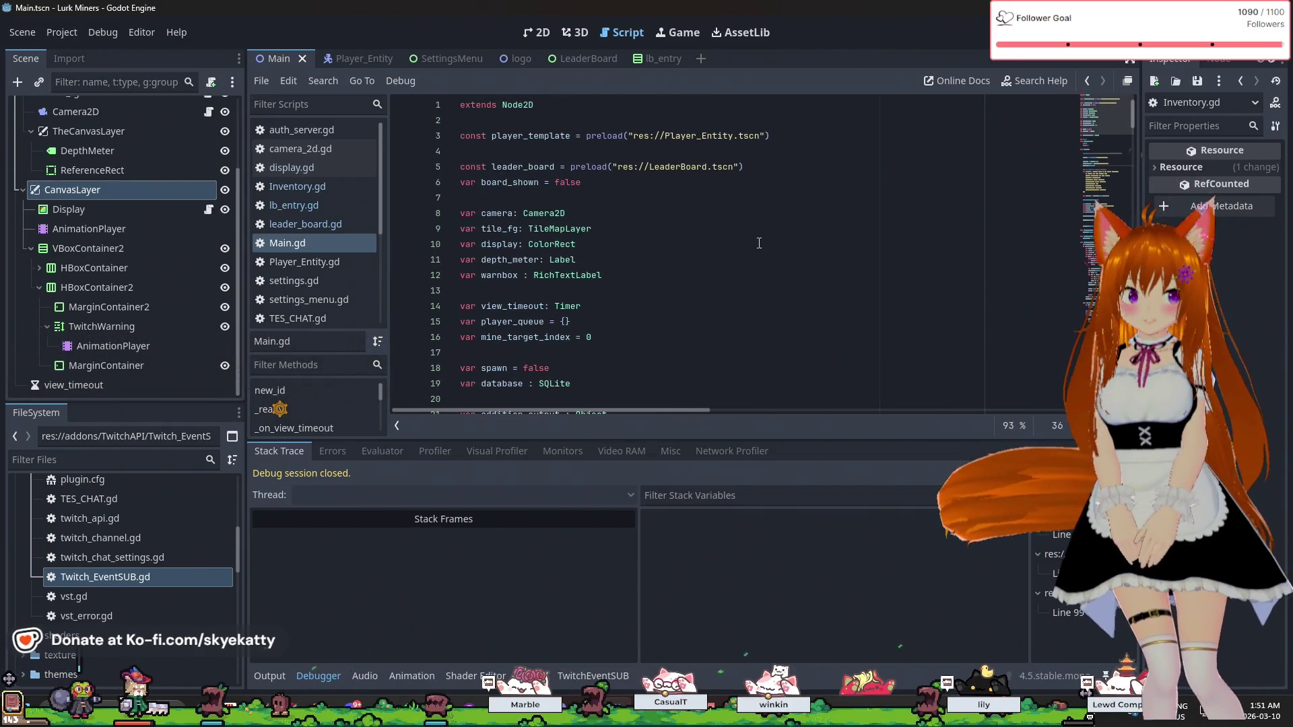
{"action": "scroll", "coordinate": [759, 243], "scroll_direction": "down", "scroll_amount": 6}
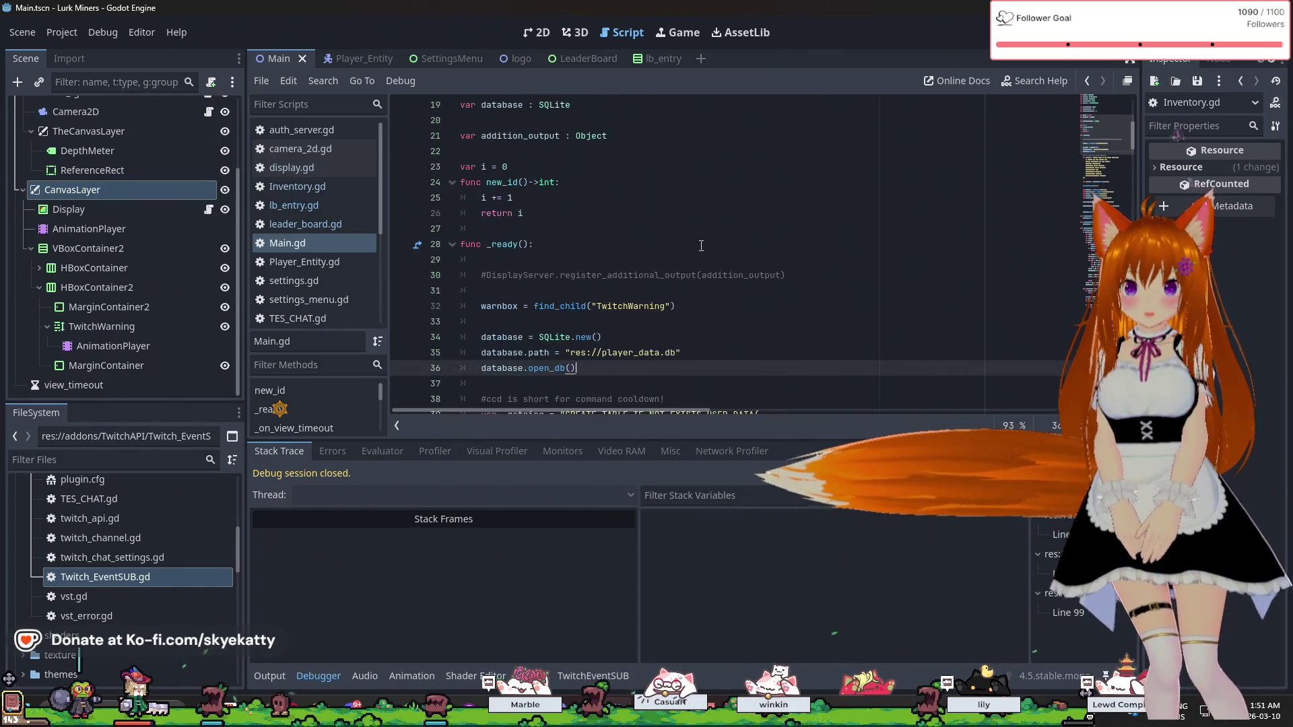
{"action": "scroll", "coordinate": [701, 246], "scroll_direction": "up", "scroll_amount": 7}
{"action": "left_click", "coordinate": [685, 191]}
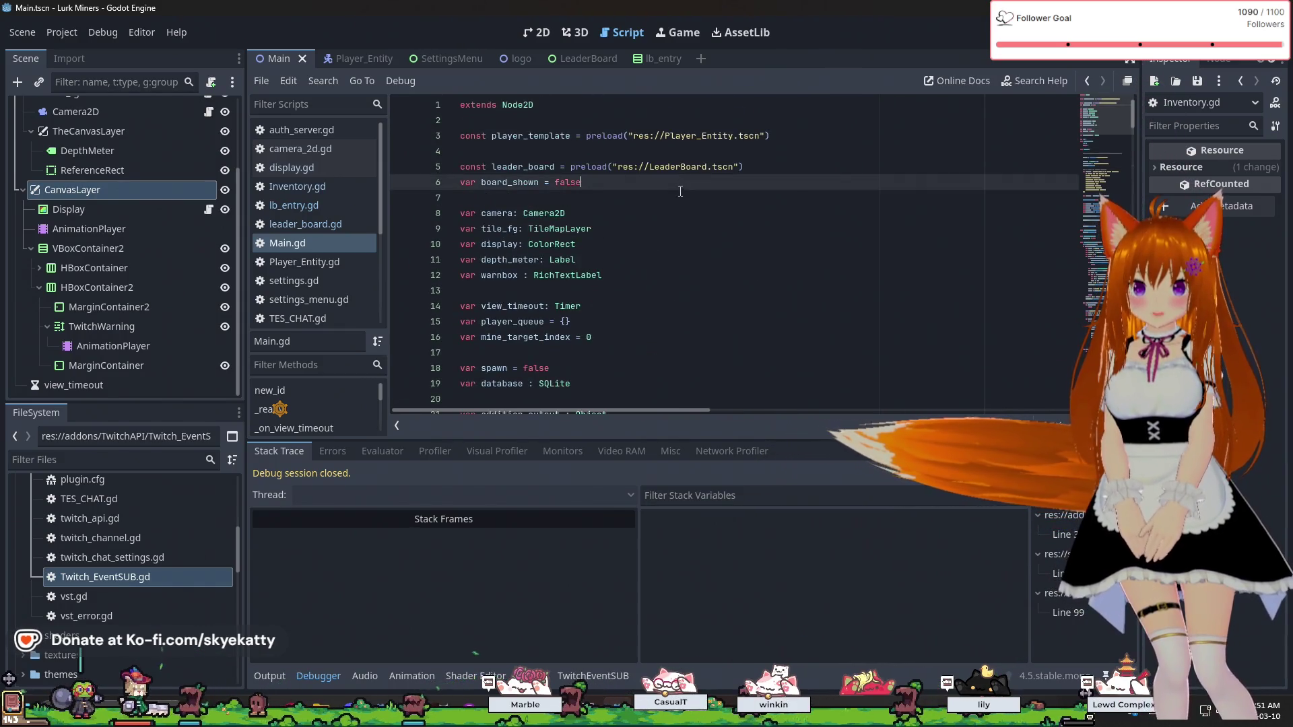
{"action": "left_click", "coordinate": [721, 287]}
{"action": "left_click", "coordinate": [714, 336]}
{"action": "key", "text": "Up"}
{"action": "key", "text": "Up"}
{"action": "key", "text": "Down"}
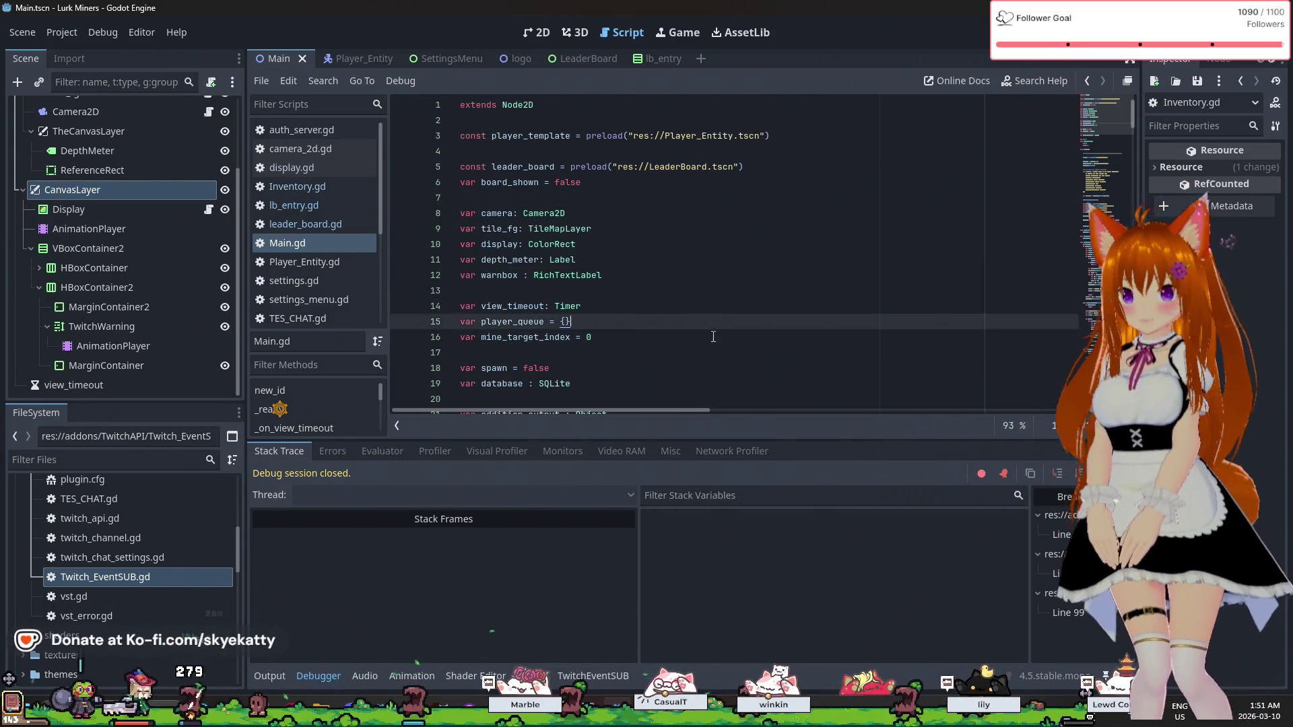
{"action": "key", "text": "Down"}
- Step down past the SQLite database variable to the new_id() lines above _ready()
{"action": "key", "text": "Down"}
{"action": "scroll", "coordinate": [711, 323], "scroll_direction": "down", "scroll_amount": 2}
{"action": "left_click", "coordinate": [709, 300]}
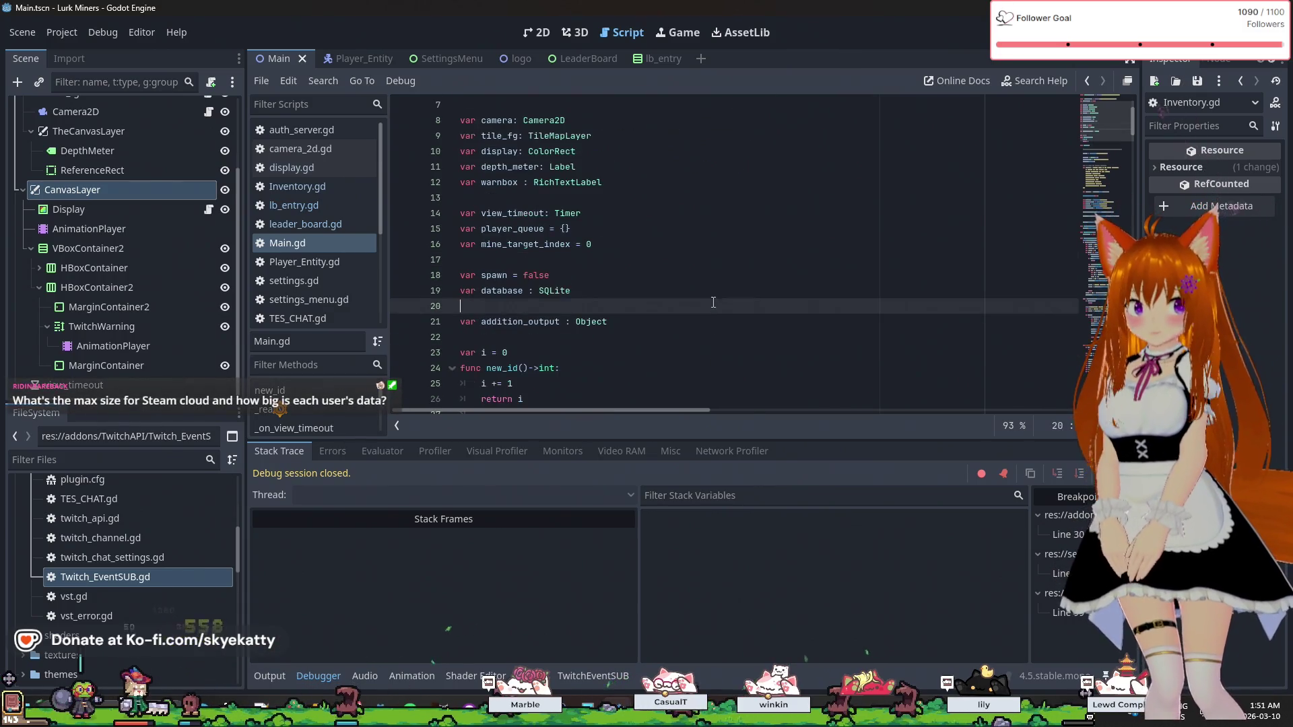
{"action": "key", "text": "Down"}
{"action": "key", "text": "Down"}
{"action": "key", "text": "Down"}
{"action": "scroll", "coordinate": [709, 306], "scroll_direction": "down", "scroll_amount": 2}
{"action": "left_click", "coordinate": [711, 314]}
{"action": "key", "text": "Up"}
{"action": "key", "text": "Down"}
{"action": "key", "text": "Down"}
{"action": "key", "text": "Up"}
{"action": "key", "text": "Up"}
{"action": "key", "text": "Up"}
{"action": "key", "text": "Down"}
{"action": "key", "text": "Down"}
{"action": "key", "text": "Up"}
{"action": "key", "text": "Up"}
{"action": "key", "text": "Up"}
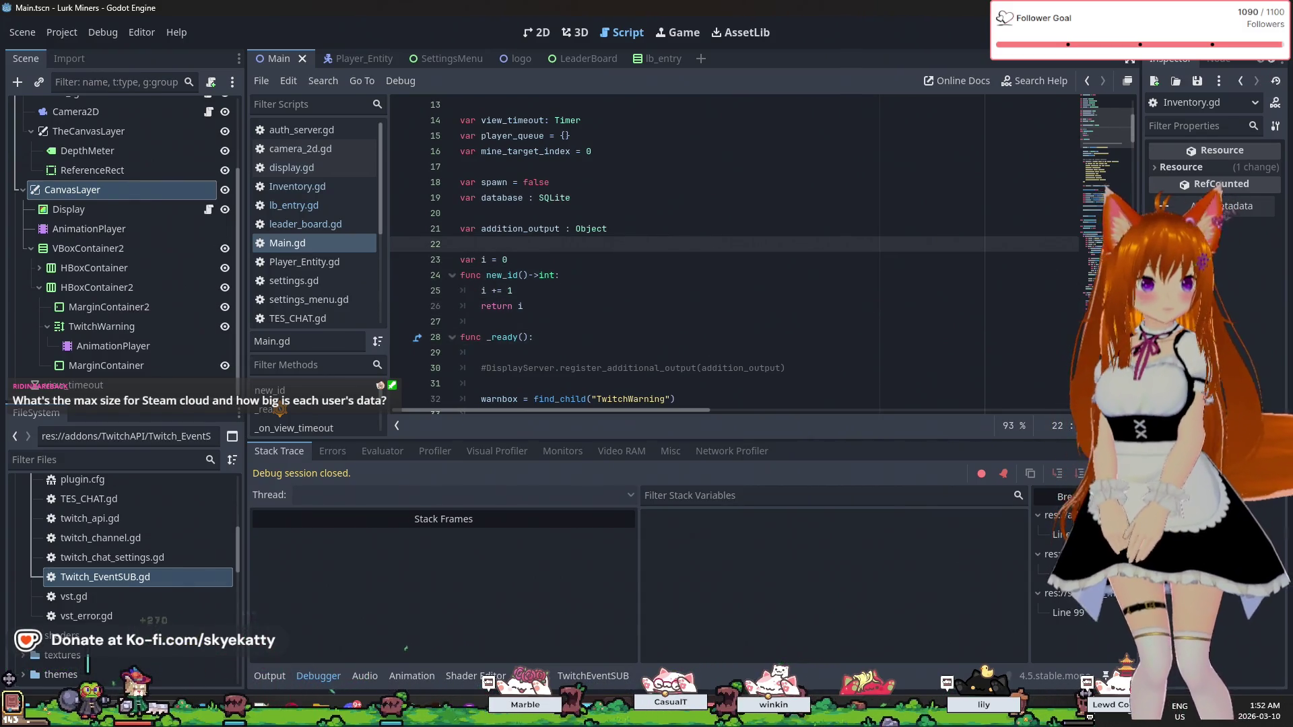
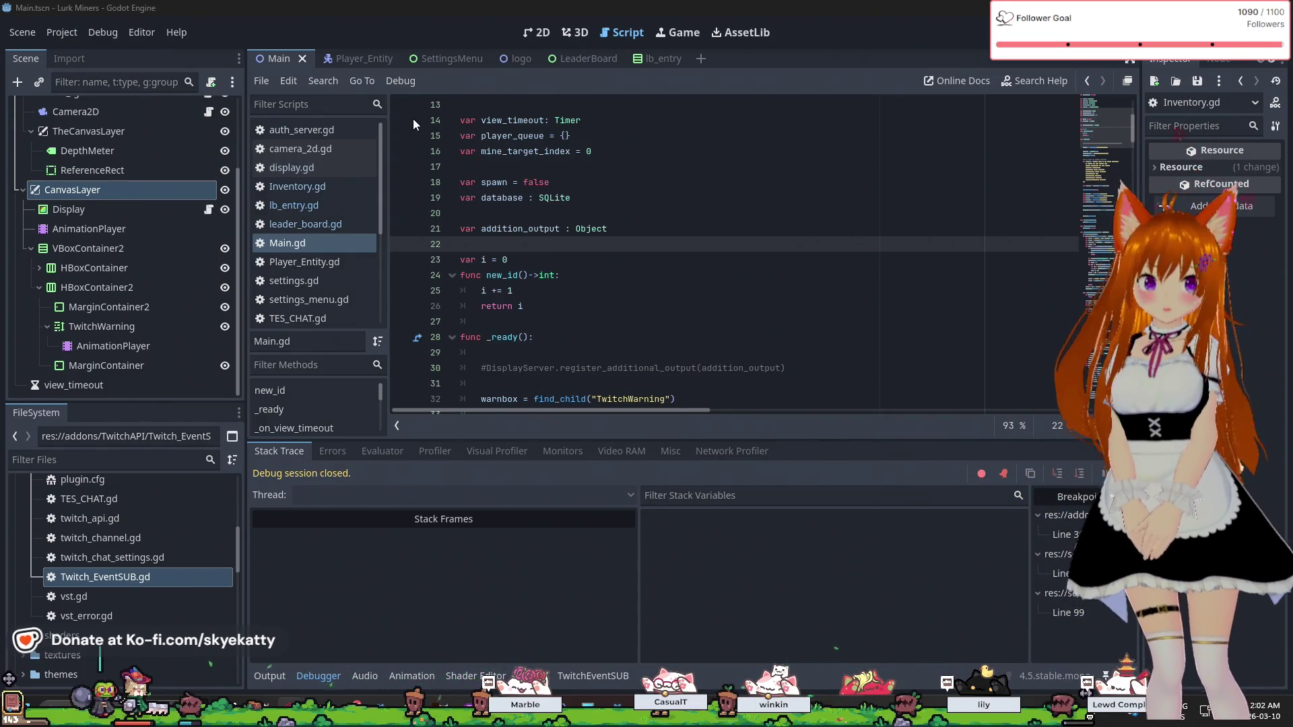
- Locate Method 1 in the Initializing Steam docs, with the App ID under Steam > Initialization, then return to Godot
{"action": "scroll", "coordinate": [482, 230], "scroll_direction": "up", "scroll_amount": 4}
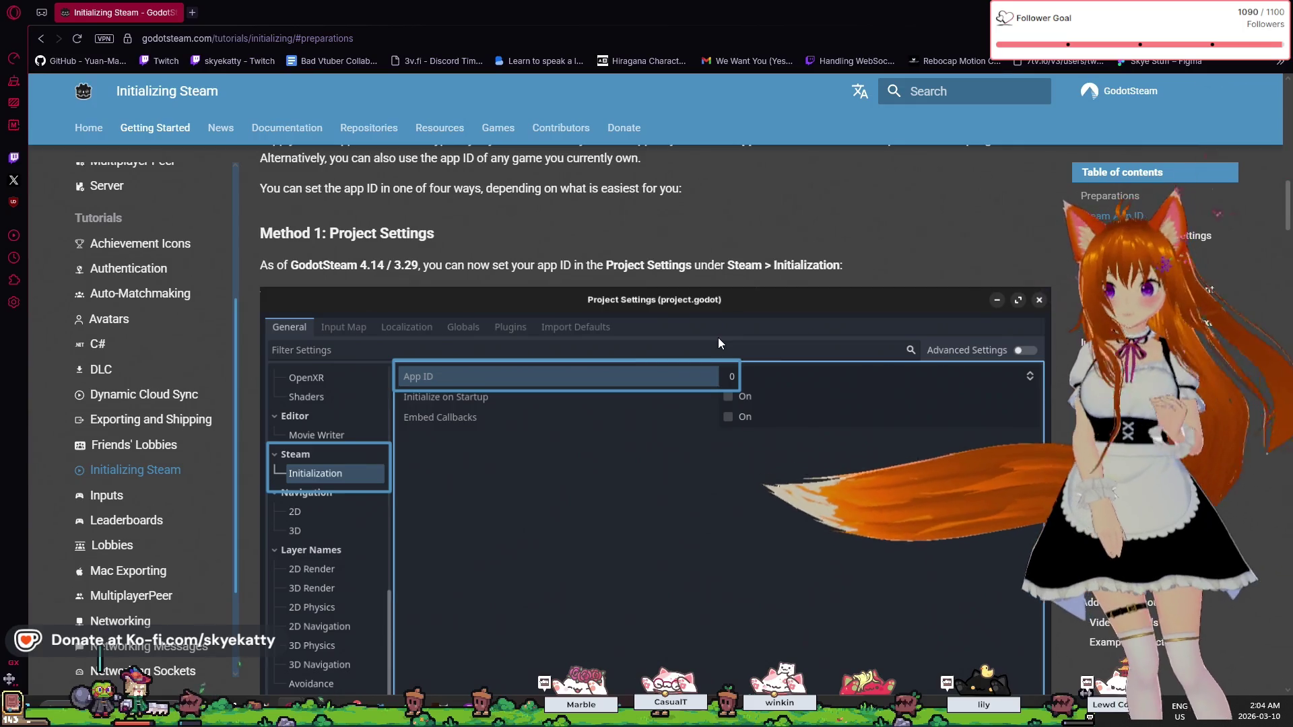
{"action": "scroll", "coordinate": [722, 354], "scroll_direction": "down", "scroll_amount": 2}
{"action": "scroll", "coordinate": [724, 358], "scroll_direction": "up", "scroll_amount": 7}
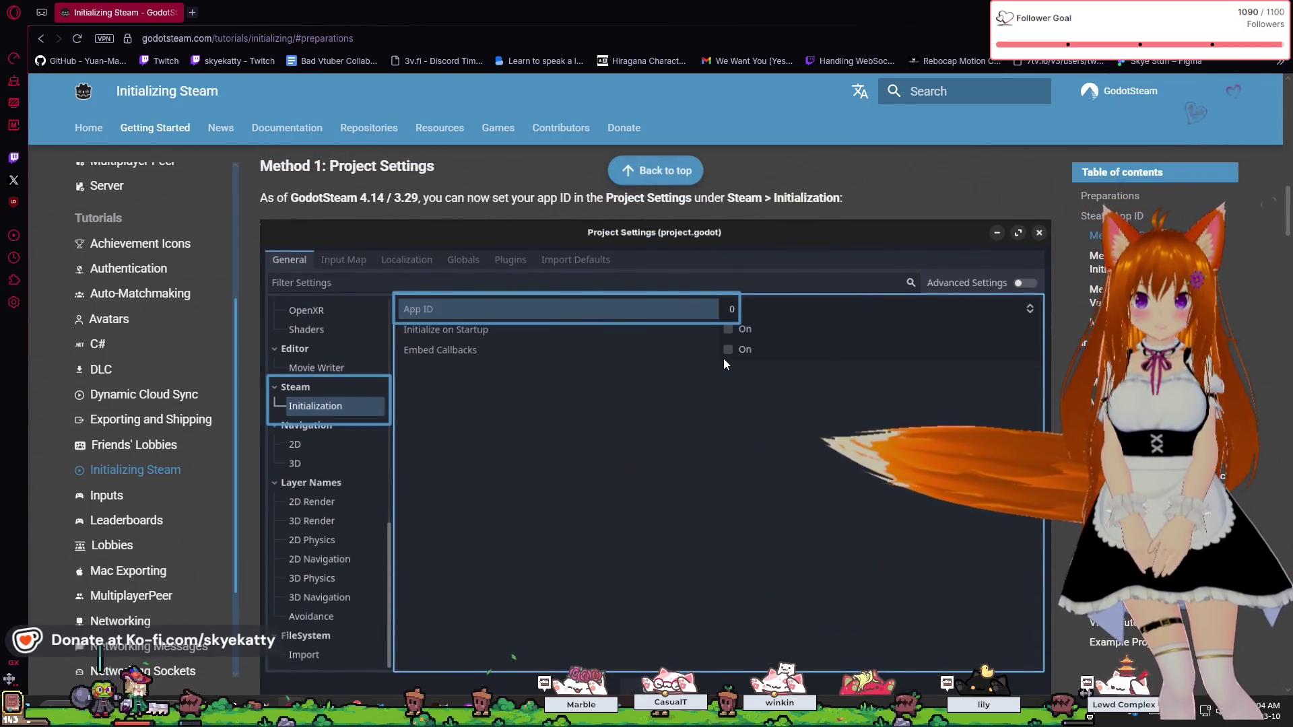
{"action": "scroll", "coordinate": [758, 405], "scroll_direction": "down", "scroll_amount": 5}
{"action": "scroll", "coordinate": [758, 405], "scroll_direction": "down", "scroll_amount": 3}
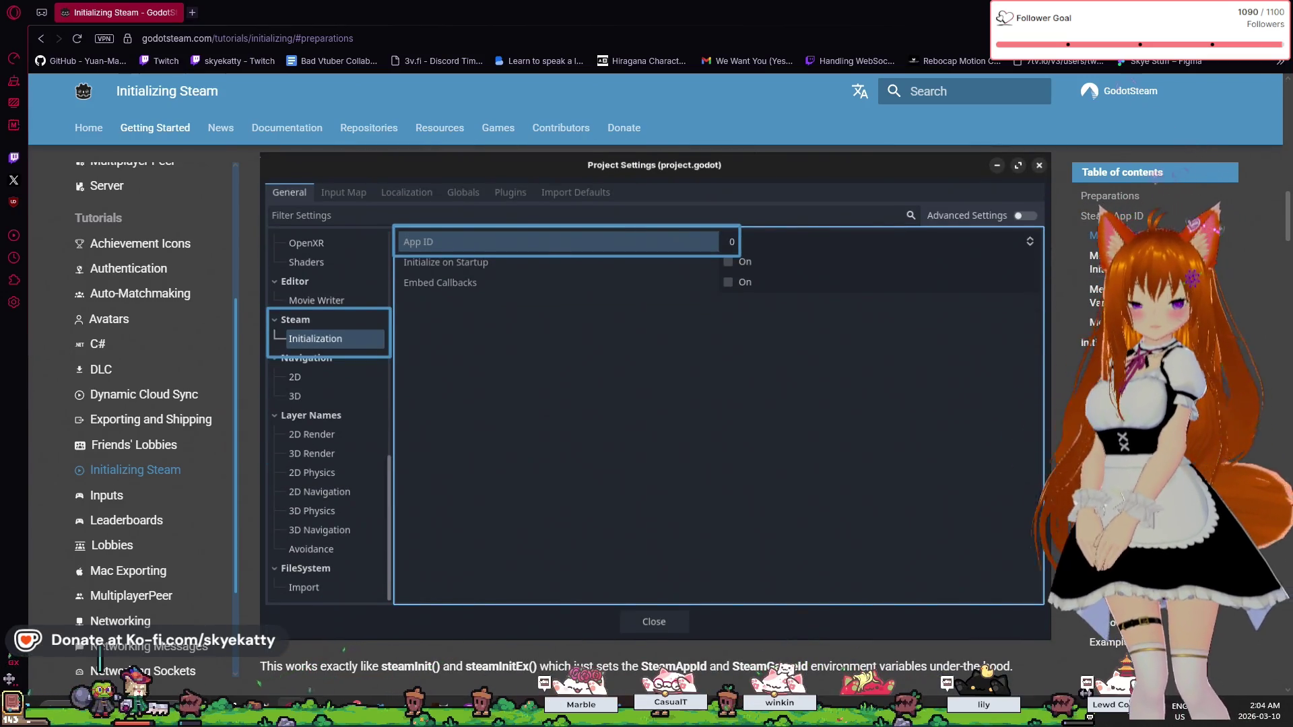
{"action": "key", "text": "alt+Tab"}
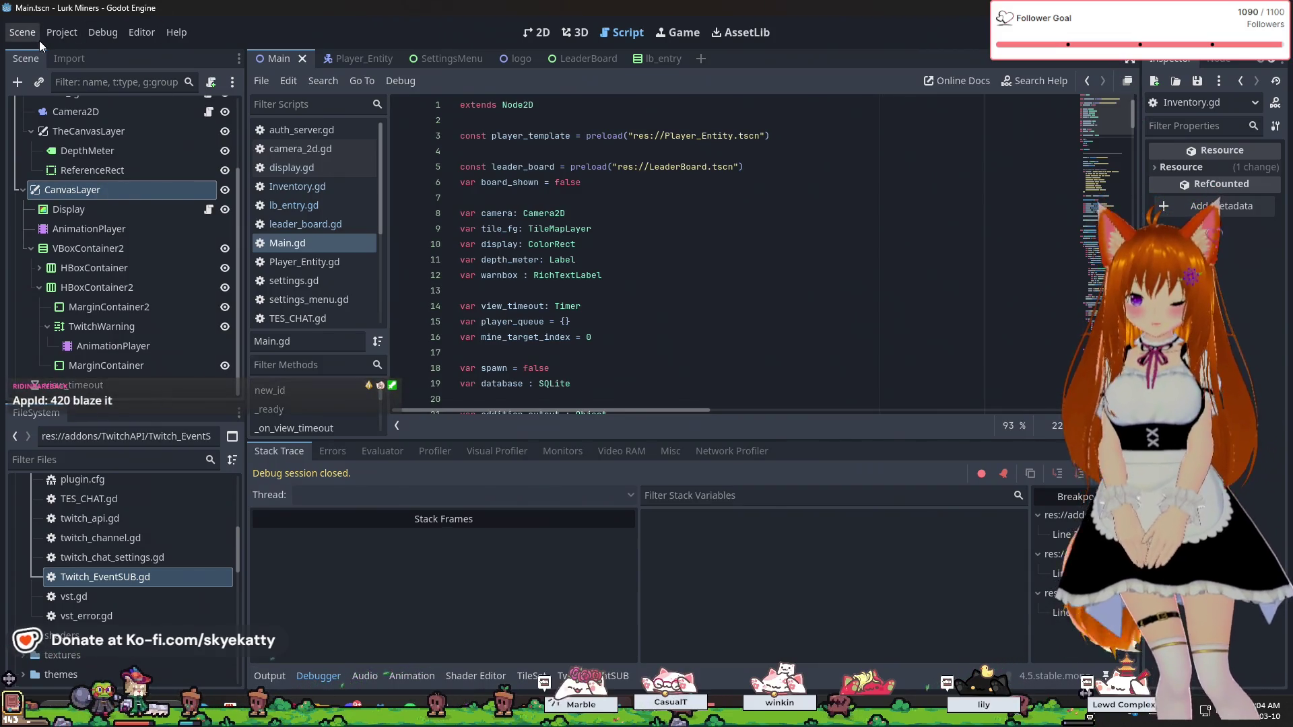
- Open Project Settings from the Project menu and bring the General category list back to the top
{"action": "left_click", "coordinate": [61, 33]}
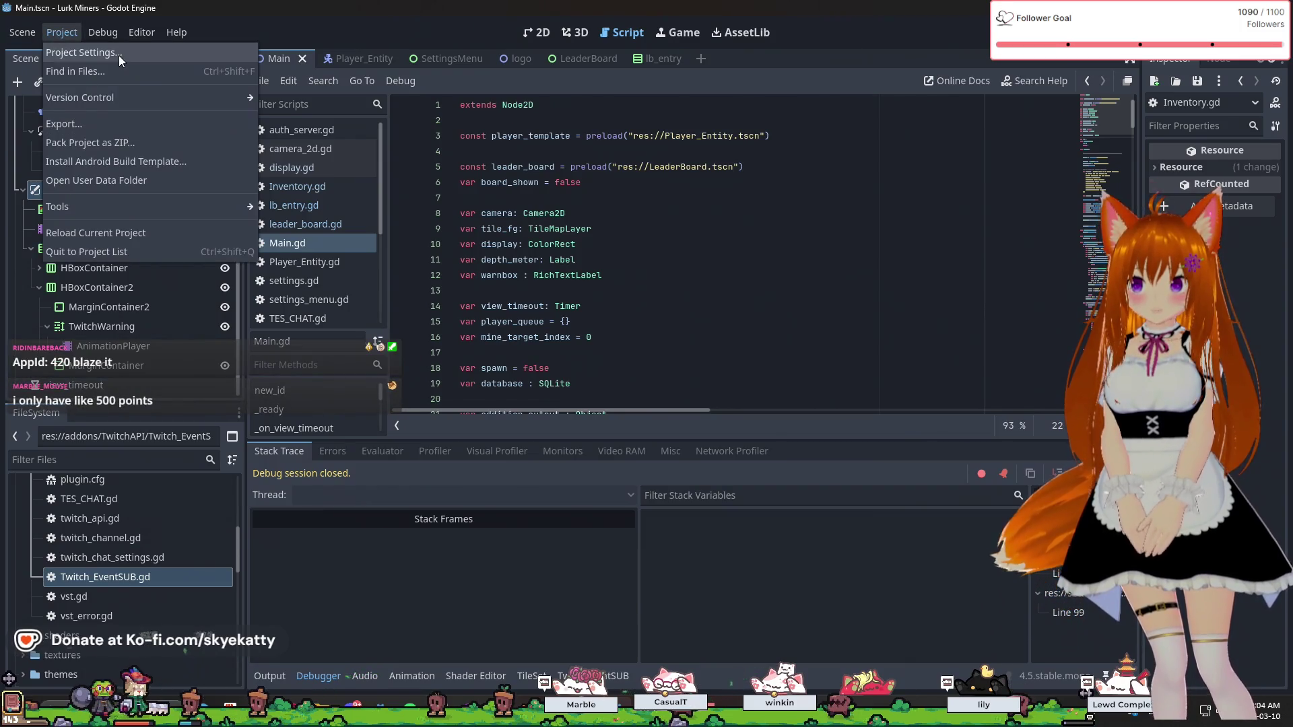
{"action": "left_click", "coordinate": [119, 53]}
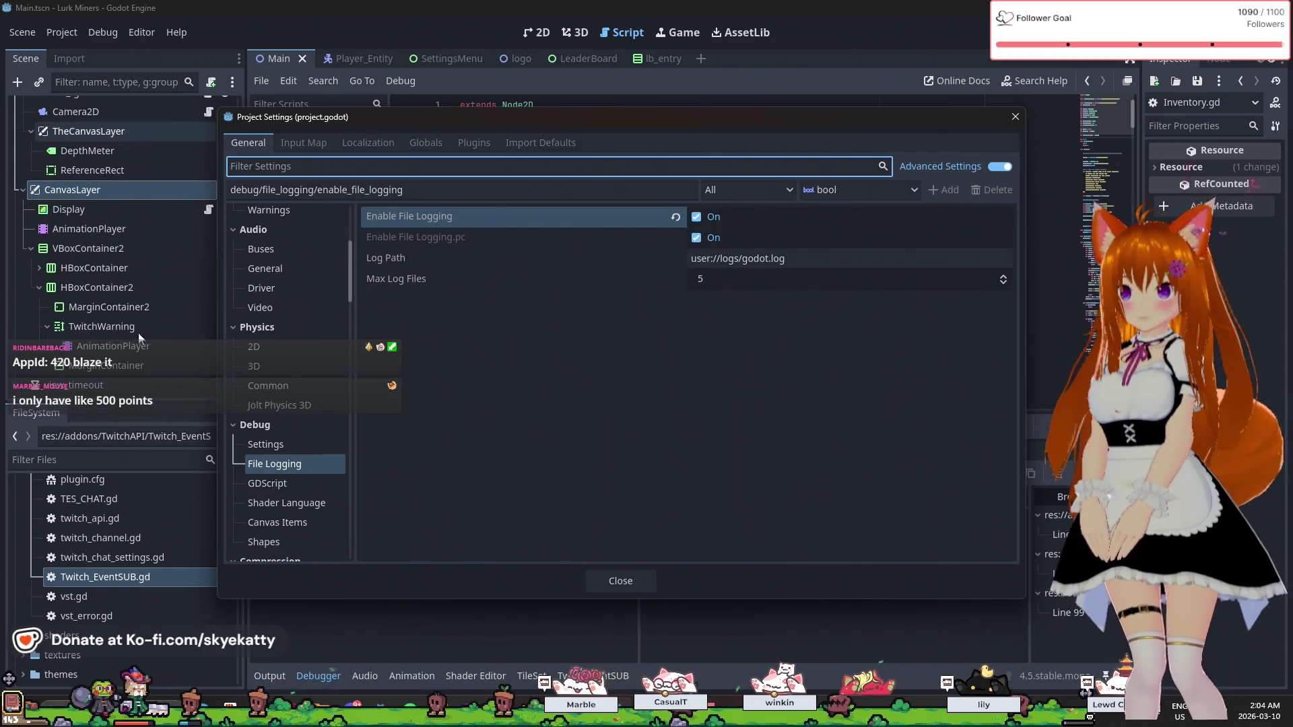
{"action": "scroll", "coordinate": [283, 471], "scroll_direction": "up", "scroll_amount": 2}
{"action": "scroll", "coordinate": [282, 472], "scroll_direction": "down", "scroll_amount": 5}
{"action": "scroll", "coordinate": [282, 472], "scroll_direction": "up", "scroll_amount": 2}
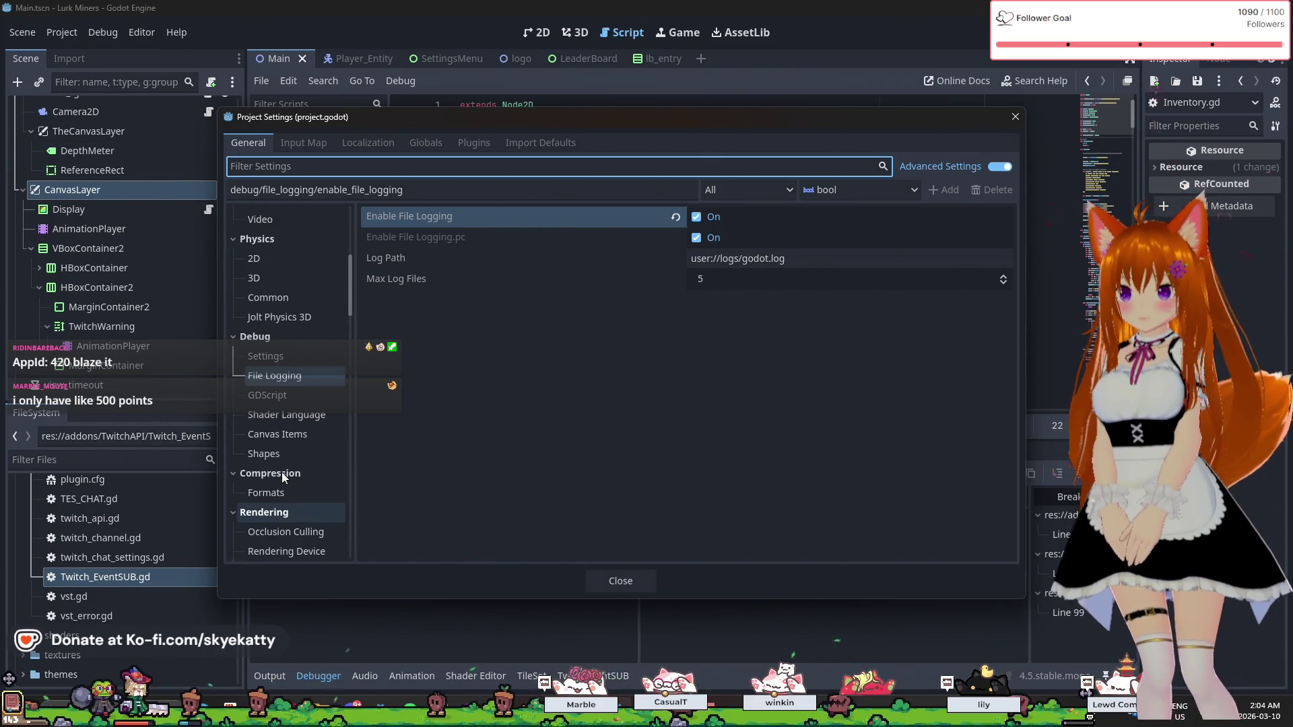
{"action": "scroll", "coordinate": [282, 471], "scroll_direction": "up", "scroll_amount": 5}
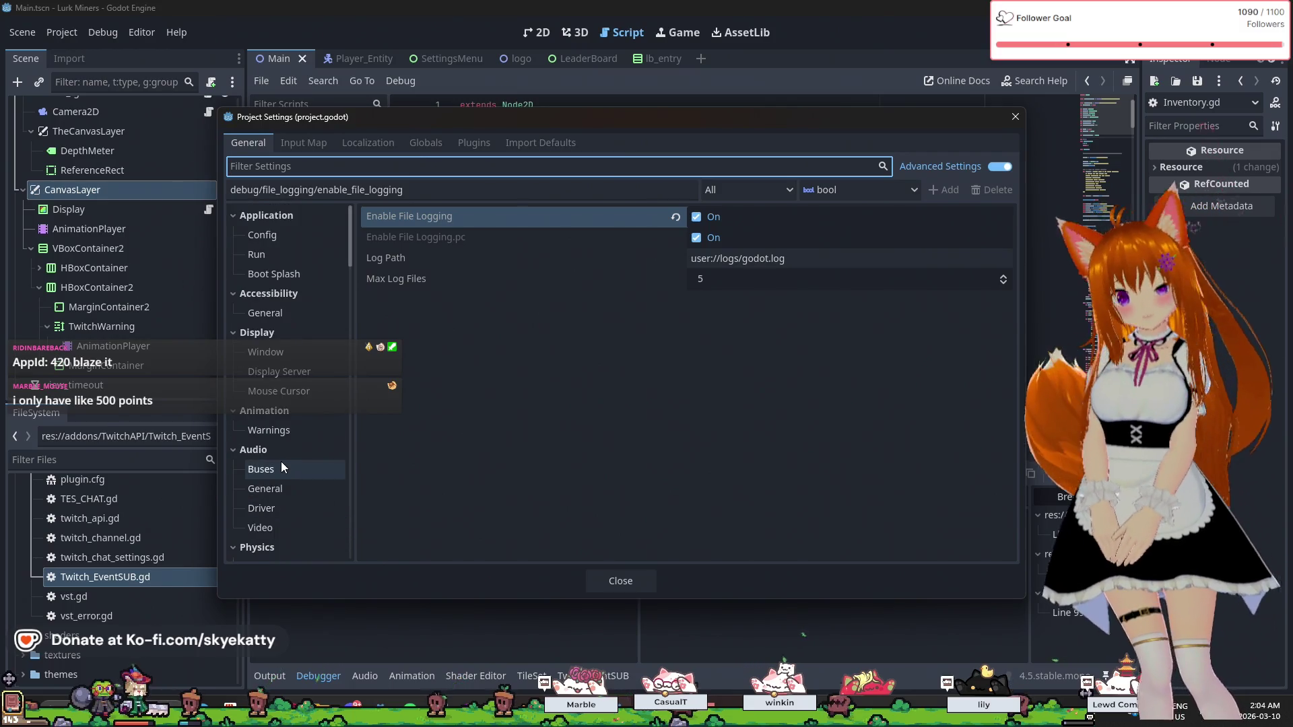